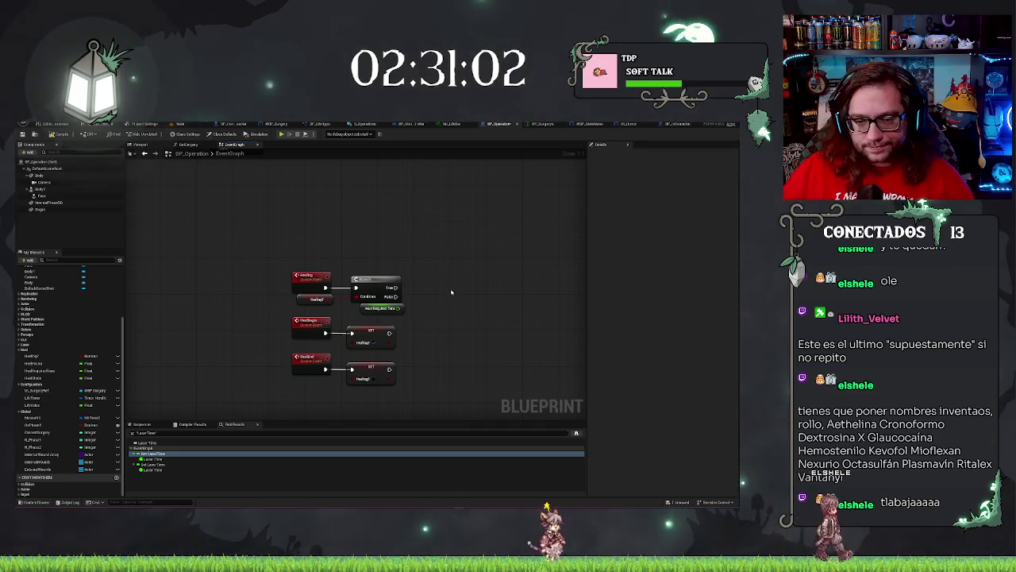
Place LifeValue and Health Max variable getters in the BP_Operation graph
drag(451, 293, 421, 285)
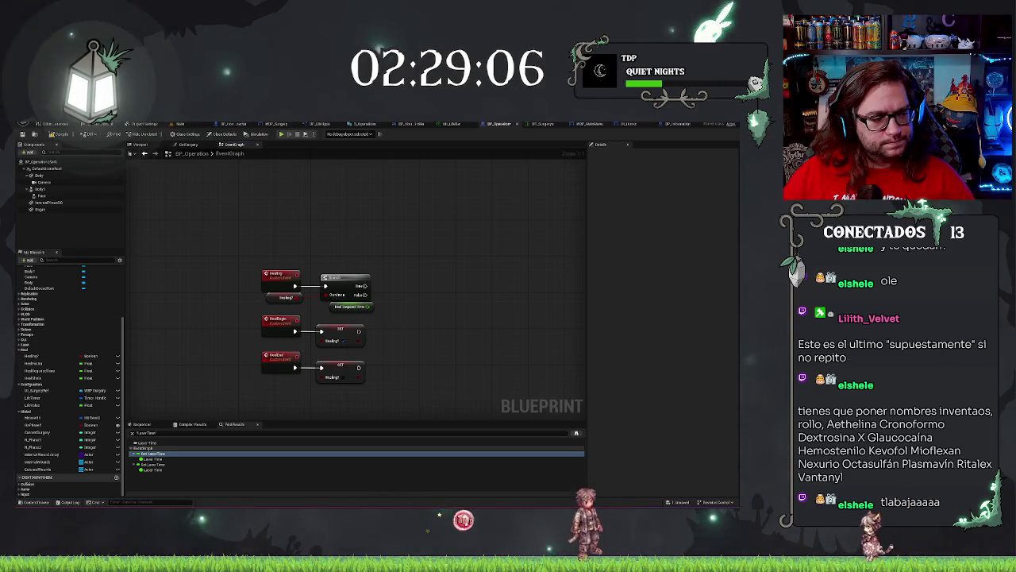
click(61, 406)
drag(60, 406, 410, 320)
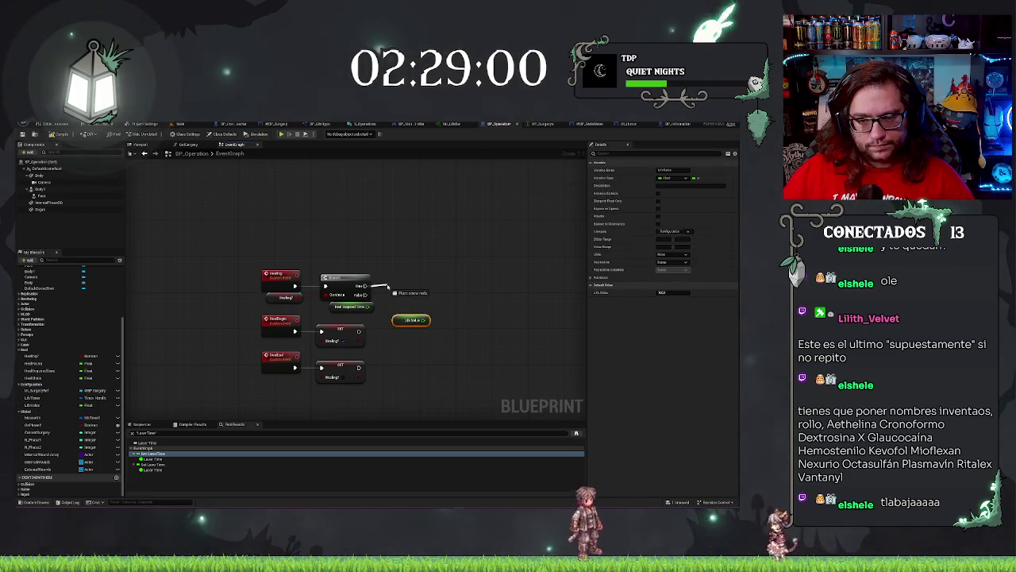
drag(388, 285, 391, 290)
click(393, 260)
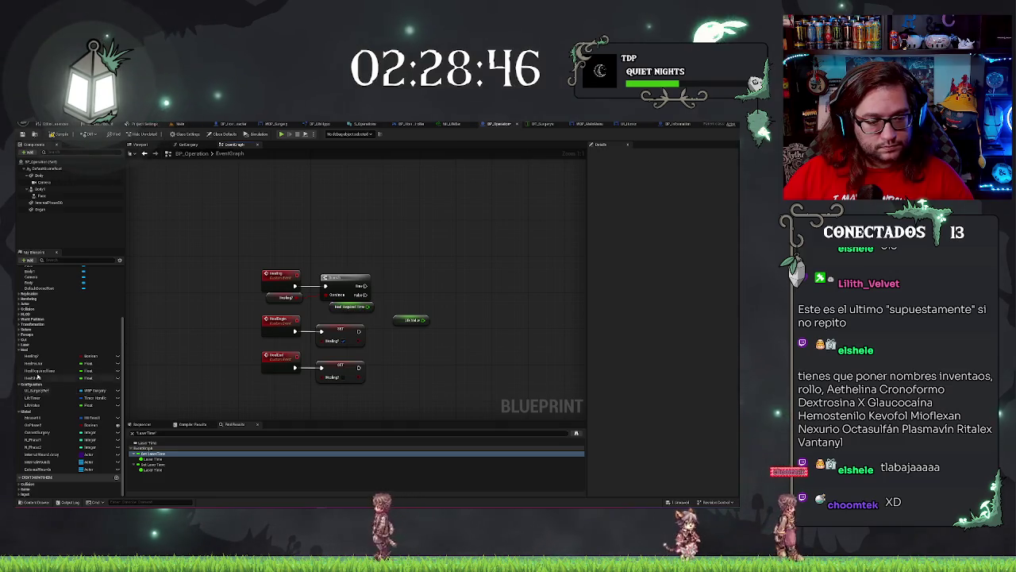
mouse_move(36, 363)
mouse_down()
mouse_move(449, 268)
mouse_move(390, 251)
mouse_move(437, 265)
mouse_up()
Add an Add node fed by Heal Required Time
text(+)
key(Return)
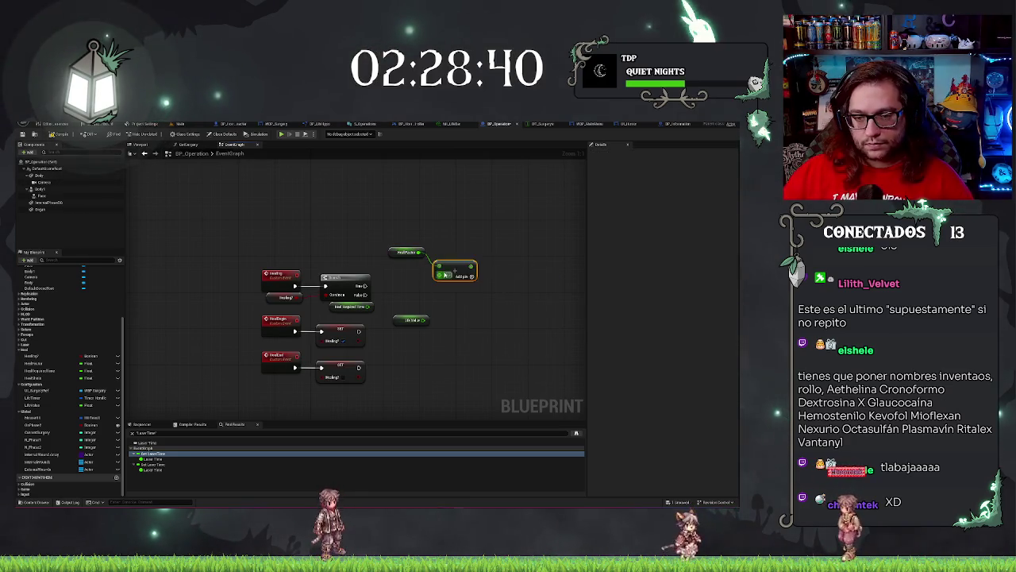
drag(372, 308, 406, 273)
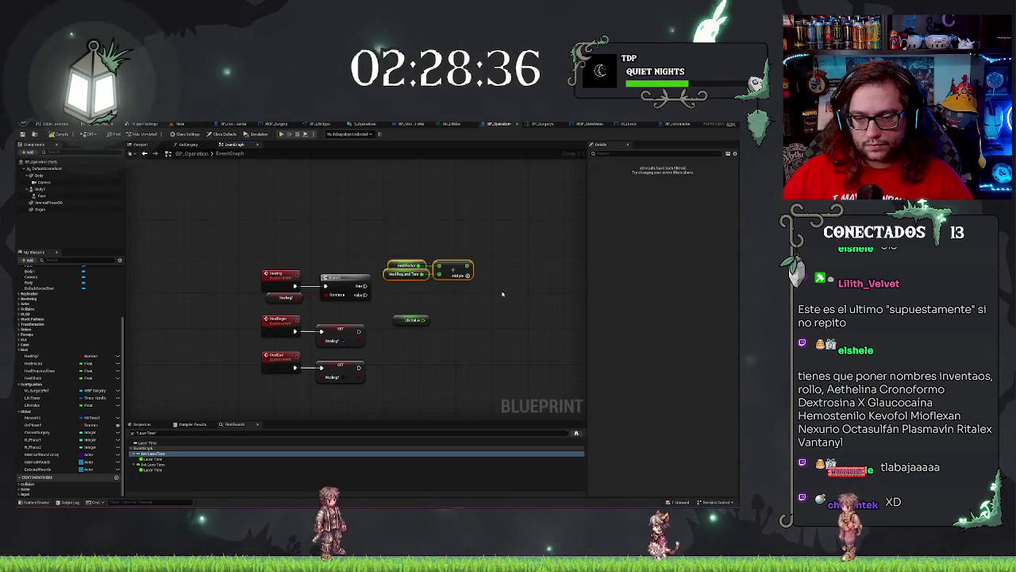
click(502, 294)
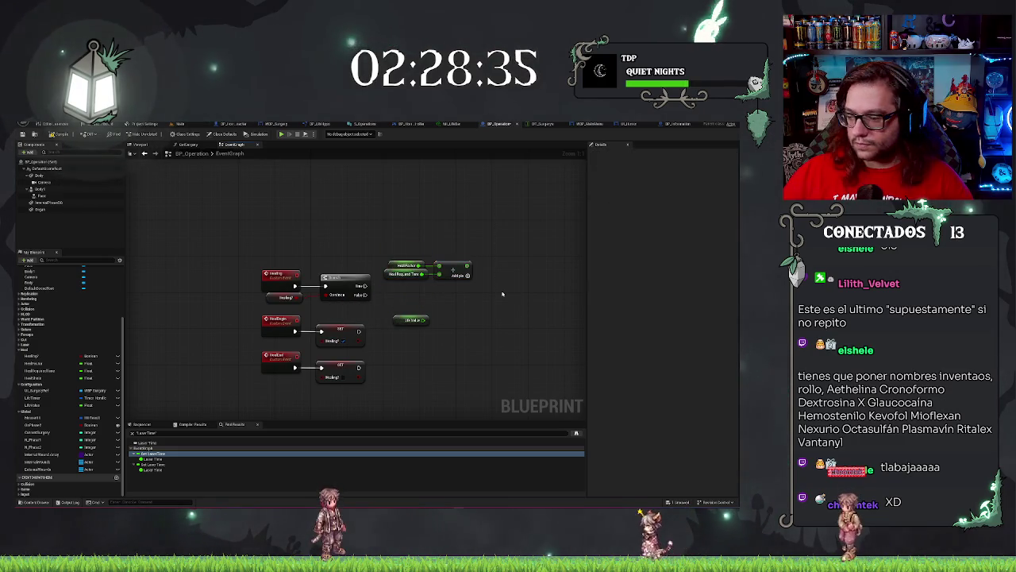
click(413, 276)
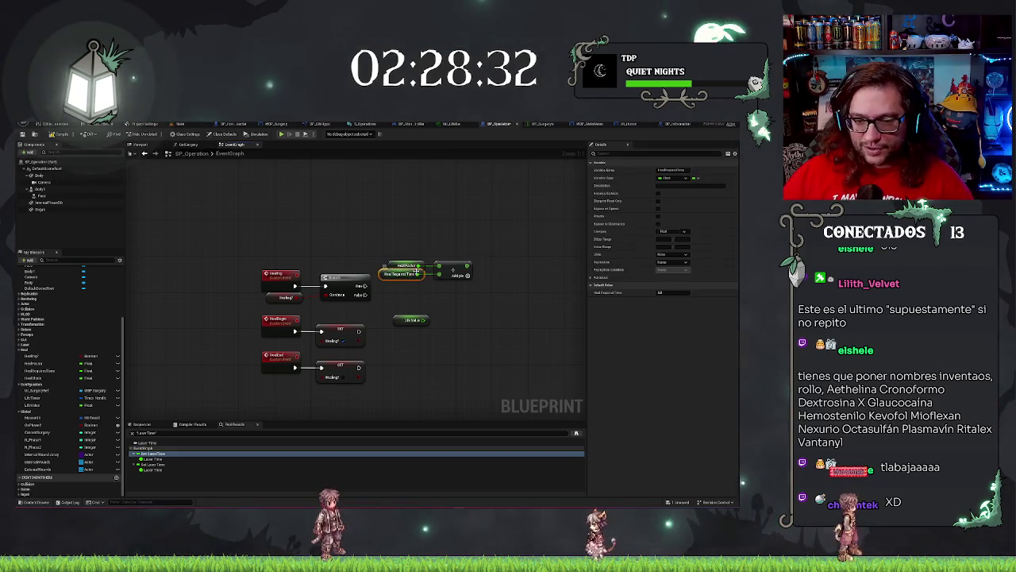
mouse_move(411, 243)
mouse_down()
mouse_move(485, 290)
mouse_move(477, 270)
mouse_move(485, 290)
mouse_up()
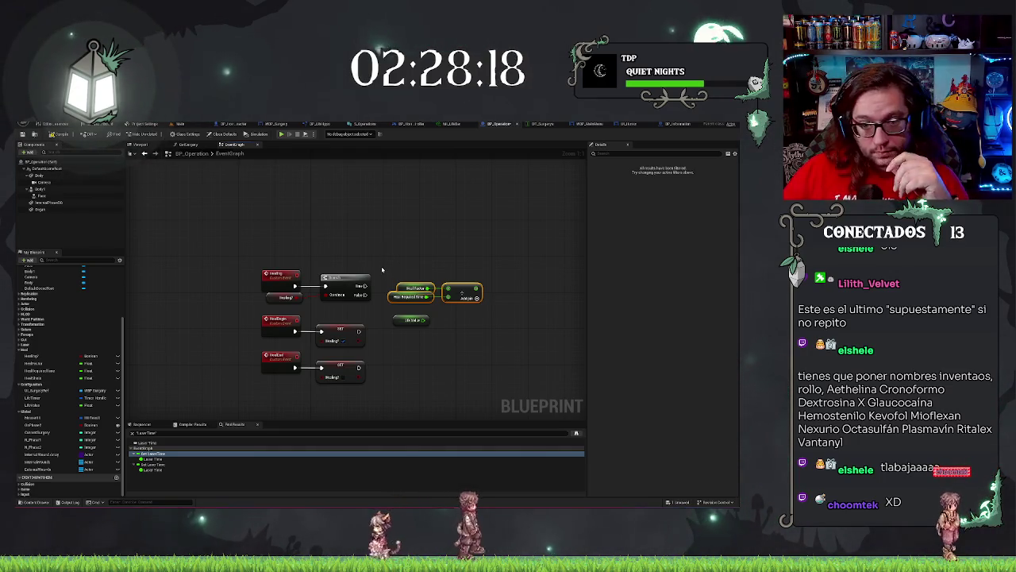
Add a second Add node fed by Life Value, followed by a Clamp (Float) node
drag(382, 270, 363, 277)
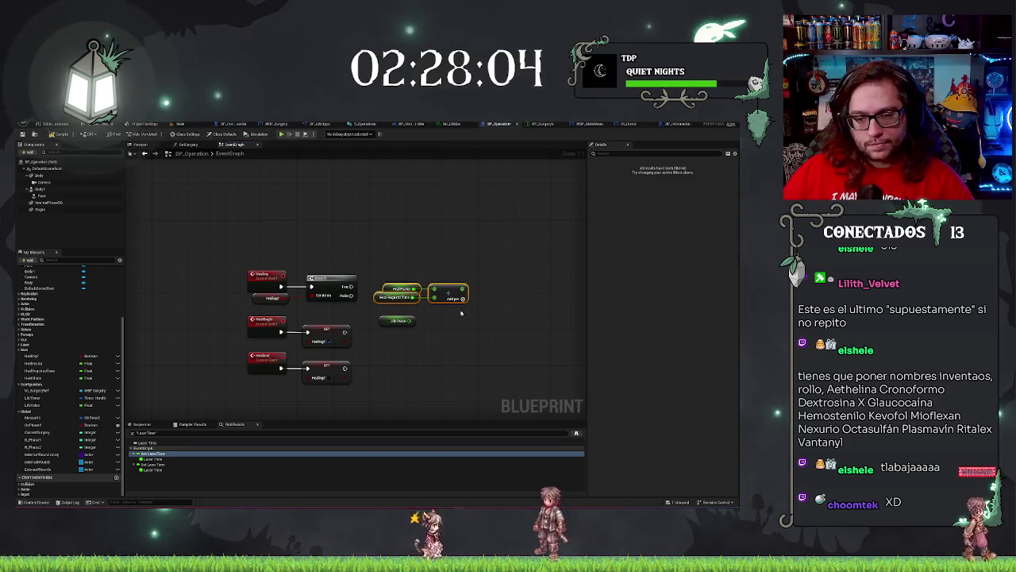
mouse_move(408, 323)
mouse_down()
mouse_move(372, 327)
mouse_move(415, 325)
mouse_up()
text(+)
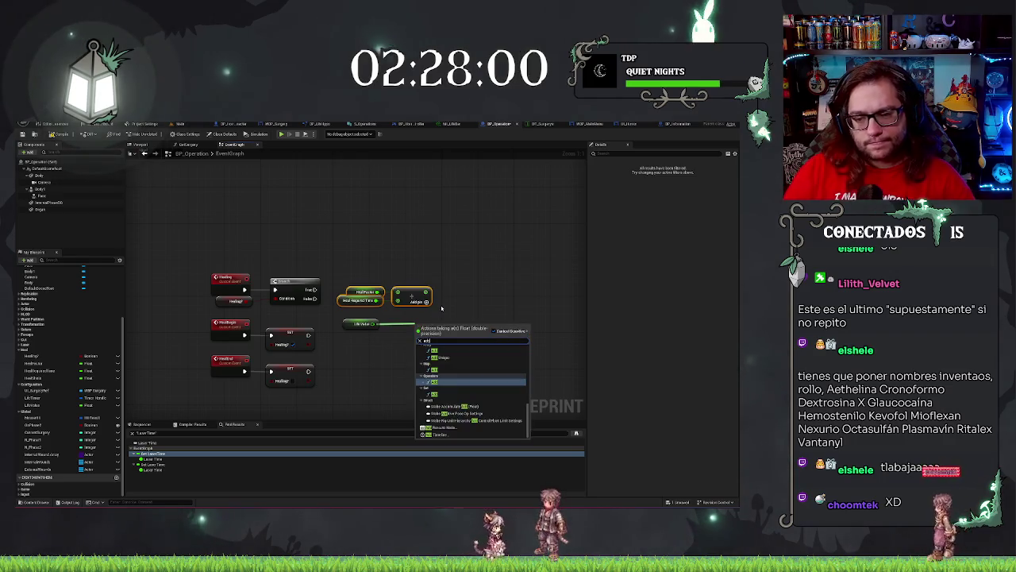
key(Return)
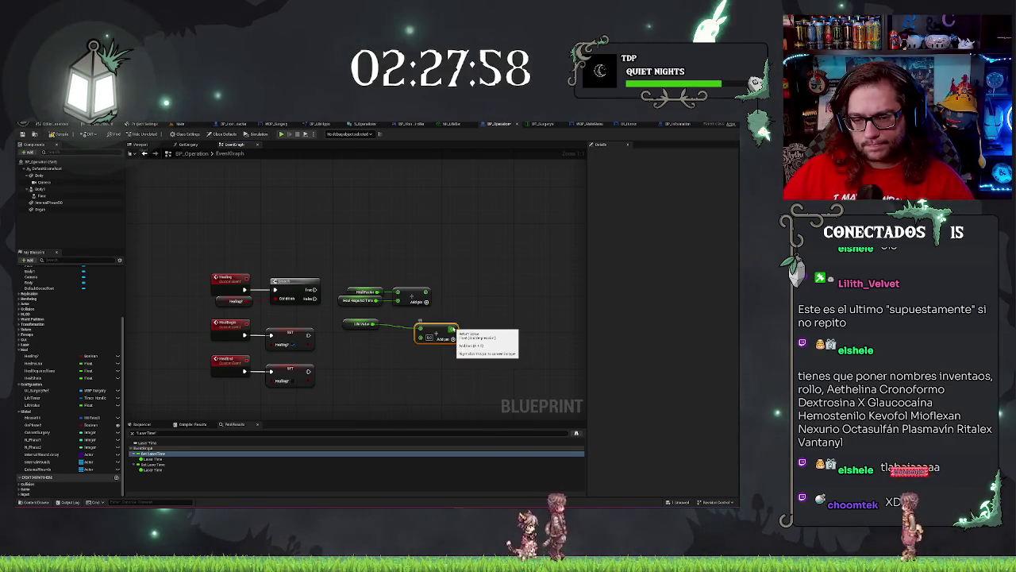
drag(420, 323, 487, 326)
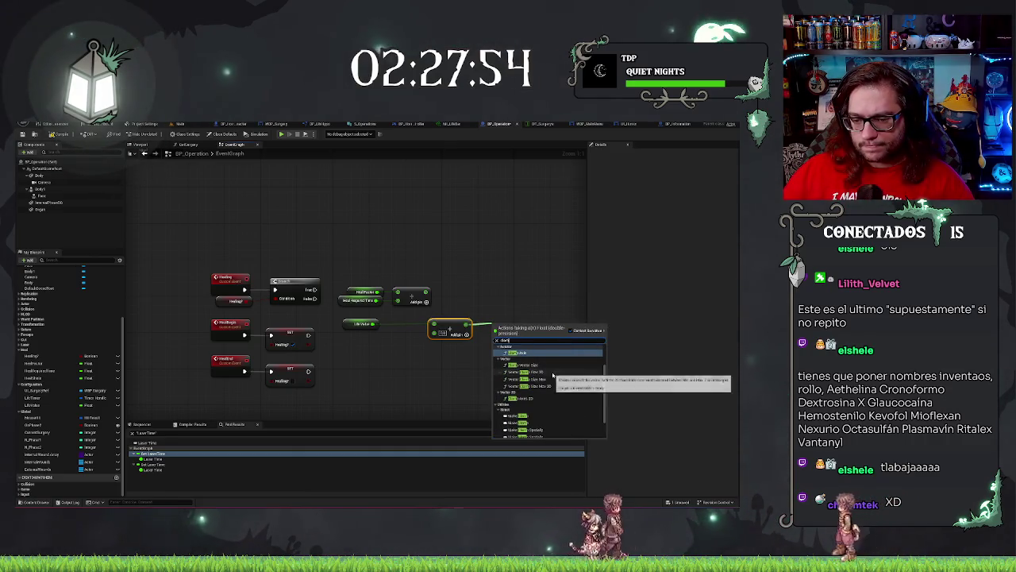
text(clamp)
click(556, 391)
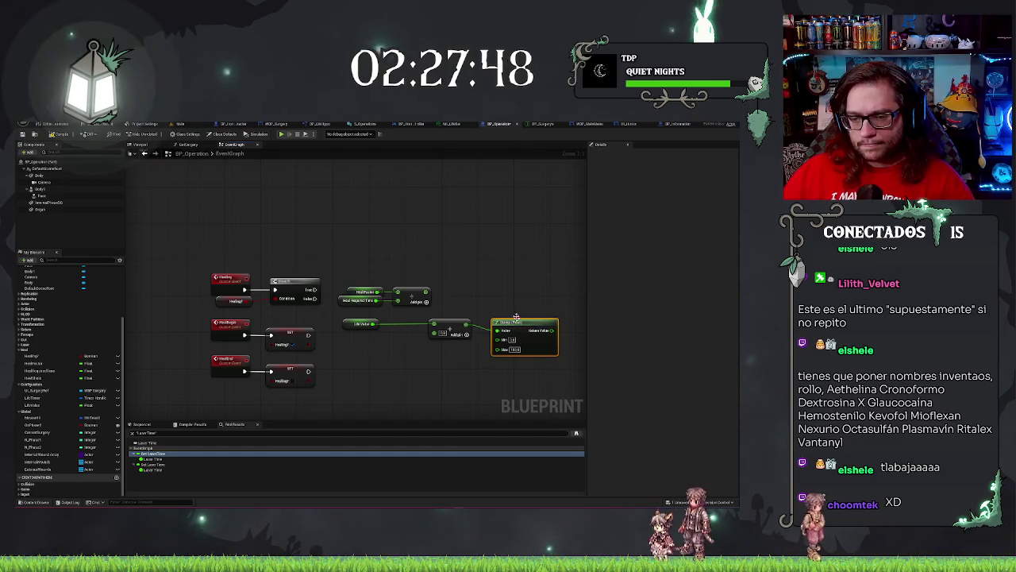
Paste a Clamp (float) node and reroute the Life Update value through it
scroll(517, 317, down, 1)
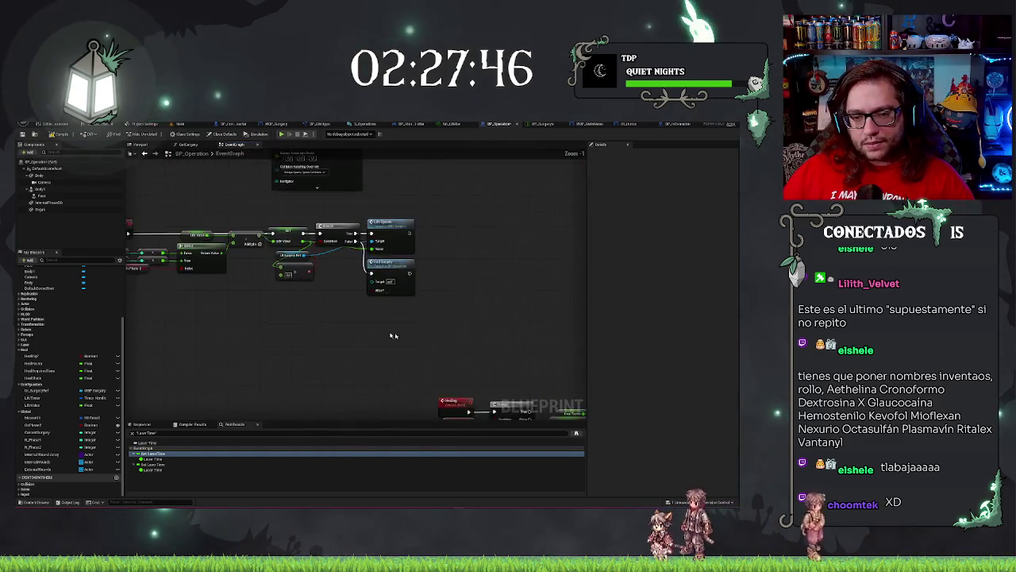
scroll(391, 335, up, 1)
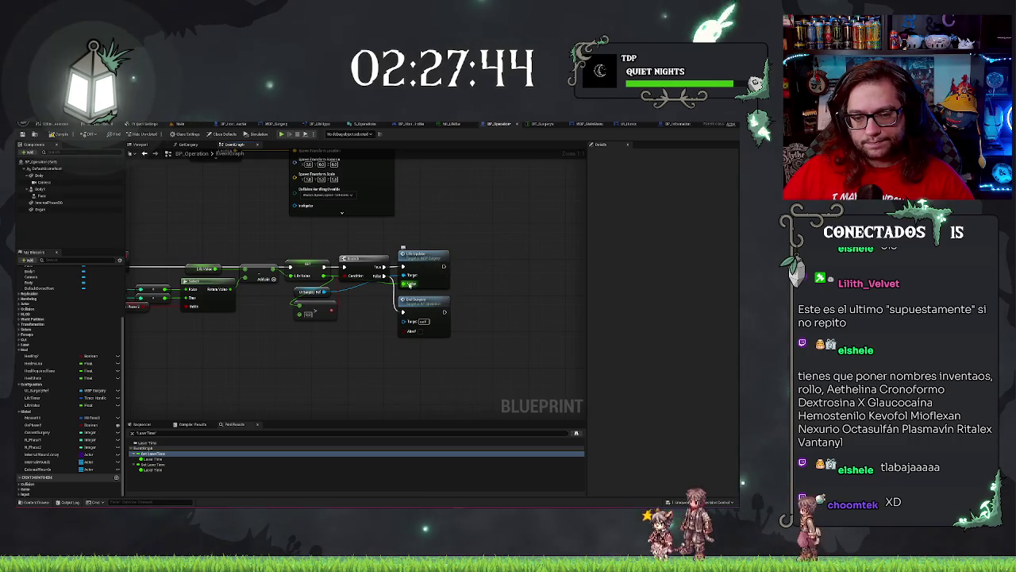
key(ctrl+v)
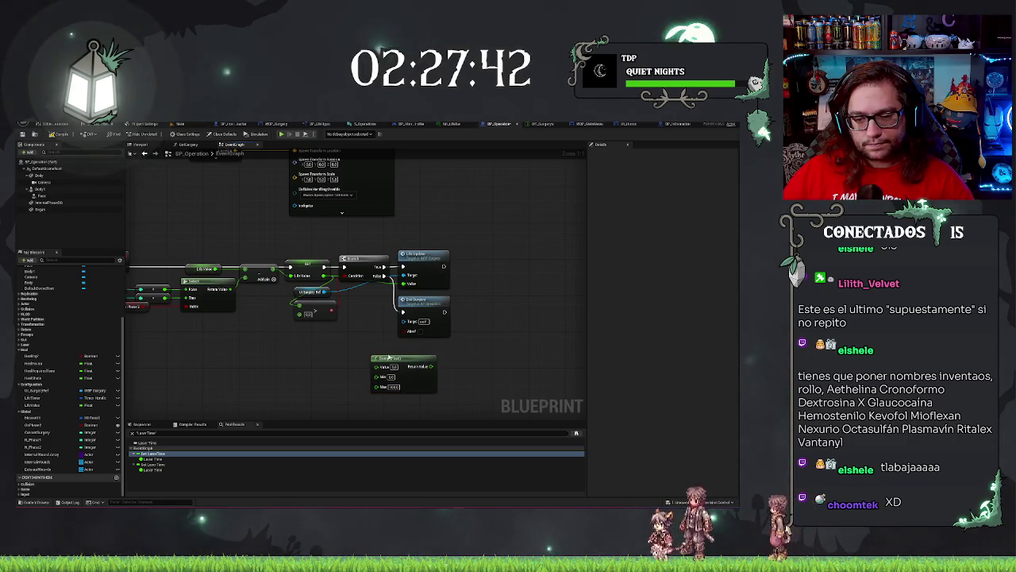
mouse_move(403, 284)
mouse_down()
mouse_move(377, 366)
mouse_move(407, 285)
mouse_up()
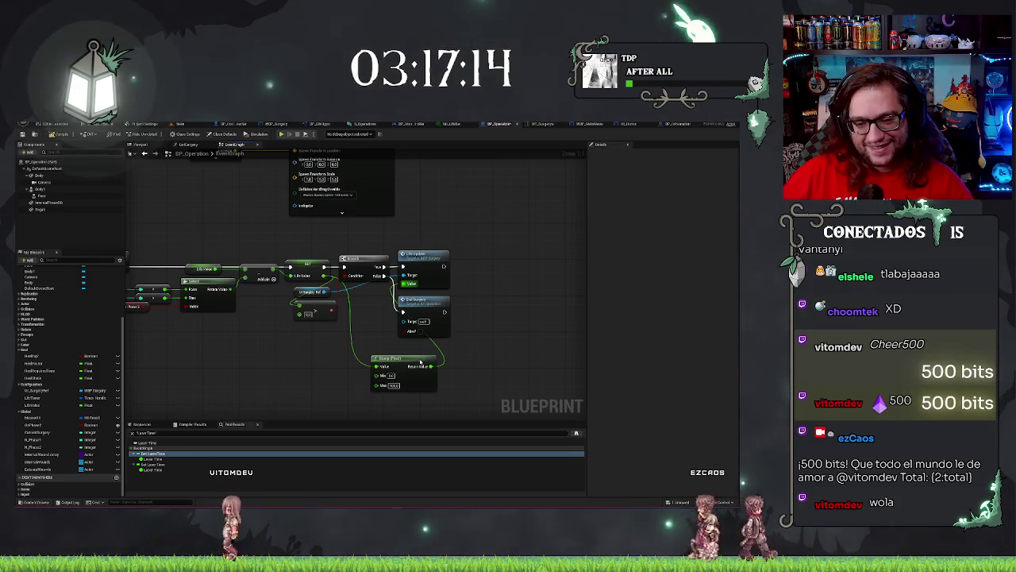
Move Clamp beside Get Surgery and shift Life Update and Get Surgery right
mouse_move(421, 362)
mouse_down()
mouse_move(374, 341)
mouse_move(389, 278)
mouse_move(396, 302)
mouse_up()
drag(436, 229, 457, 353)
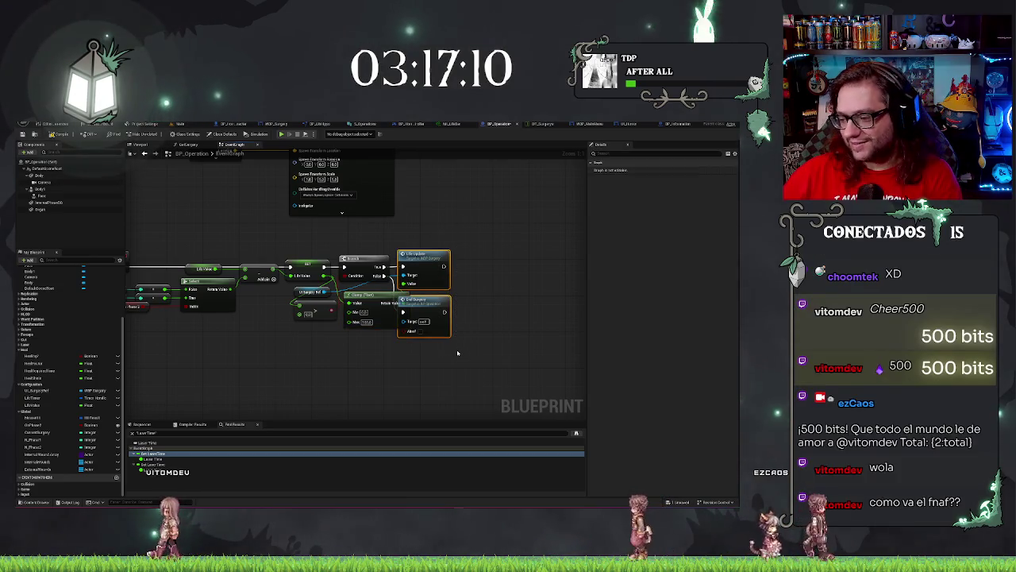
drag(429, 311, 452, 311)
click(341, 360)
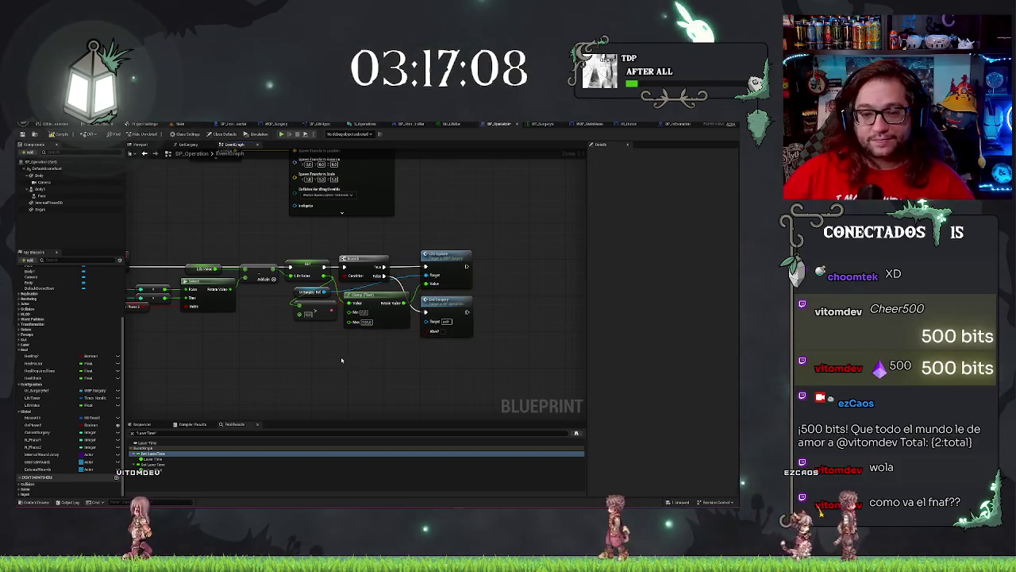
scroll(341, 359, down, 1)
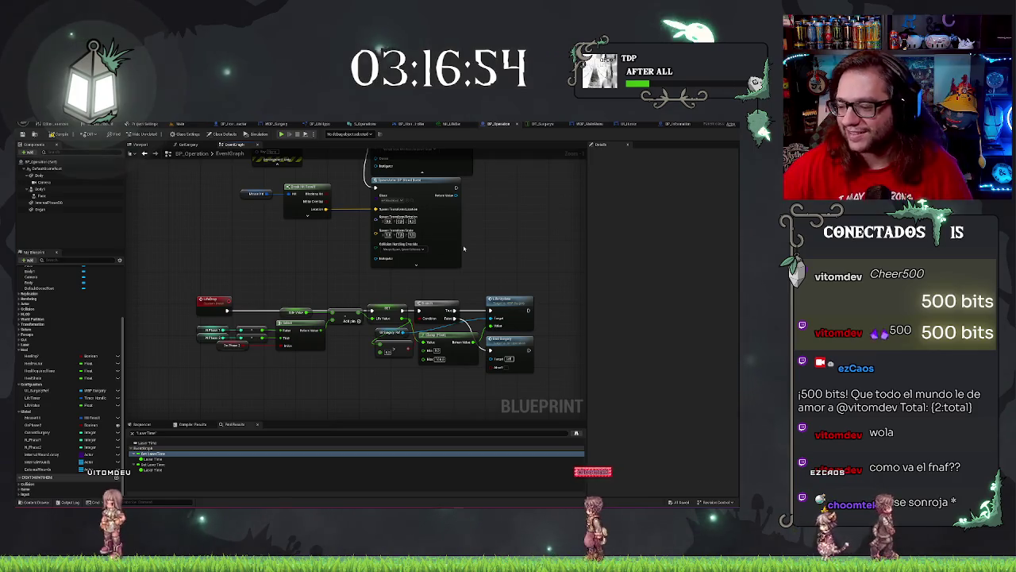
Pan and zoom the Event Graph to 1:1 on the Healing, HealBegin and HealEnd nodes
scroll(438, 242, down, 4)
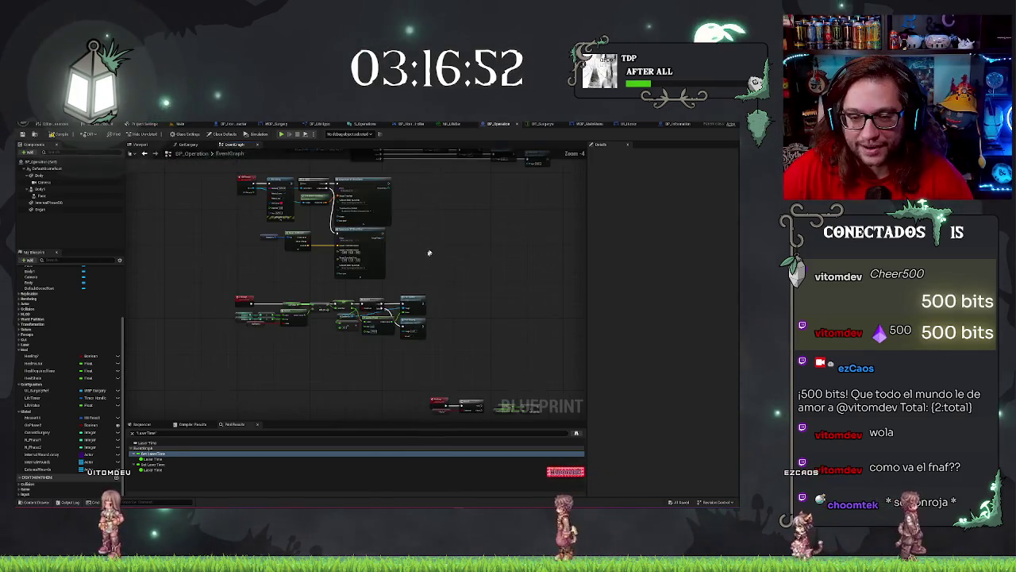
scroll(445, 238, down, 3)
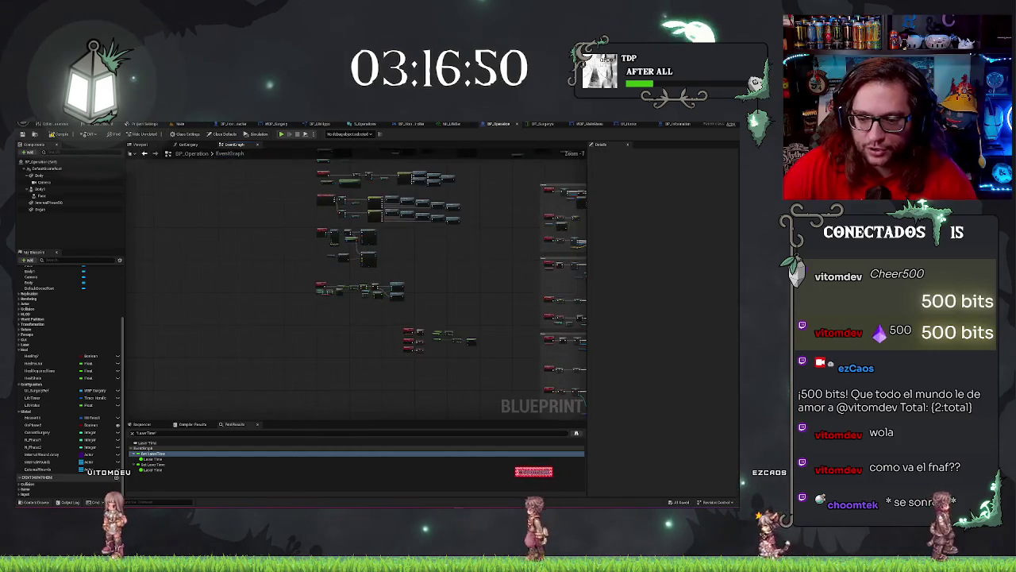
mouse_move(411, 239)
mouse_down()
mouse_move(393, 279)
mouse_move(477, 254)
mouse_up()
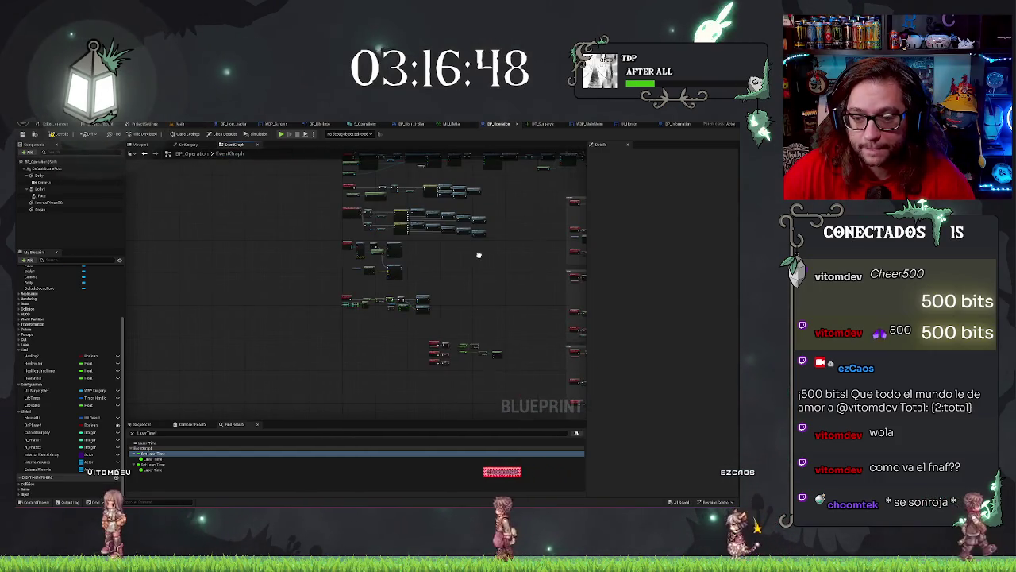
scroll(449, 272, up, 5)
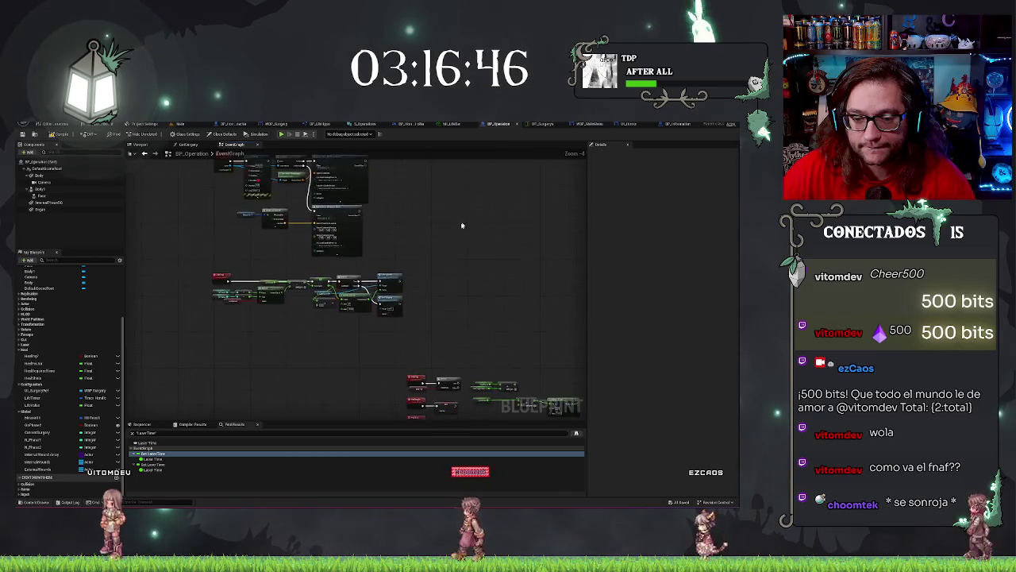
drag(435, 273, 457, 246)
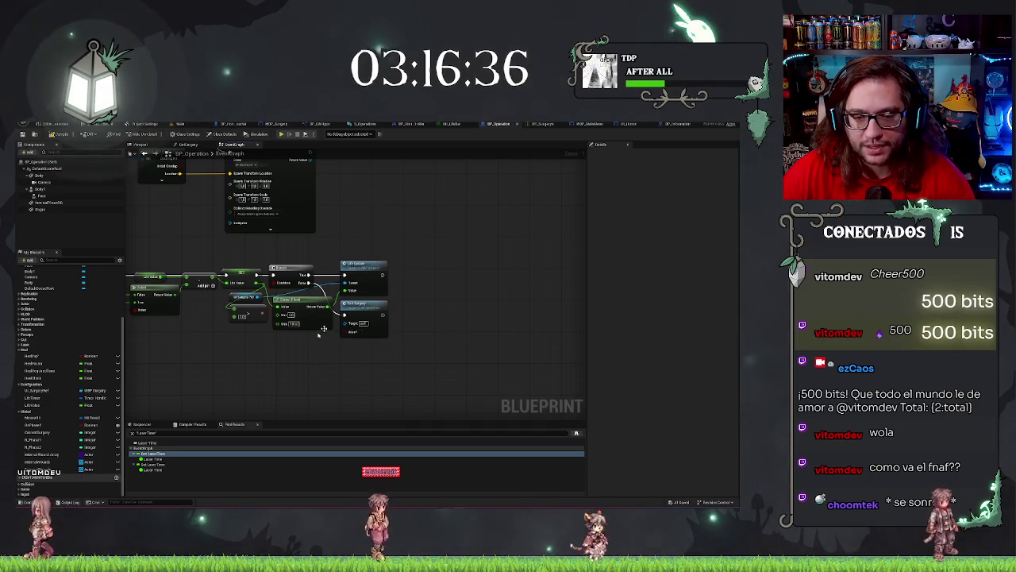
drag(468, 246, 476, 334)
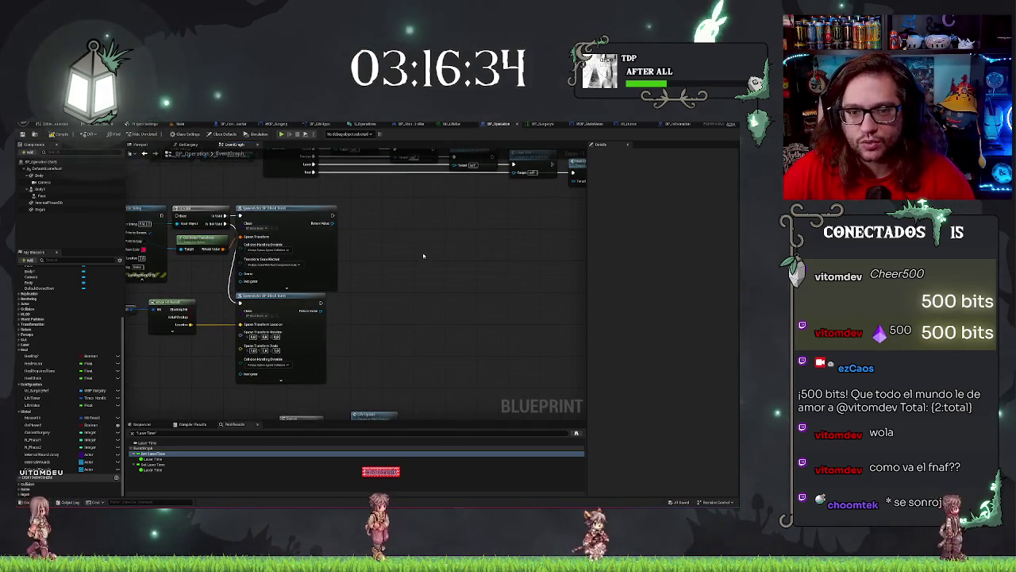
drag(437, 238, 442, 313)
scroll(428, 273, down, 5)
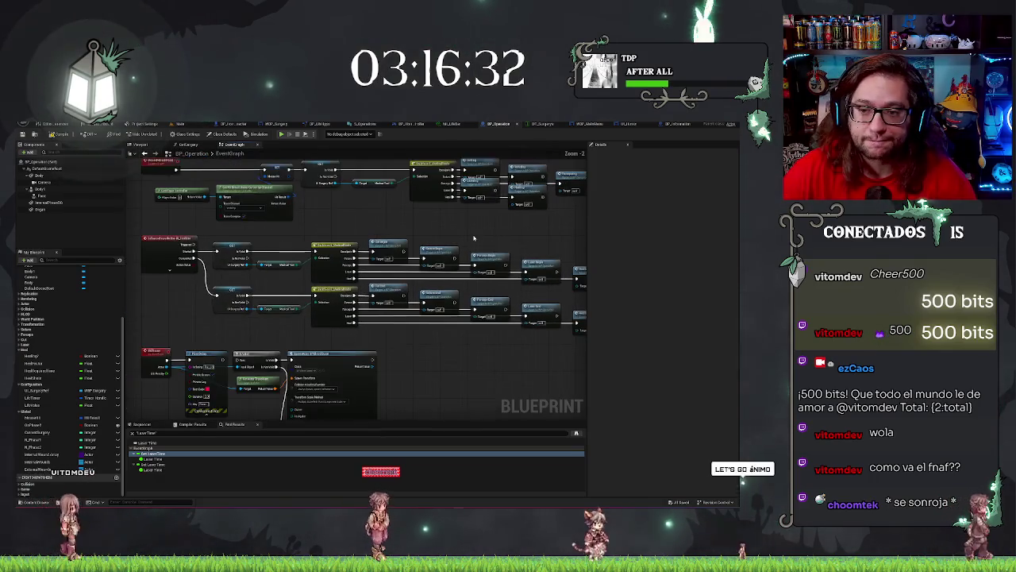
drag(429, 273, 307, 179)
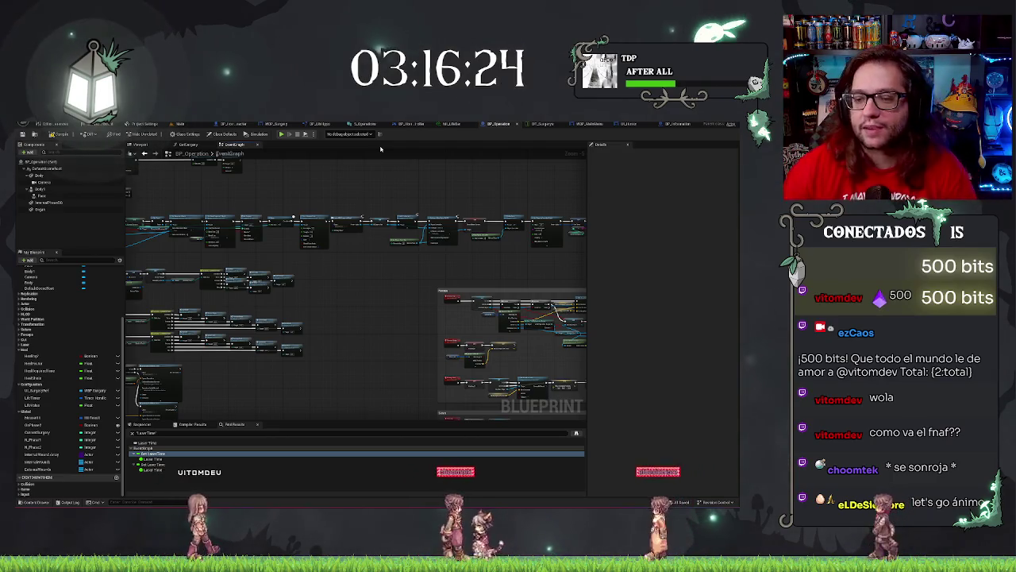
drag(352, 279, 315, 389)
scroll(315, 389, up, 3)
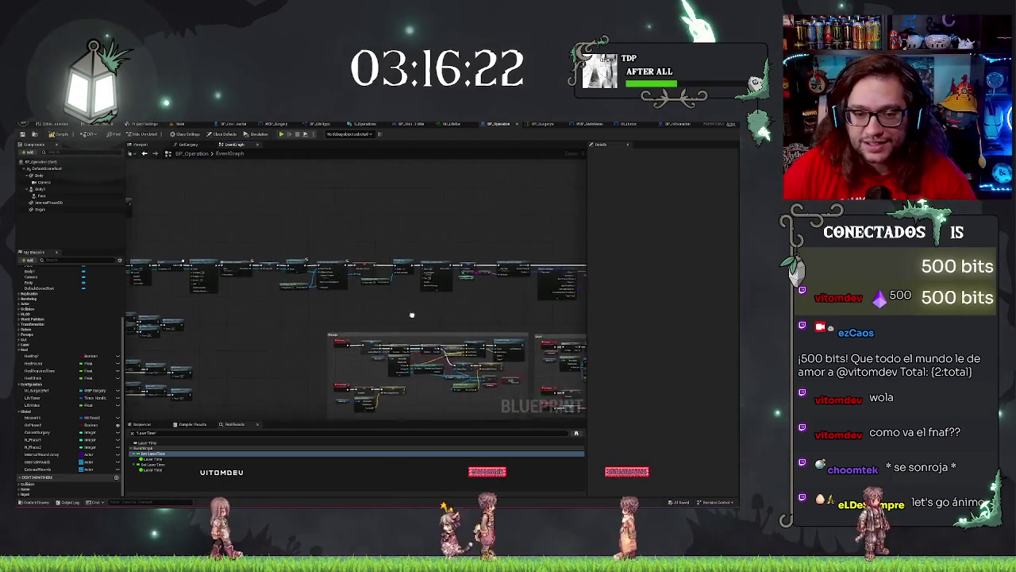
mouse_move(465, 208)
mouse_down()
mouse_move(470, 218)
mouse_move(384, 300)
mouse_up()
drag(494, 275, 470, 186)
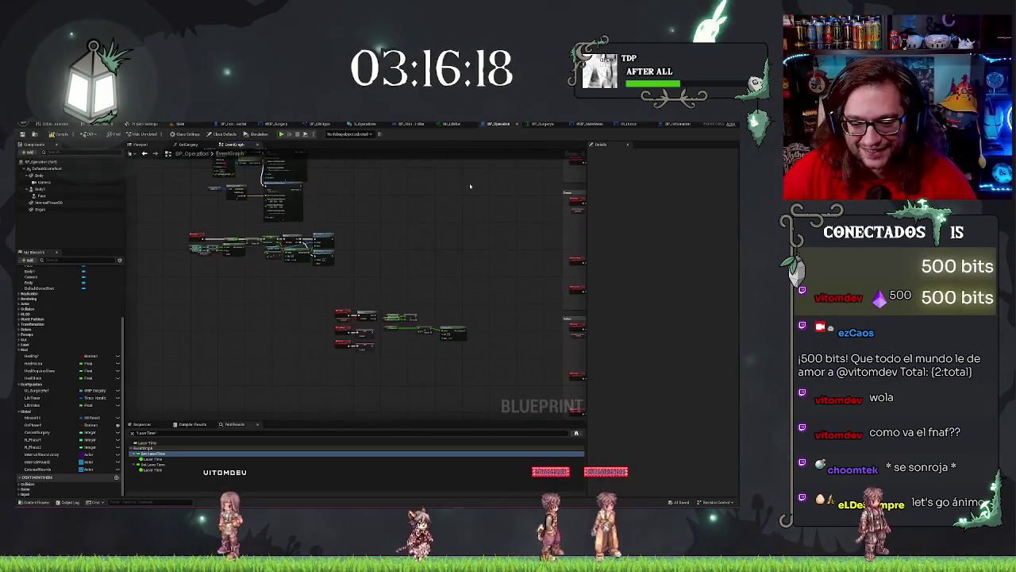
scroll(427, 266, up, 5)
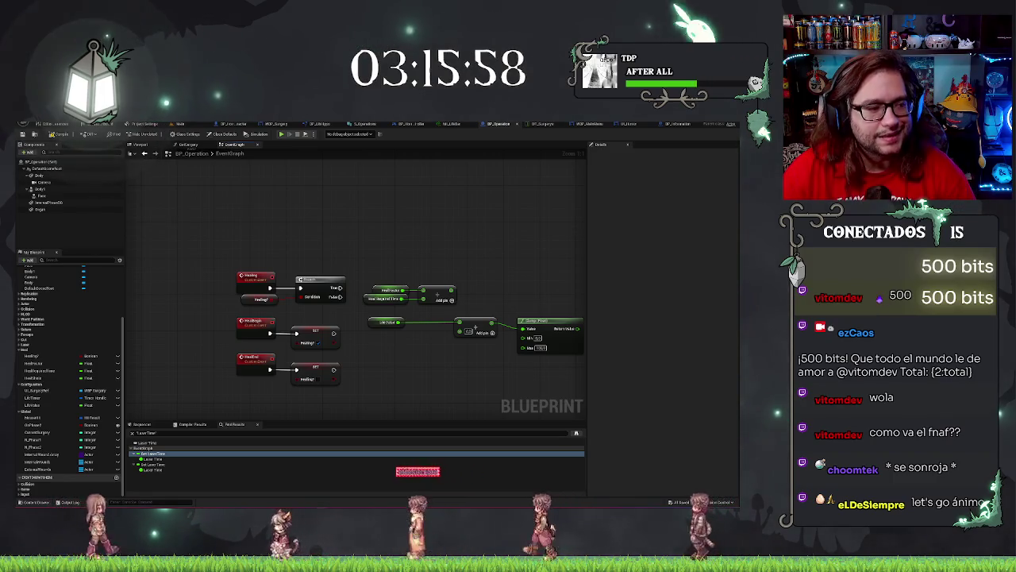
Add a Get World Delta Seconds node just below the LifeValue getter
right_click(404, 232)
text(get)
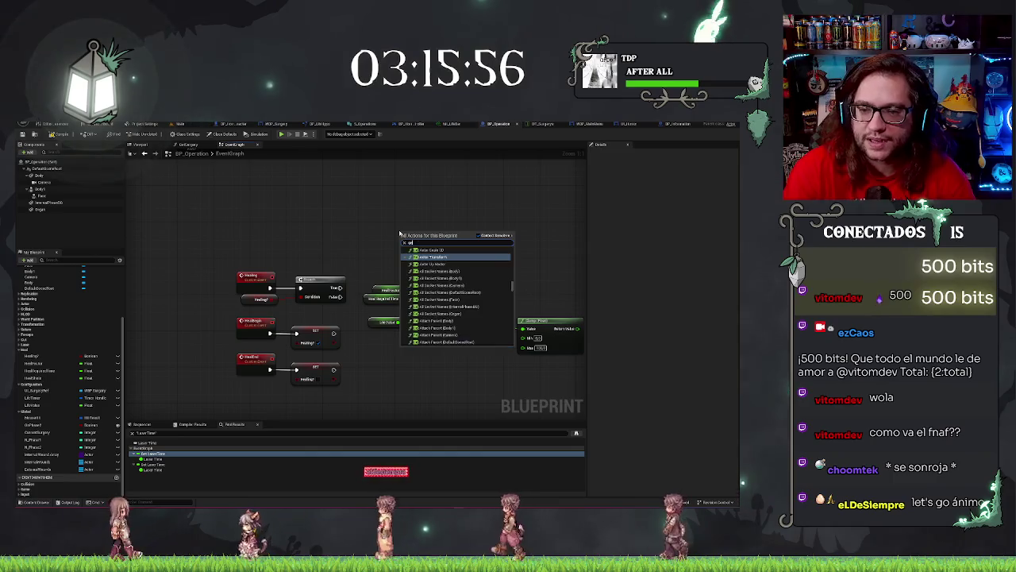
text( delta)
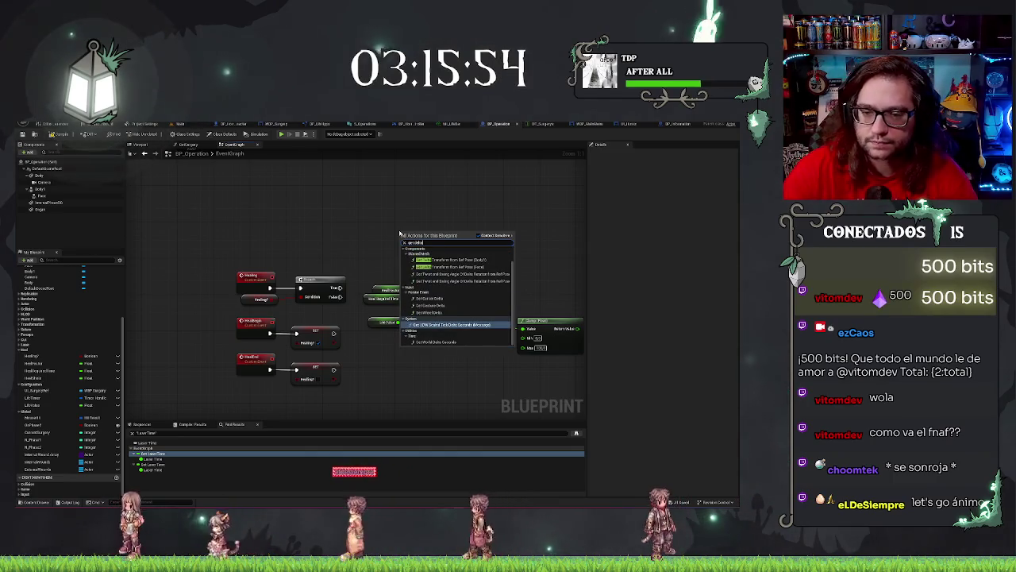
text( s)
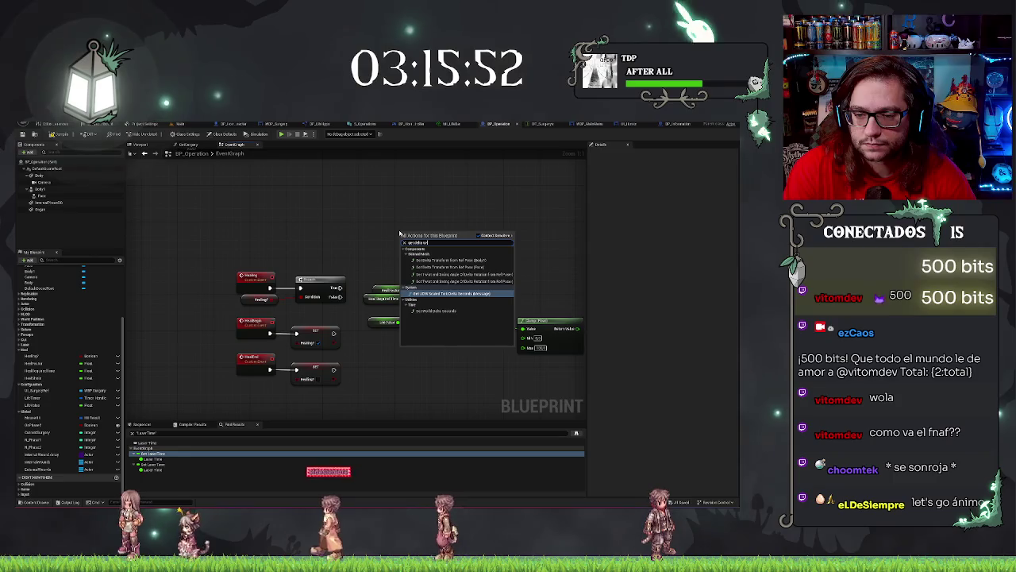
key(Return)
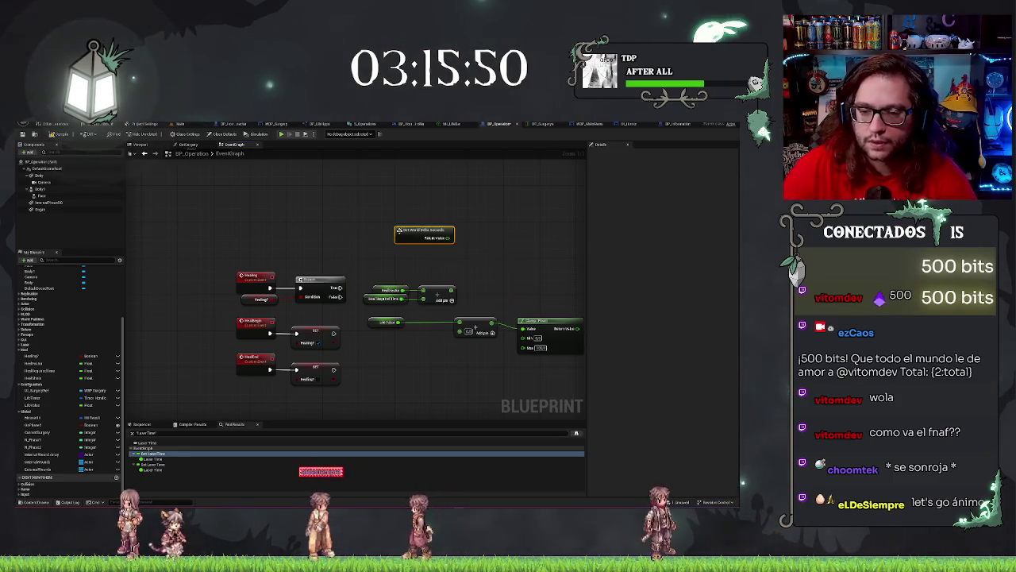
mouse_move(402, 234)
mouse_down()
mouse_move(391, 338)
mouse_move(406, 211)
mouse_move(405, 240)
mouse_up()
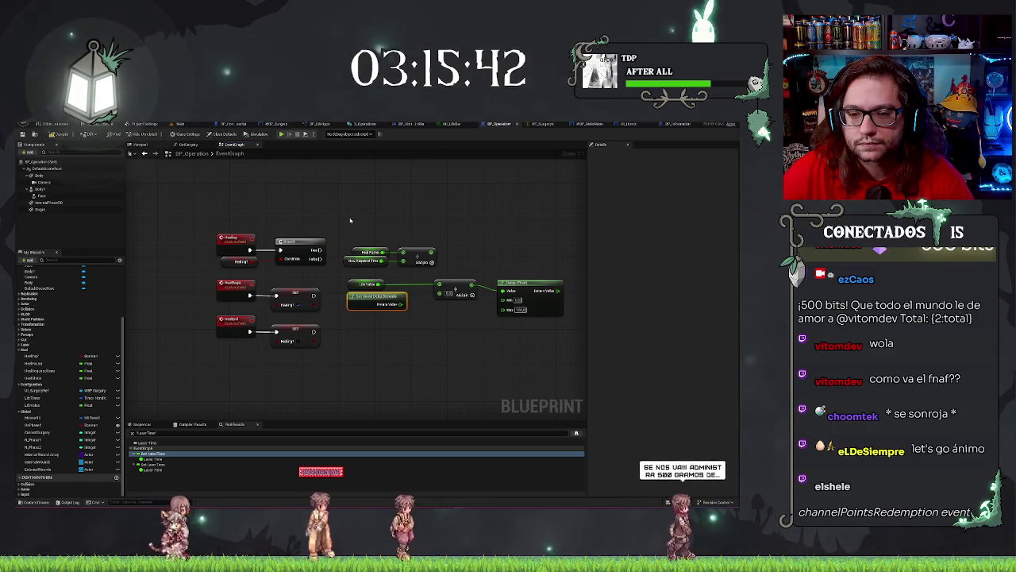
scroll(363, 311, down, 5)
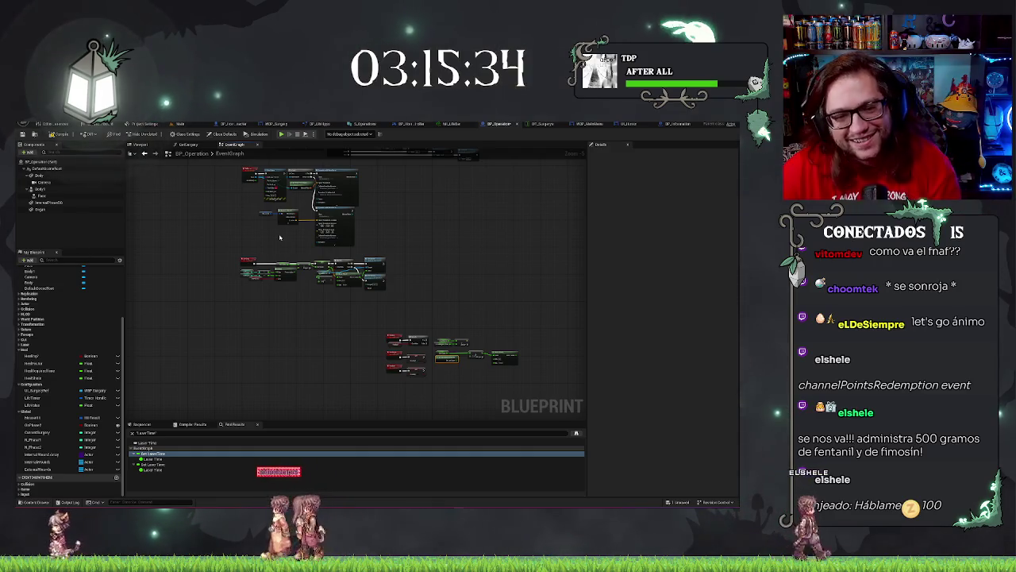
scroll(310, 298, up, 5)
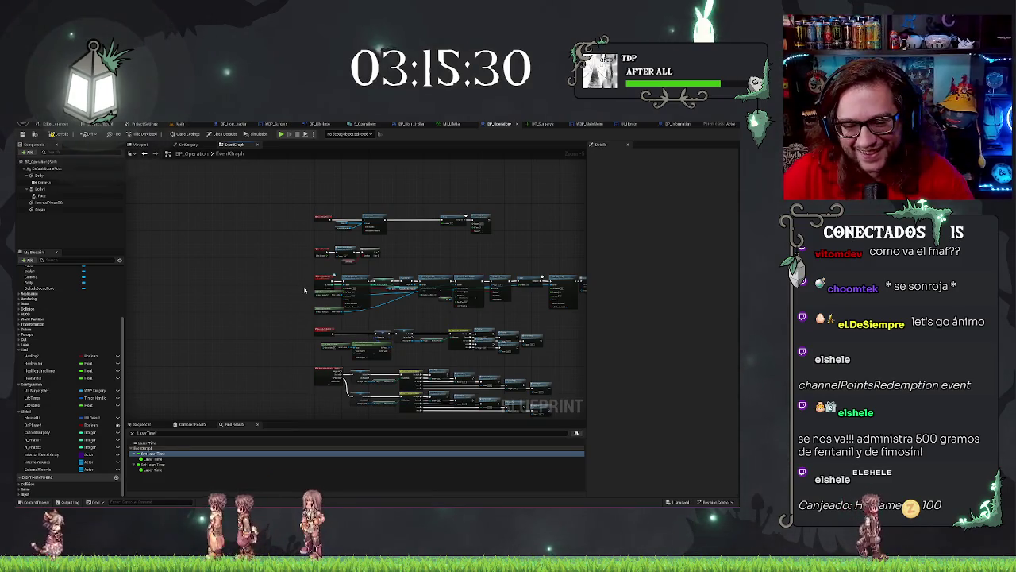
drag(304, 291, 289, 288)
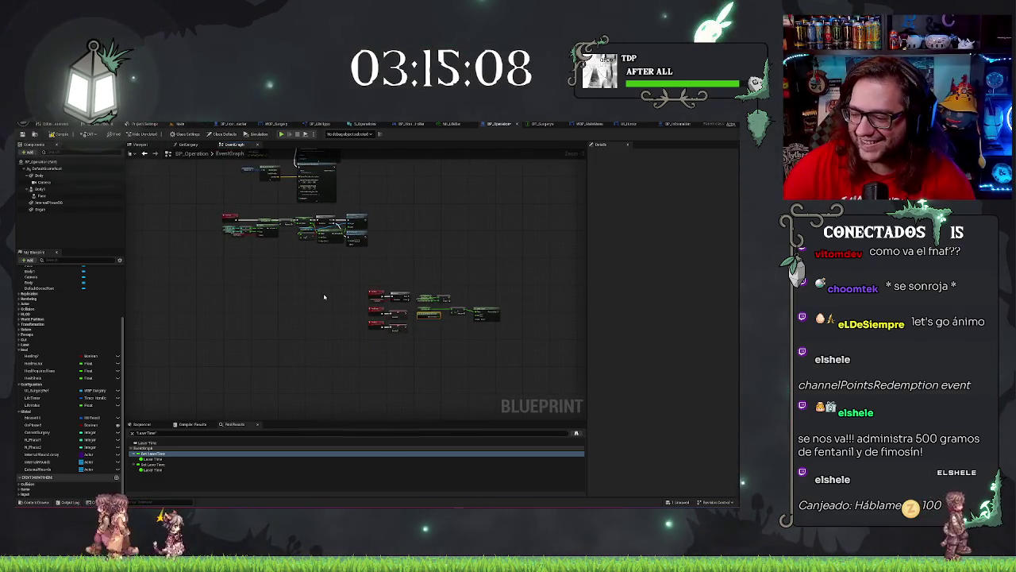
scroll(345, 330, up, 3)
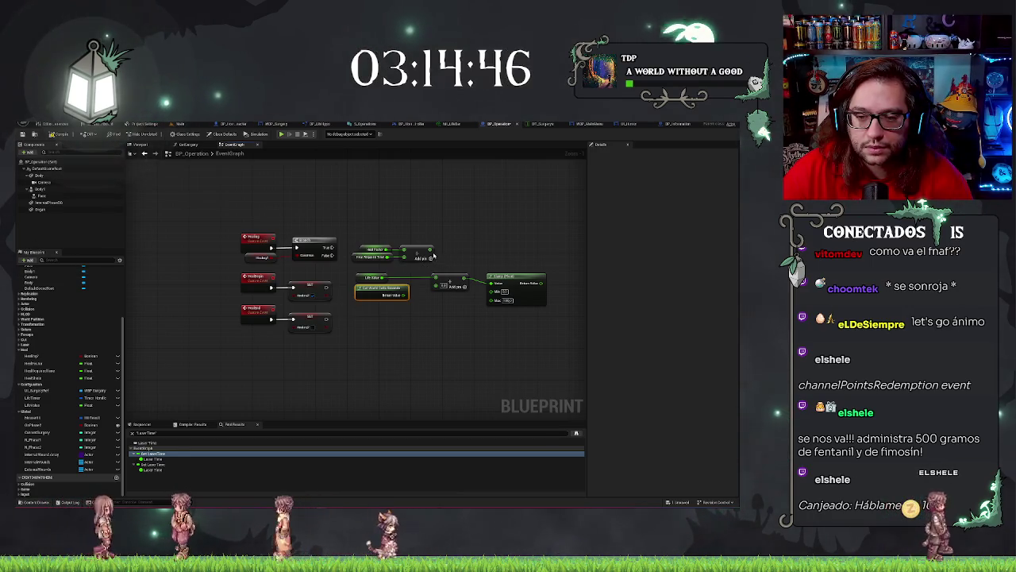
Insert a Multiply node after the heal Add and bring the Clamp chain toward centre
drag(431, 257, 453, 251)
text(mul)
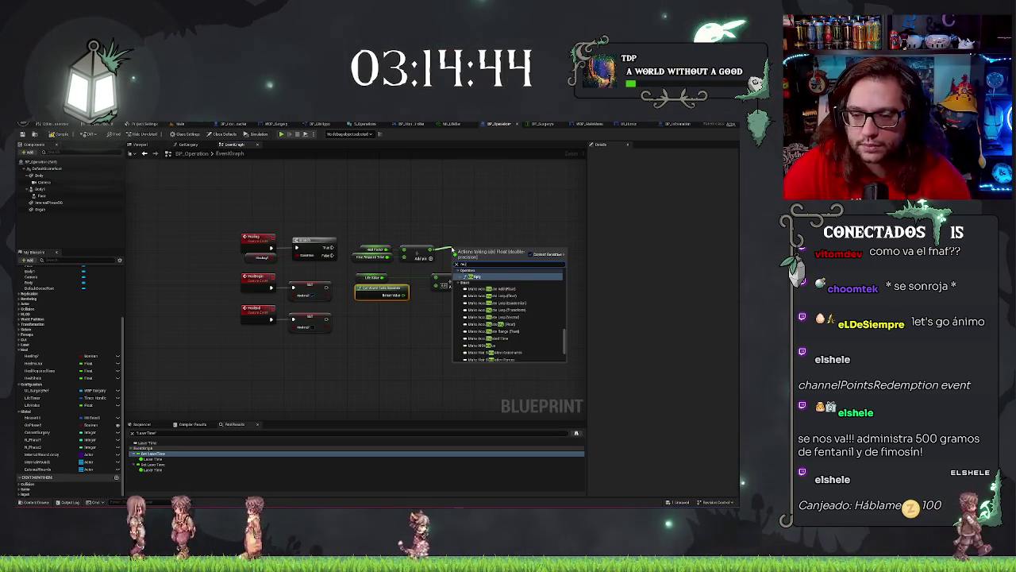
key(Return)
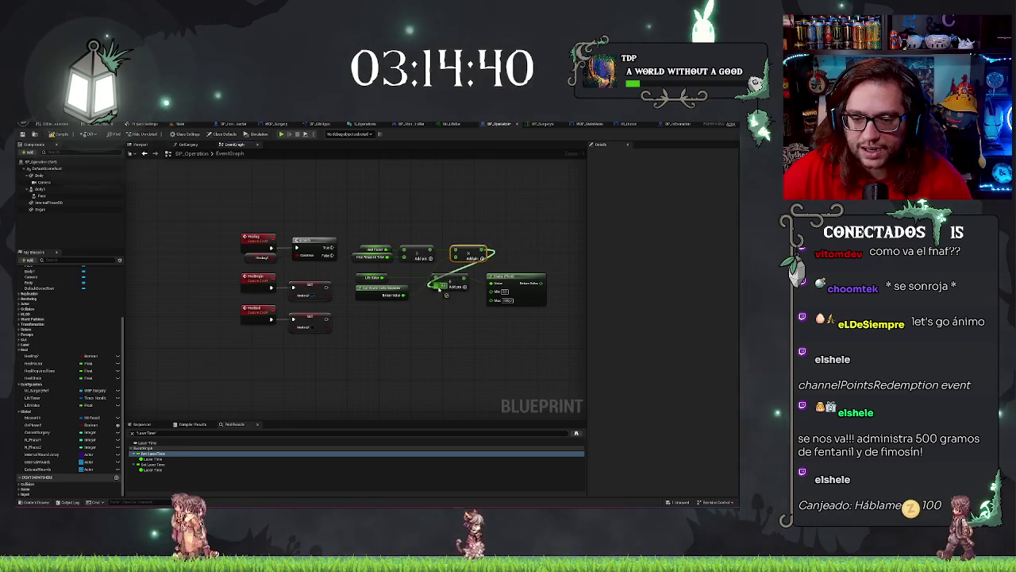
click(487, 275)
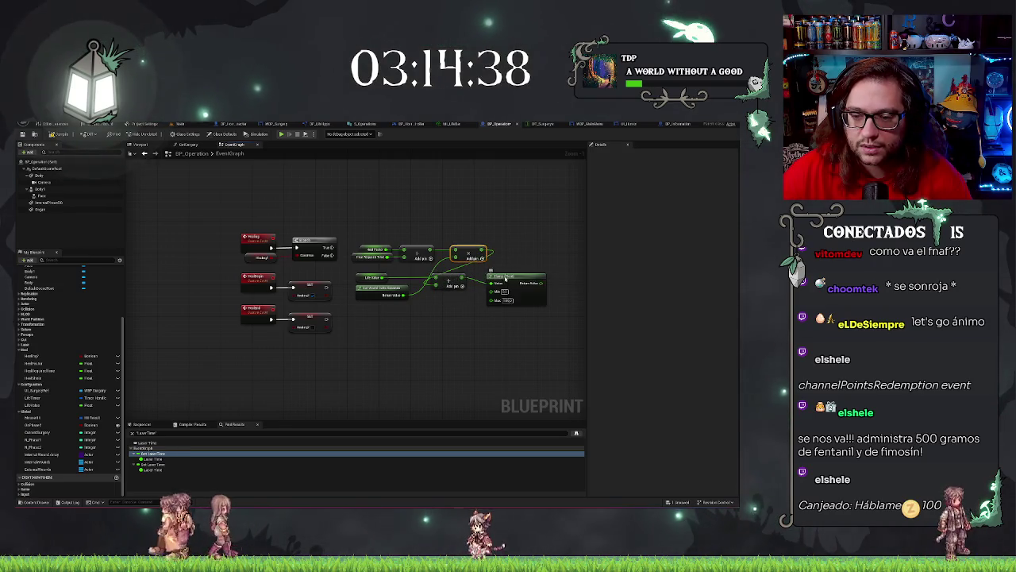
ctrl+click(444, 279)
drag(512, 243, 381, 268)
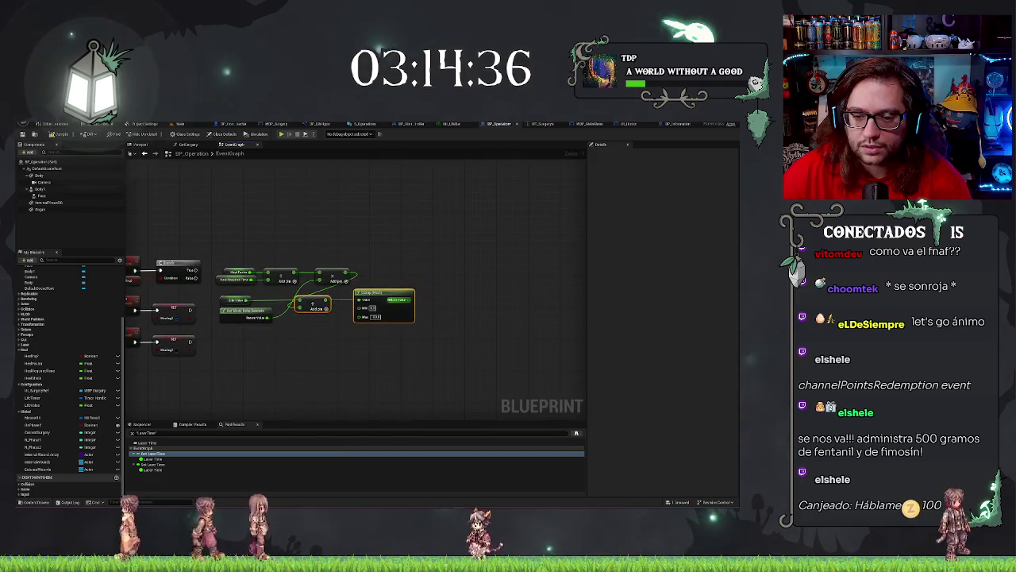
Copy the existing Life Update node and paste it with SurgeryRef beside the heal nodes
drag(413, 300, 433, 284)
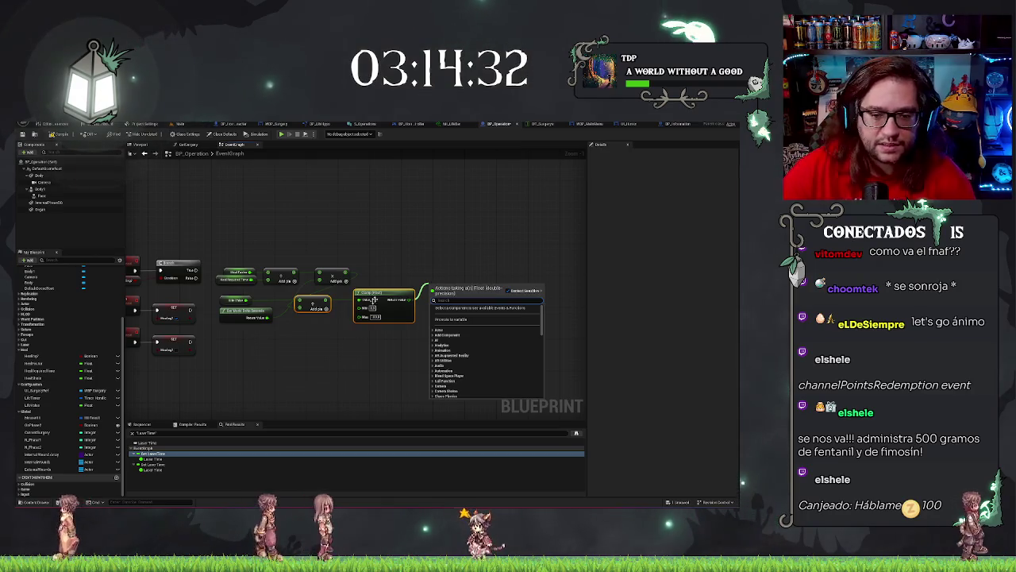
key(Escape)
scroll(292, 310, down, 6)
scroll(293, 311, up, 6)
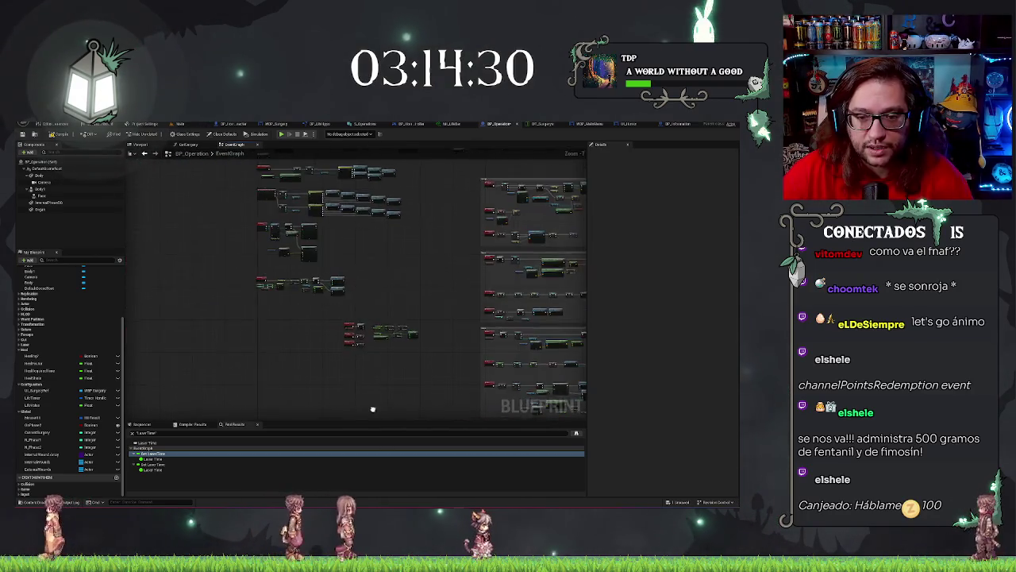
click(373, 300)
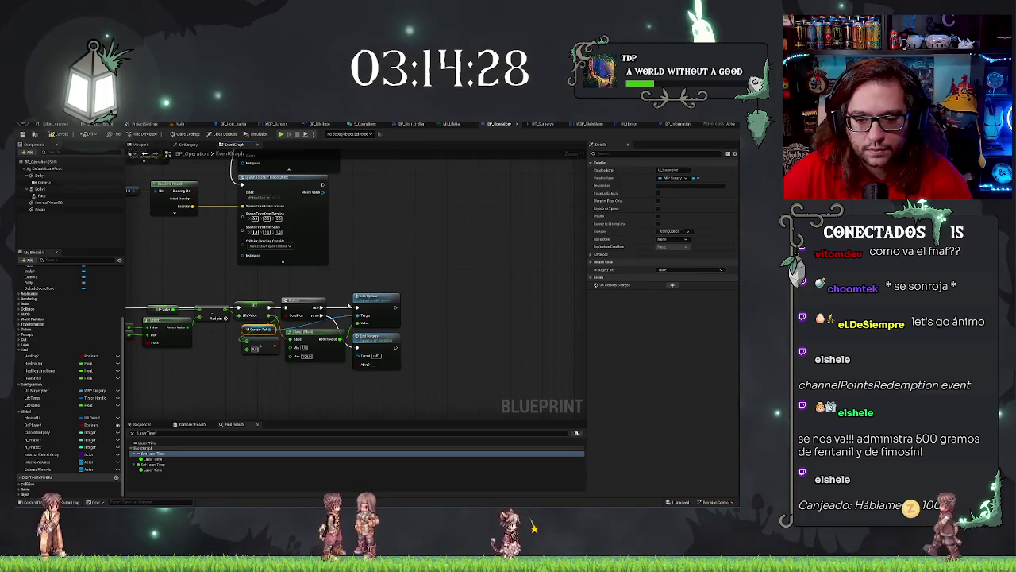
mouse_move(453, 329)
mouse_down()
mouse_move(418, 272)
mouse_move(220, 170)
mouse_up()
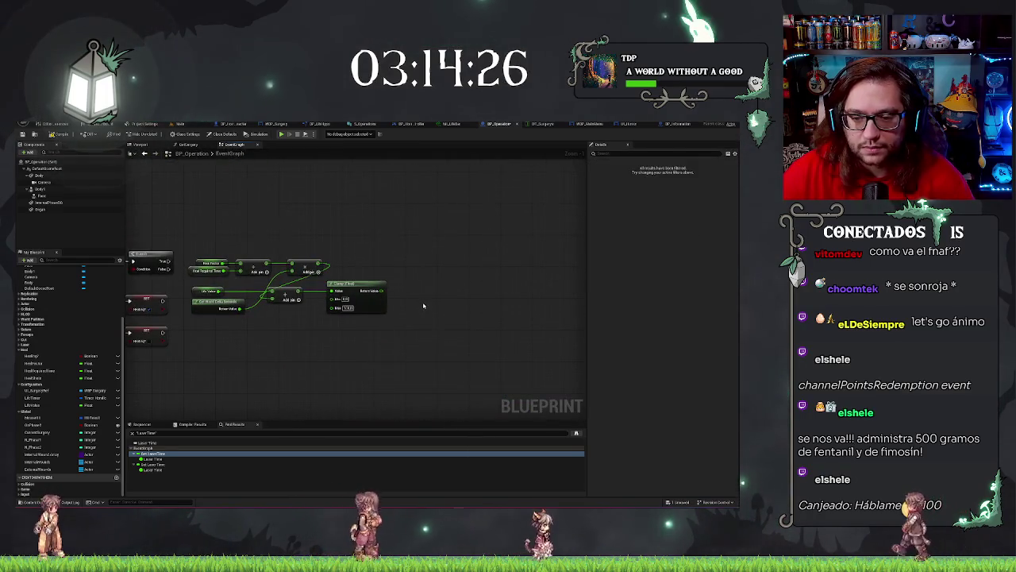
key(ctrl+v)
Wire the Clamp result into the pasted Life Update's Value, placing it and SurgeryRef beside Clamp
click(367, 324)
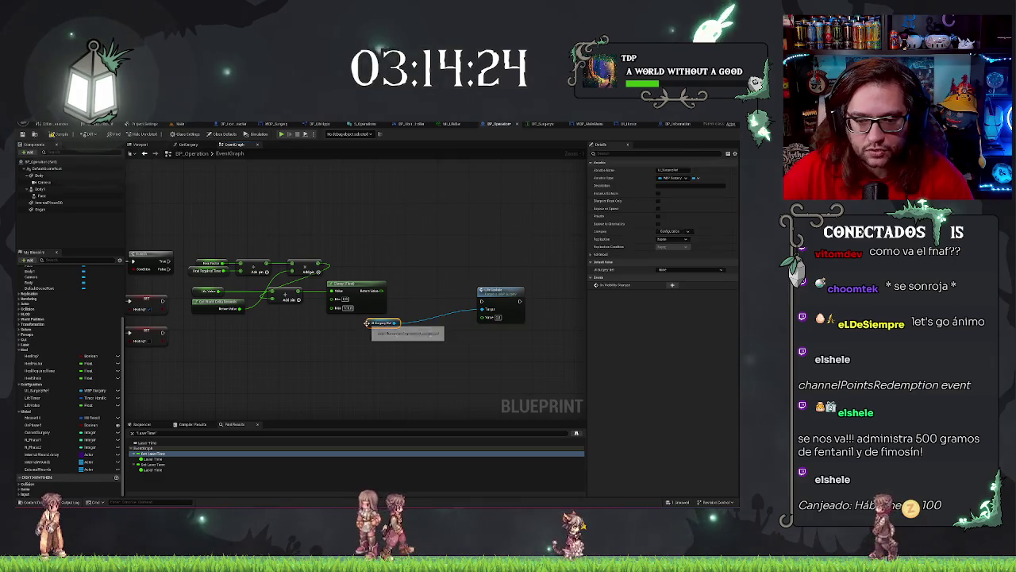
drag(367, 324, 435, 321)
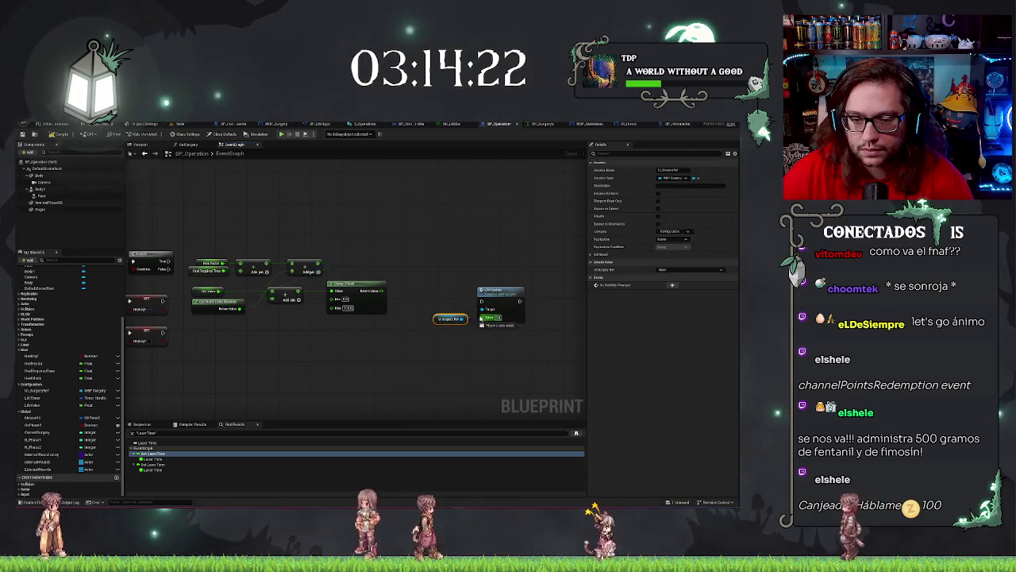
drag(383, 291, 482, 317)
drag(432, 278, 532, 327)
drag(506, 293, 474, 260)
Raise Heal Required Time, both Add nodes and Get World Delta Seconds into the top row
drag(357, 249, 474, 232)
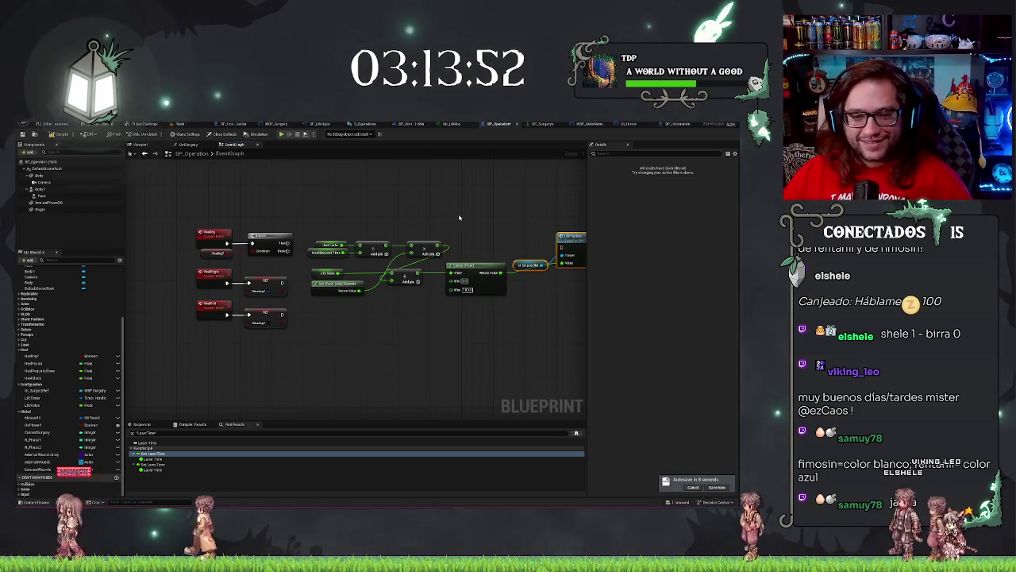
mouse_move(459, 217)
mouse_down()
mouse_move(403, 236)
mouse_move(310, 221)
mouse_up()
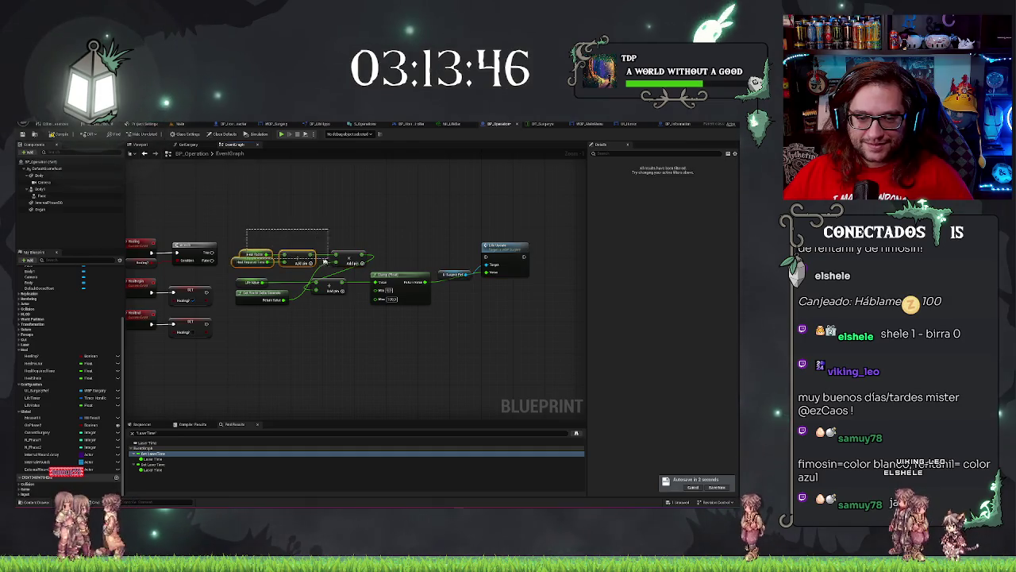
drag(335, 259, 335, 260)
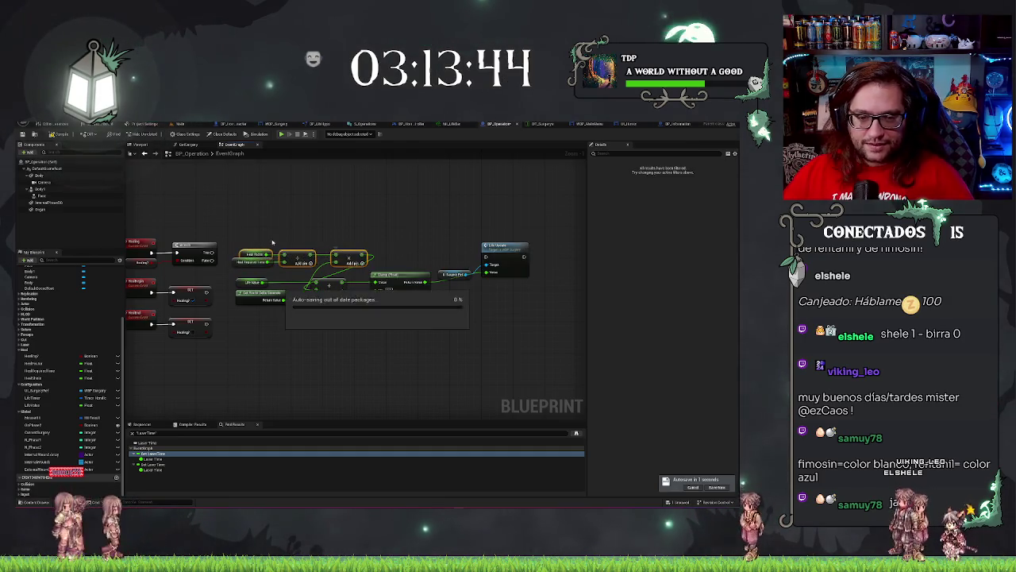
drag(267, 267, 268, 243)
drag(235, 293, 254, 266)
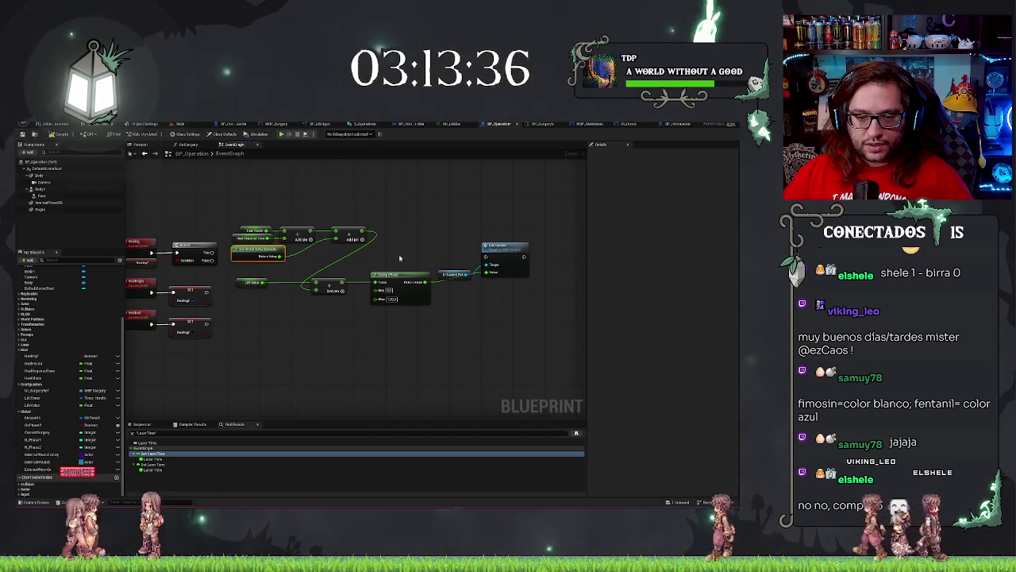
Create a Heal Required Time Left setter and place it above the heal nodes
scroll(362, 337, up, 1)
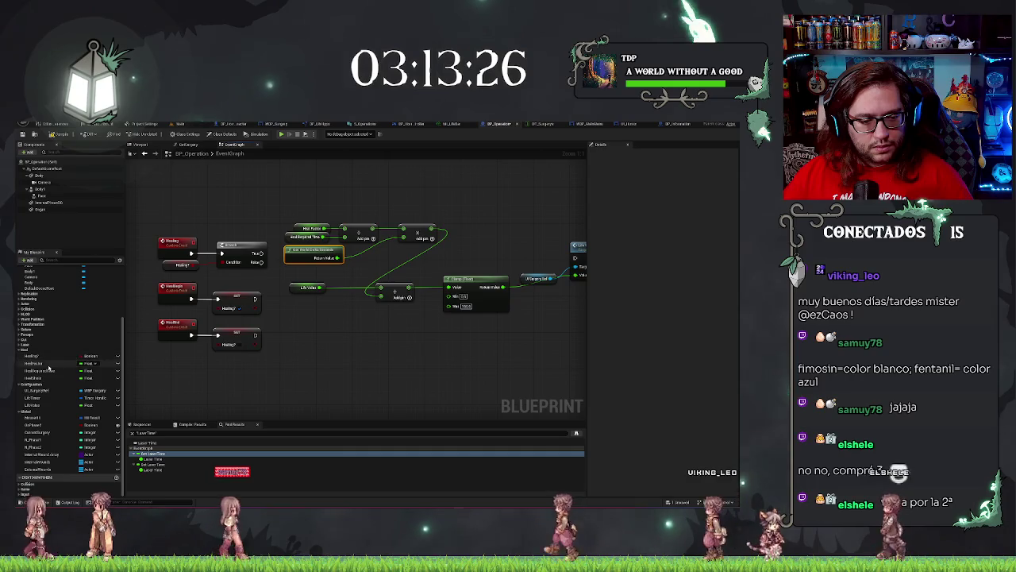
click(35, 371)
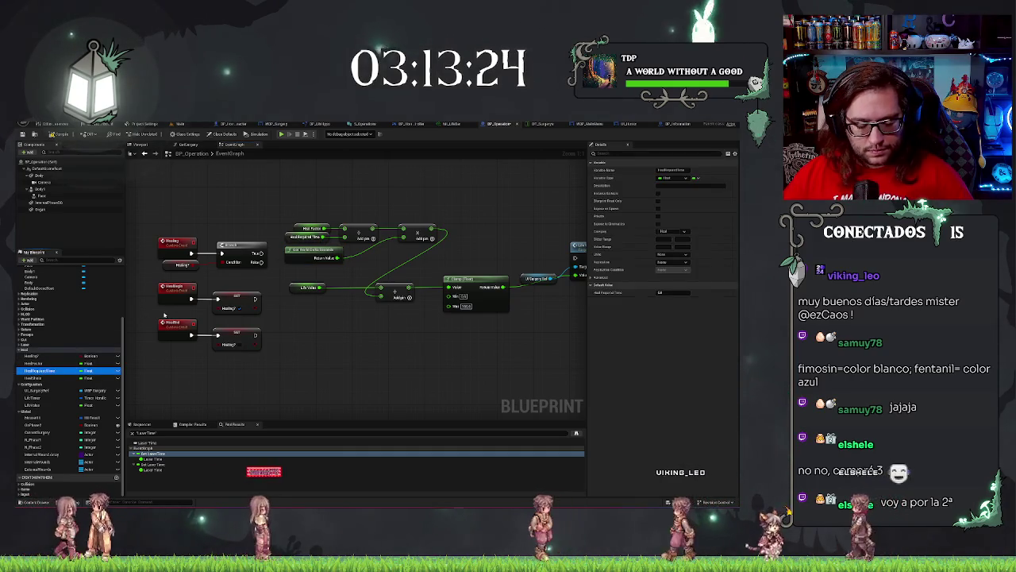
key(ctrl+w)
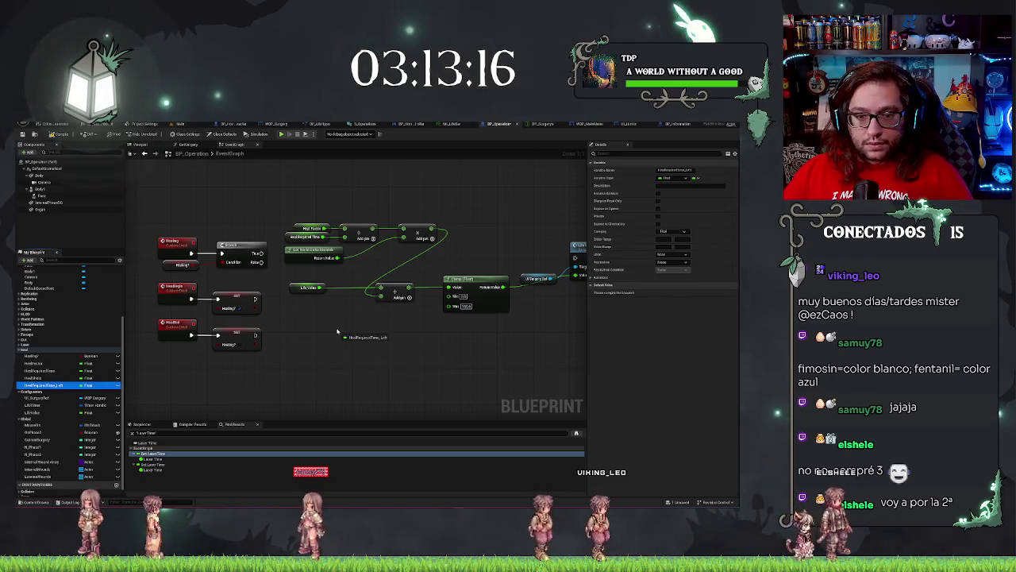
drag(337, 331, 338, 329)
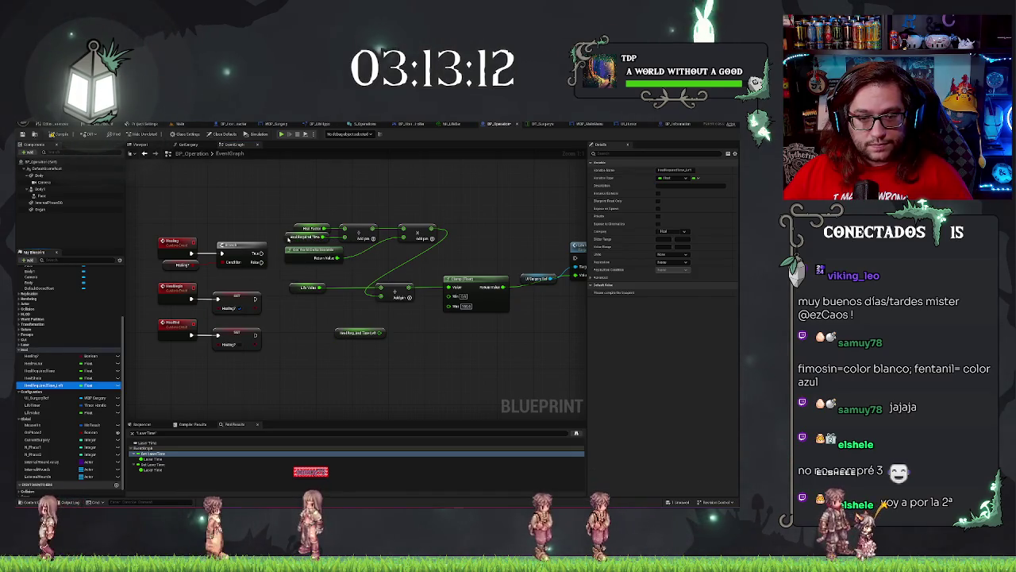
click(364, 335)
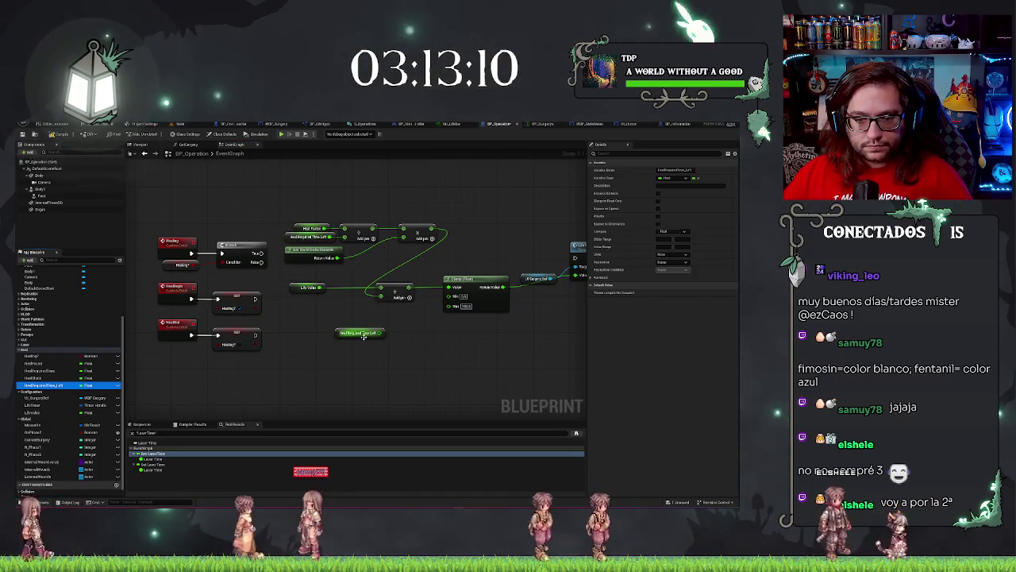
mouse_move(364, 336)
mouse_down()
mouse_move(379, 221)
mouse_move(353, 203)
mouse_up()
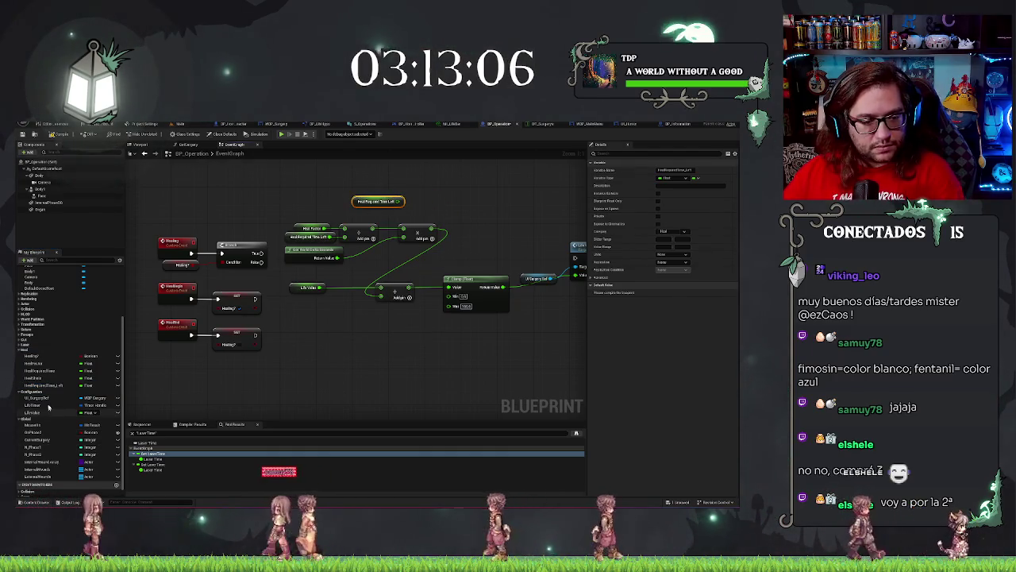
drag(48, 407, 428, 206)
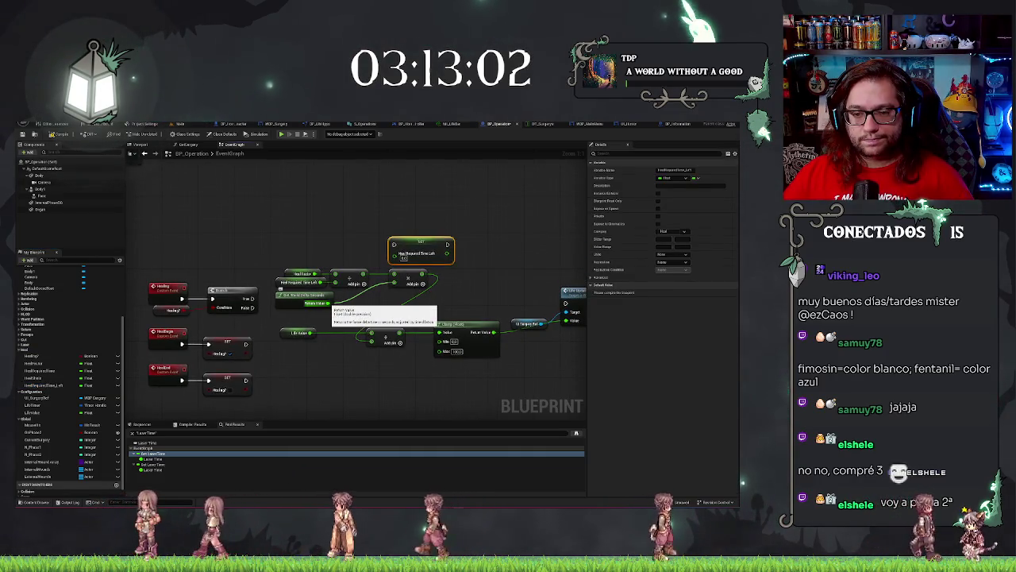
mouse_move(420, 245)
mouse_down()
mouse_move(469, 213)
mouse_move(474, 227)
mouse_up()
Add a second Branch node on the first Branch's True output
mouse_move(294, 235)
mouse_down()
mouse_move(344, 214)
mouse_move(356, 193)
mouse_move(579, 318)
mouse_move(364, 321)
mouse_move(519, 343)
mouse_move(239, 238)
mouse_move(310, 236)
mouse_move(291, 236)
mouse_up()
drag(234, 253, 257, 258)
drag(256, 256, 271, 249)
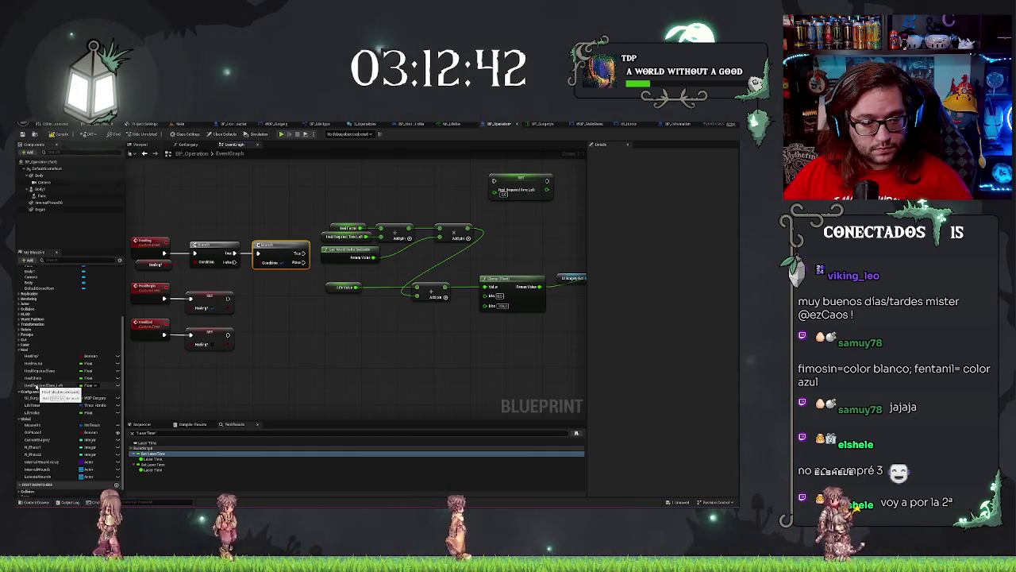
Wire a Heal Required Time Left greater-than check into the second Branch's Condition
click(35, 387)
mouse_move(36, 387)
mouse_down()
mouse_move(343, 325)
mouse_move(338, 315)
mouse_move(302, 316)
mouse_up()
text(grea)
key(Return)
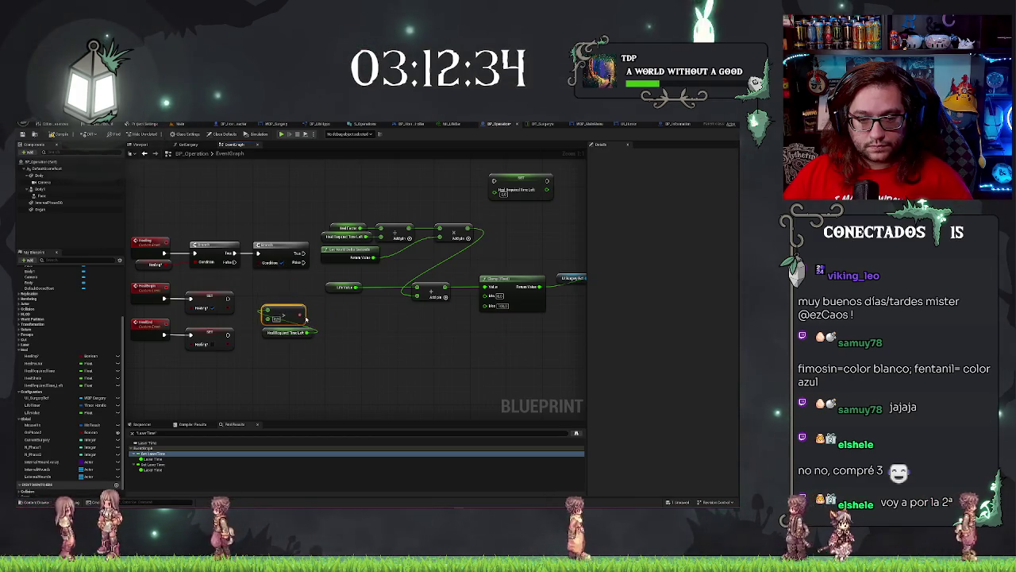
drag(306, 316, 264, 264)
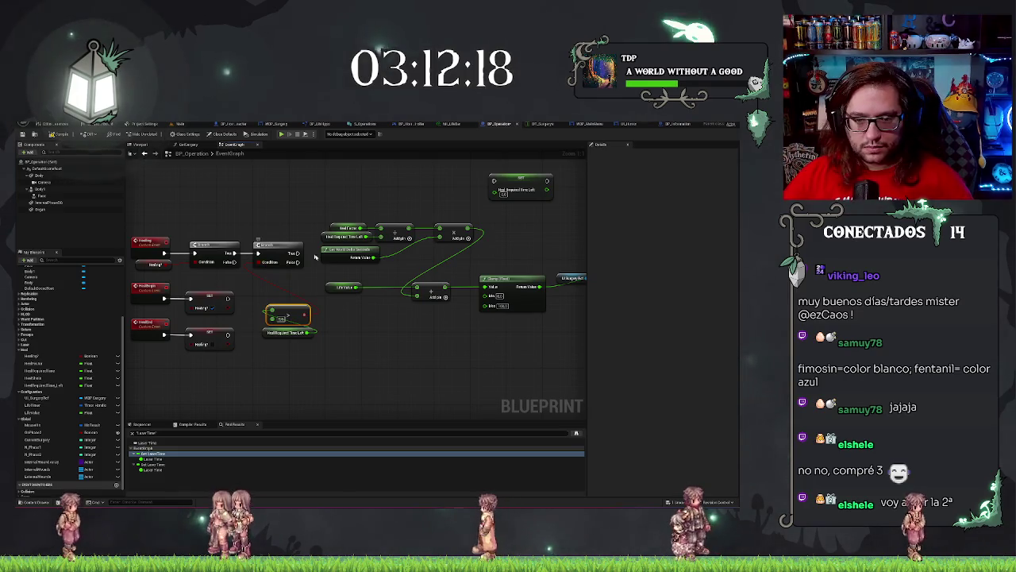
Shift the heal nodes left and set the getter under the second Branch
mouse_move(319, 172)
mouse_down()
mouse_move(555, 265)
mouse_move(578, 316)
mouse_up()
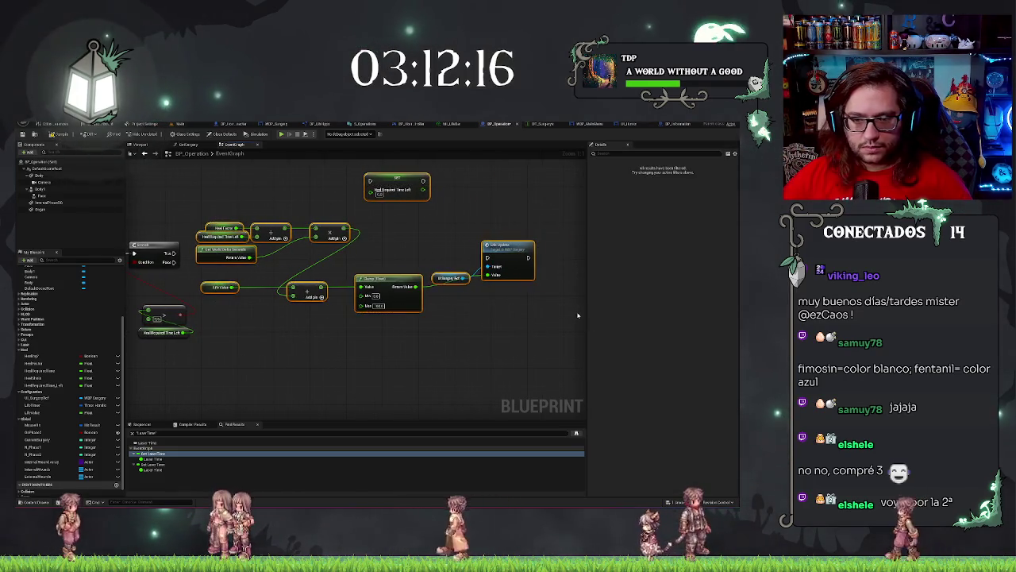
scroll(514, 330, down, 5)
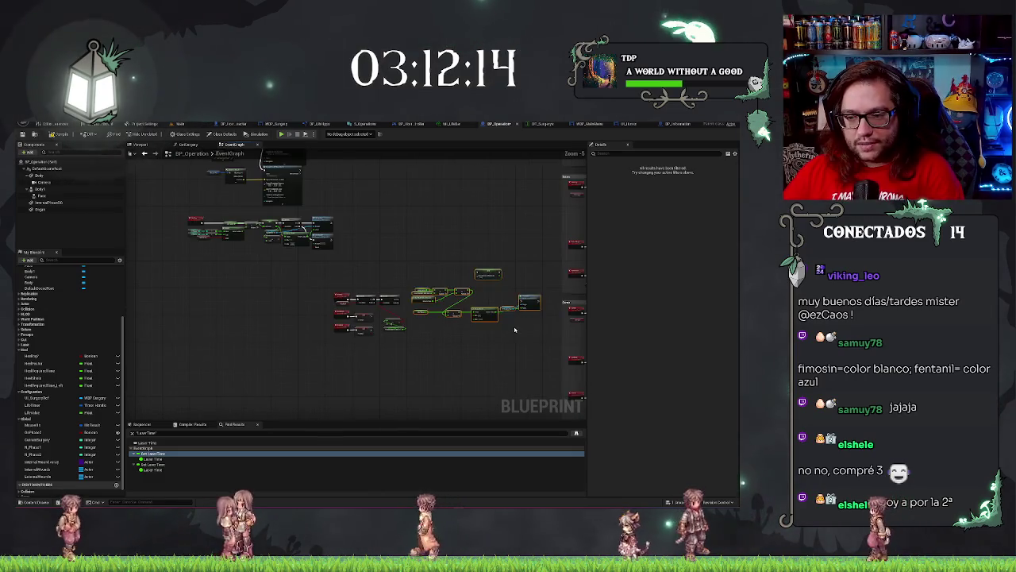
scroll(514, 330, up, 4)
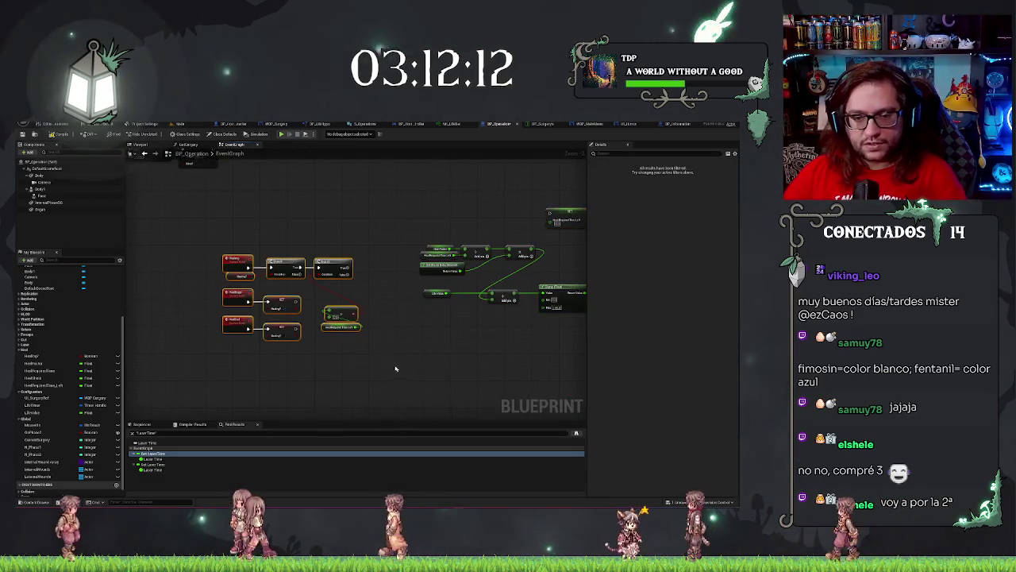
mouse_move(425, 347)
mouse_down()
mouse_move(453, 351)
mouse_move(381, 324)
mouse_move(417, 339)
mouse_up()
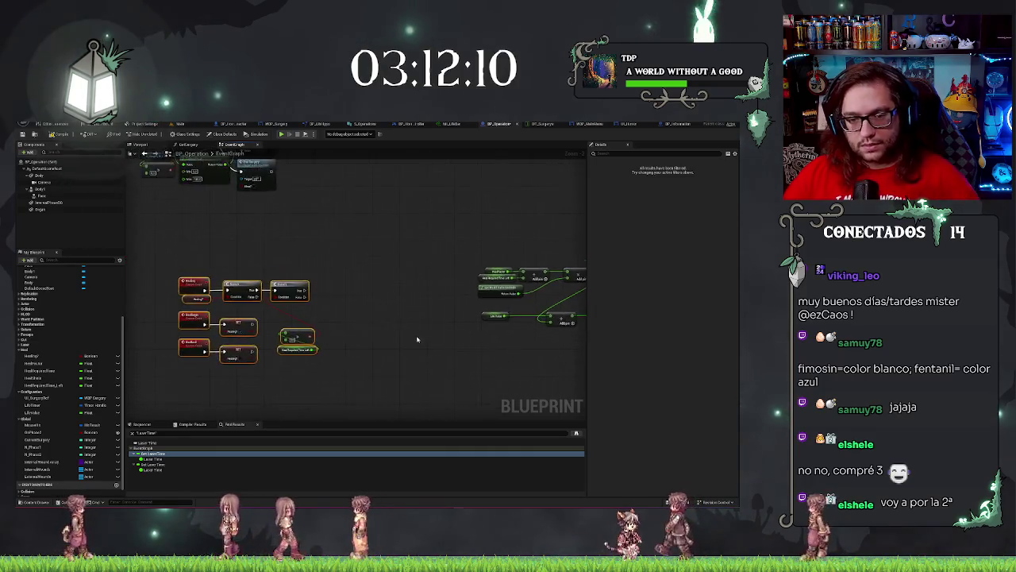
scroll(357, 323, up, 2)
drag(290, 338, 286, 296)
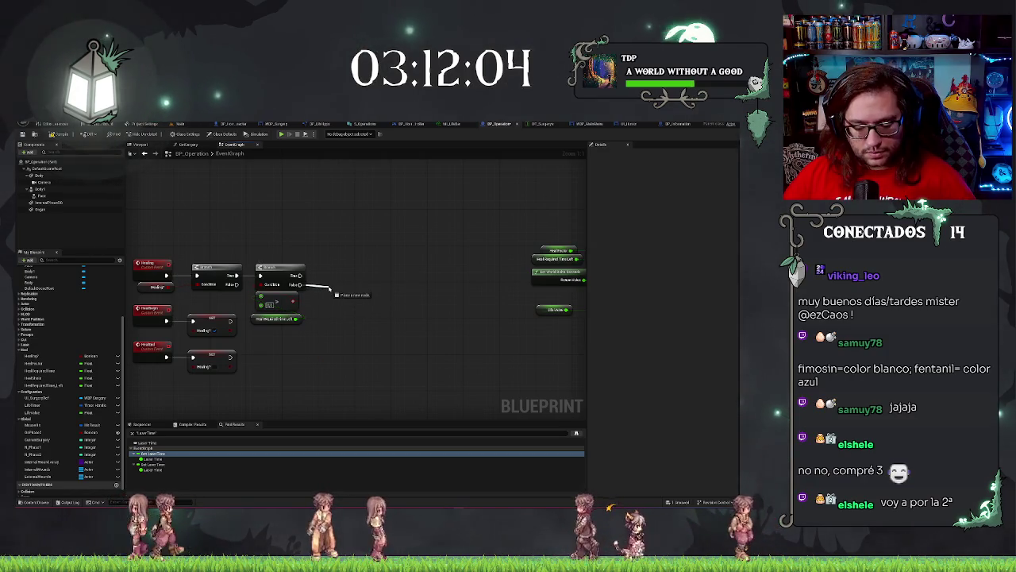
Add a third Branch on the False output and a HealStore greater-than comparison
drag(330, 290, 322, 292)
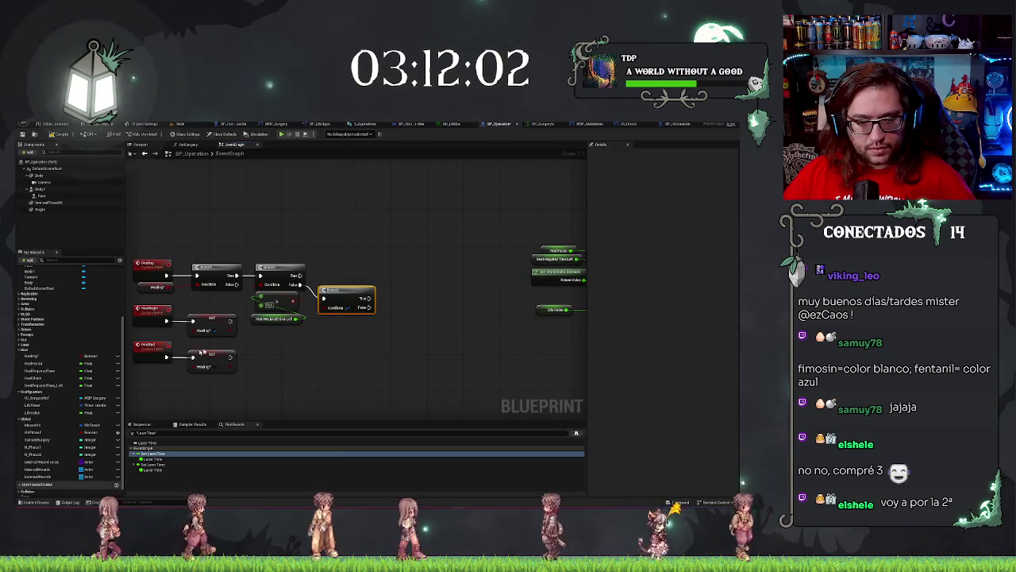
mouse_move(39, 379)
mouse_down()
mouse_move(290, 381)
mouse_move(320, 354)
mouse_move(354, 350)
mouse_up()
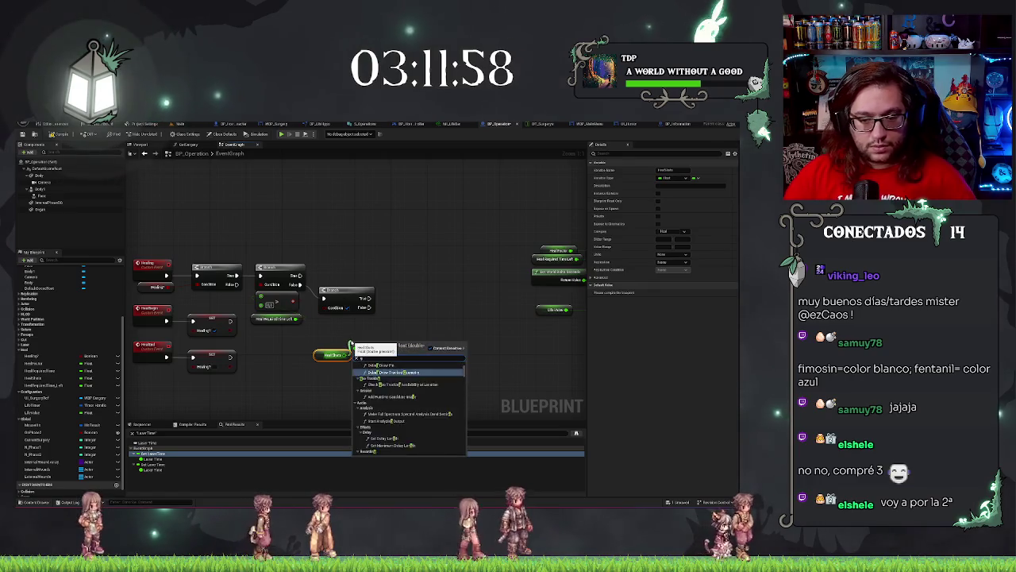
text(>)
key(Return)
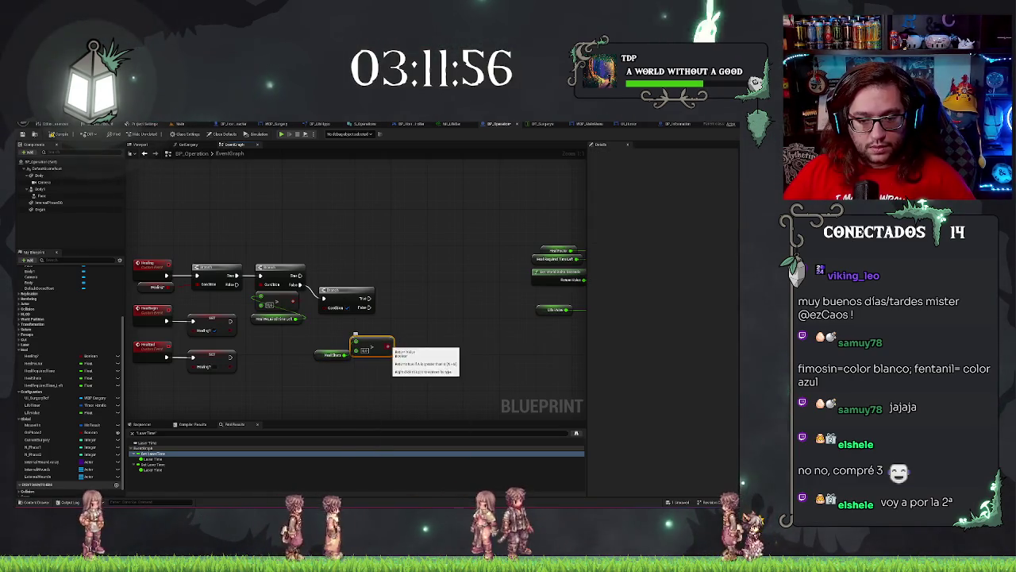
mouse_move(328, 357)
mouse_down()
mouse_move(319, 344)
mouse_move(343, 335)
mouse_move(324, 331)
mouse_up()
ctrl+click(376, 340)
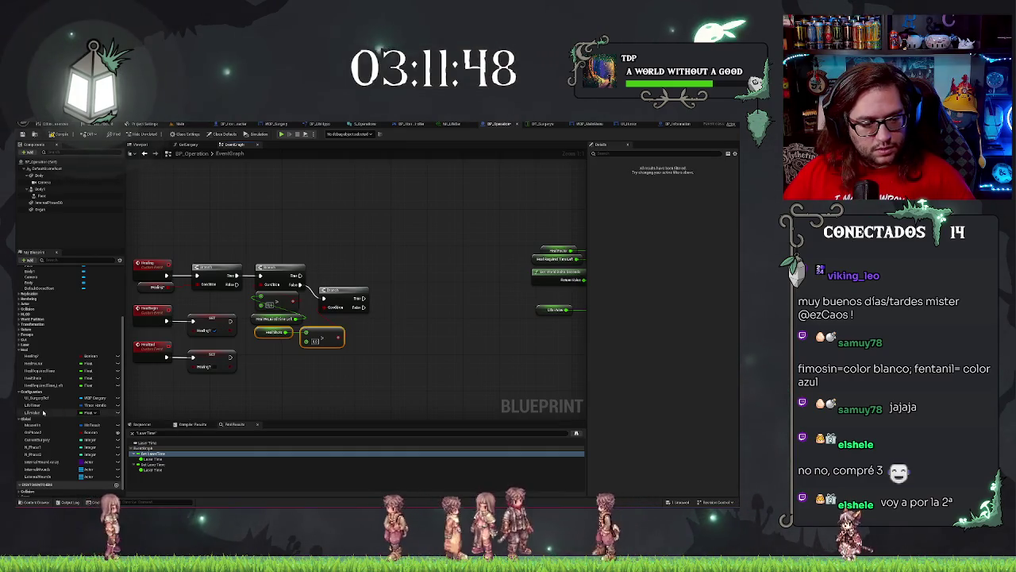
Try a HealStore decrement node, then delete it along with the extra getter
mouse_move(44, 378)
mouse_down()
mouse_move(346, 372)
mouse_move(370, 344)
mouse_move(412, 328)
mouse_up()
click(386, 351)
text(--)
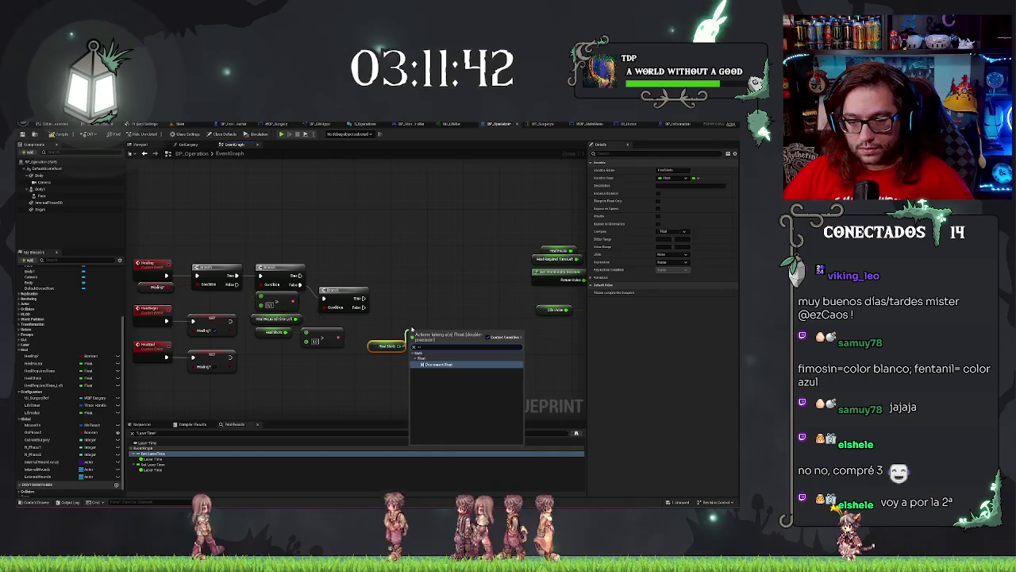
key(Return)
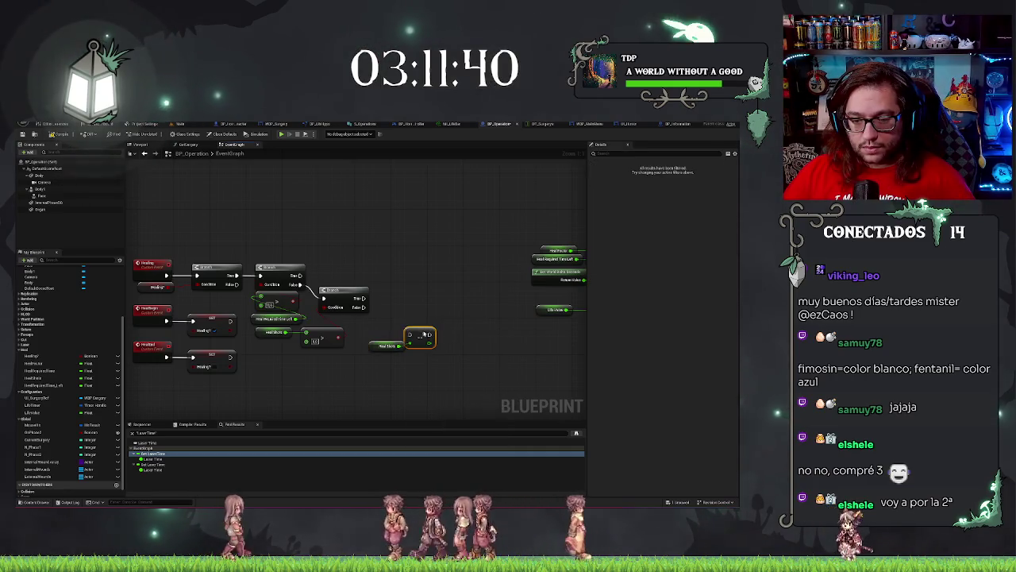
drag(426, 332, 403, 294)
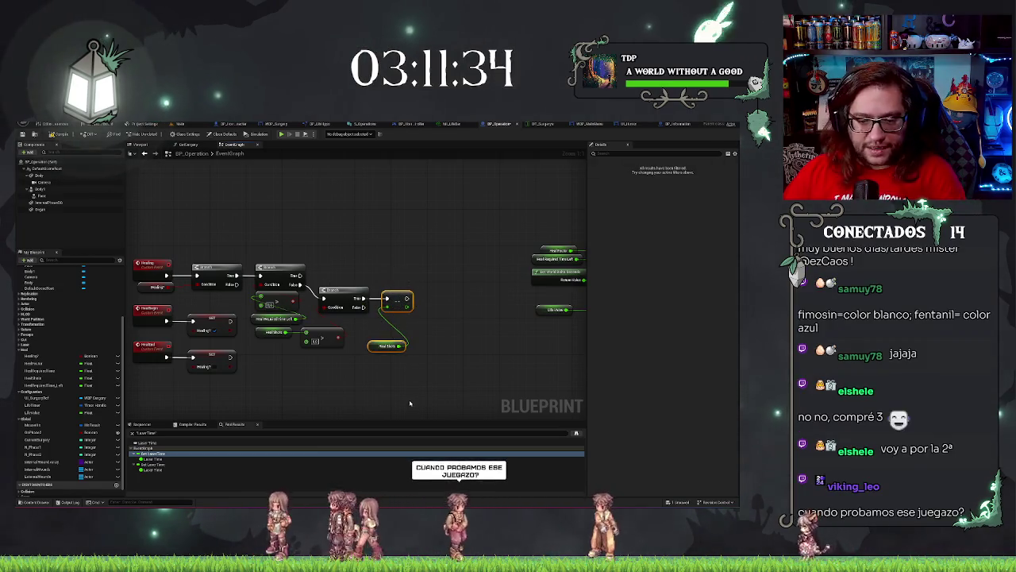
key(Delete)
click(83, 379)
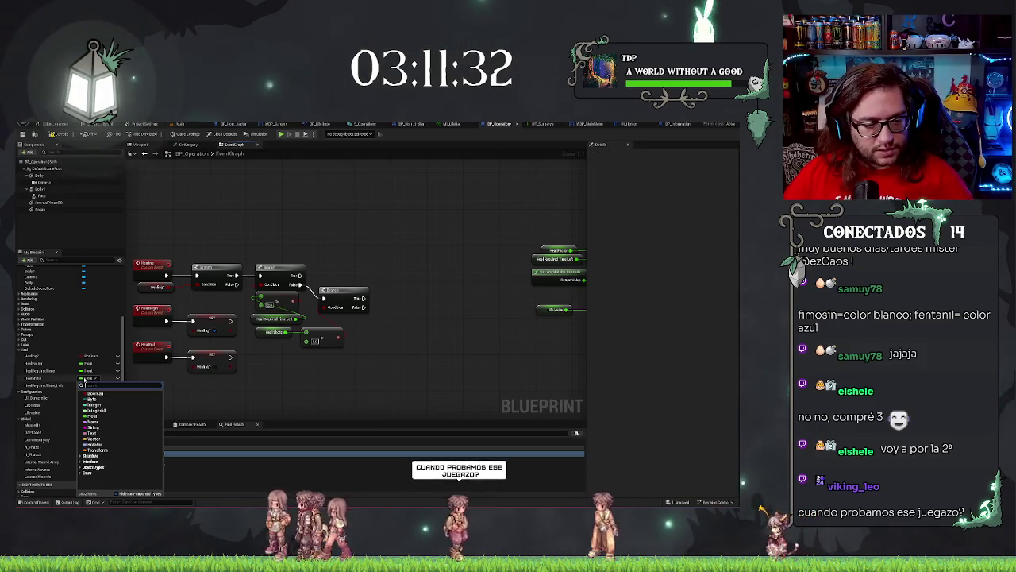
Change the HealShots variable type to Integer and delete its old getter
click(96, 408)
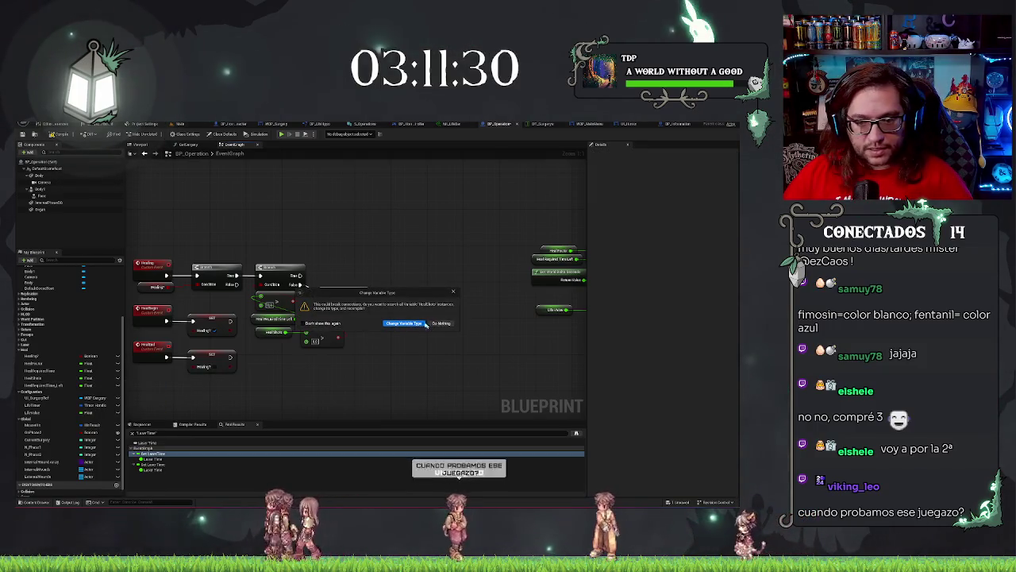
click(442, 324)
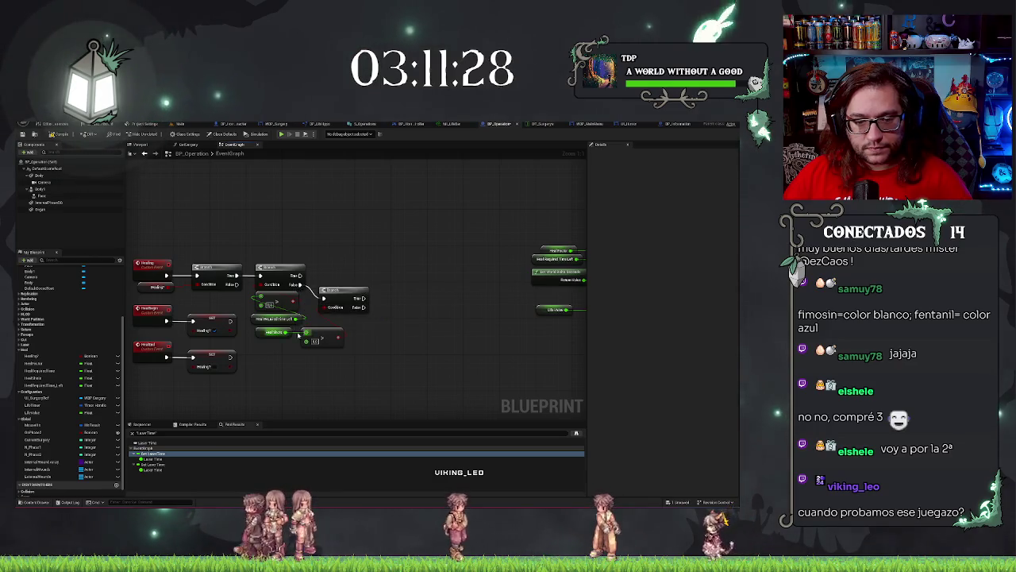
click(274, 332)
key(Delete)
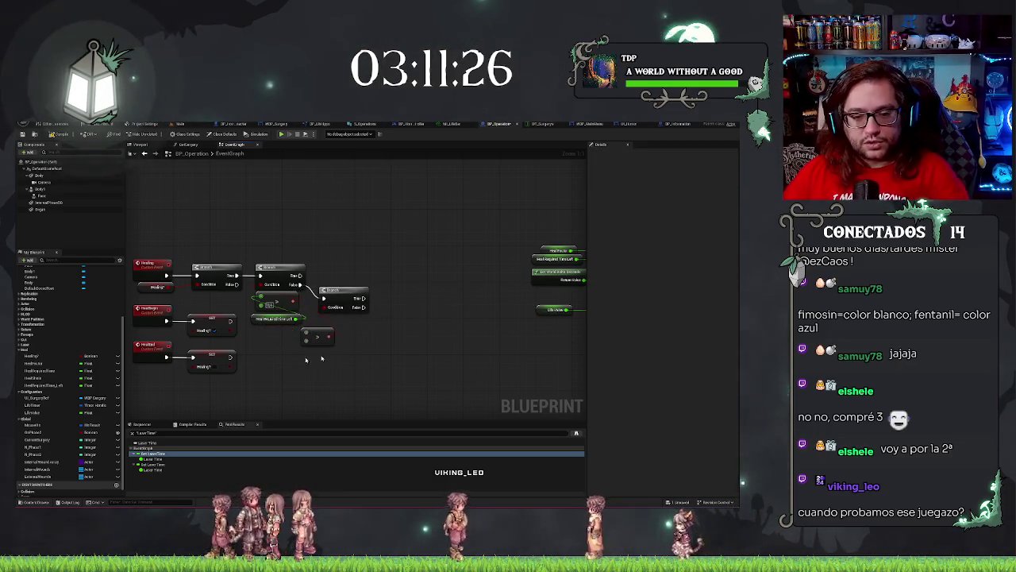
click(90, 379)
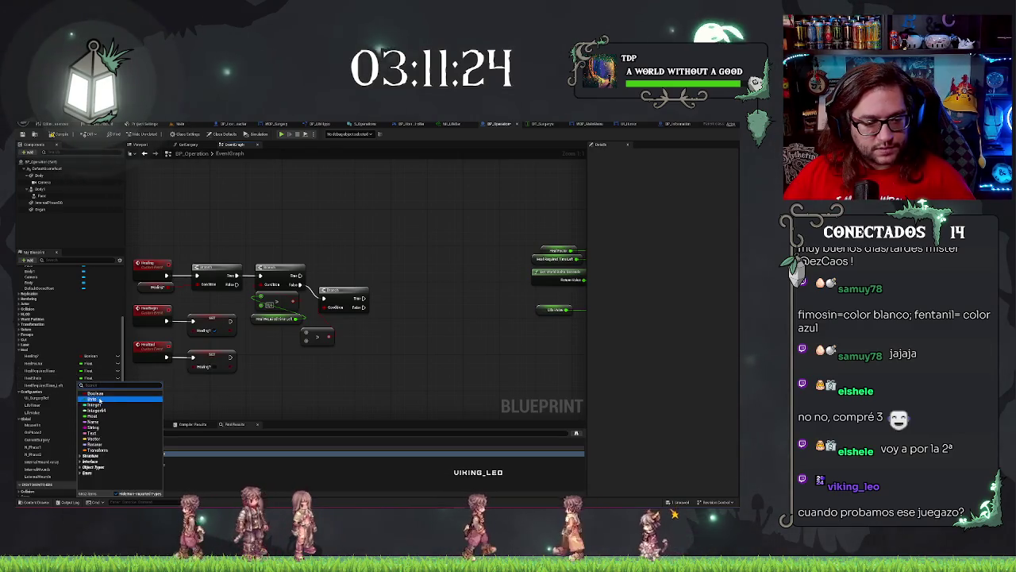
click(99, 405)
Add a HealShots getter feeding a greater-than comparison beside the branch
mouse_move(29, 385)
mouse_down()
mouse_move(277, 341)
mouse_move(260, 333)
mouse_up()
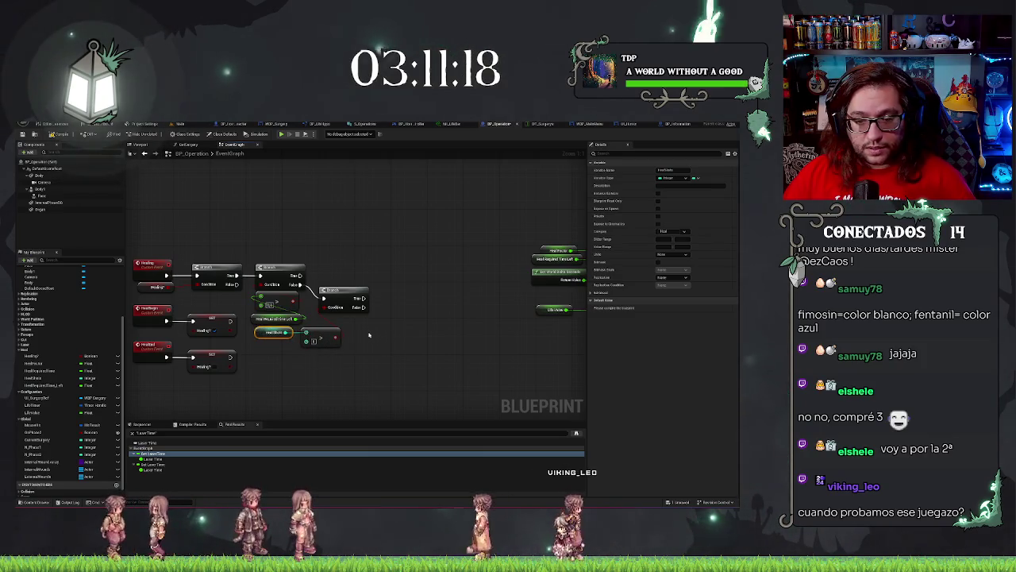
key(ctrl+c)
key(ctrl+v)
drag(398, 337, 398, 327)
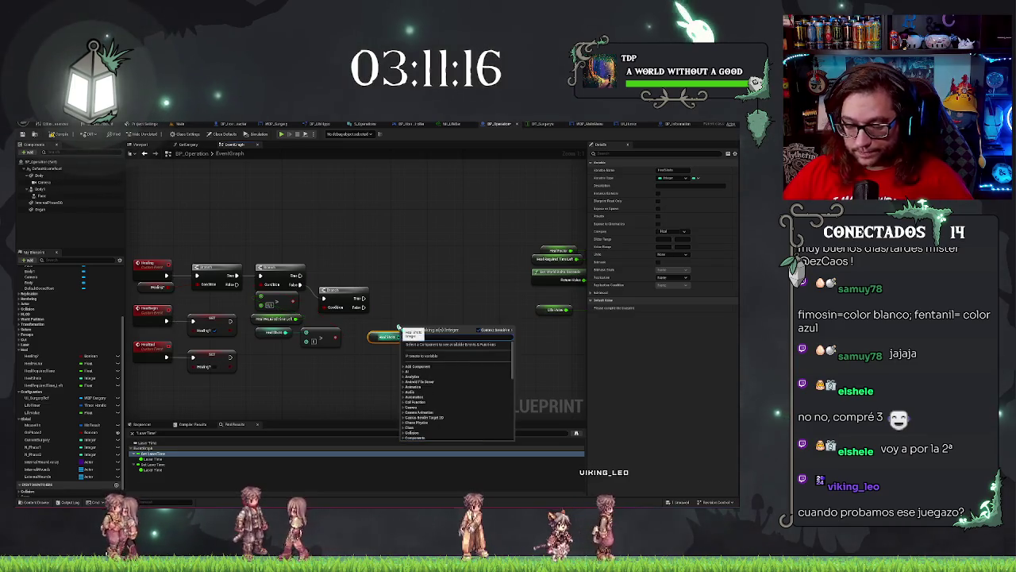
text(>)
key(Return)
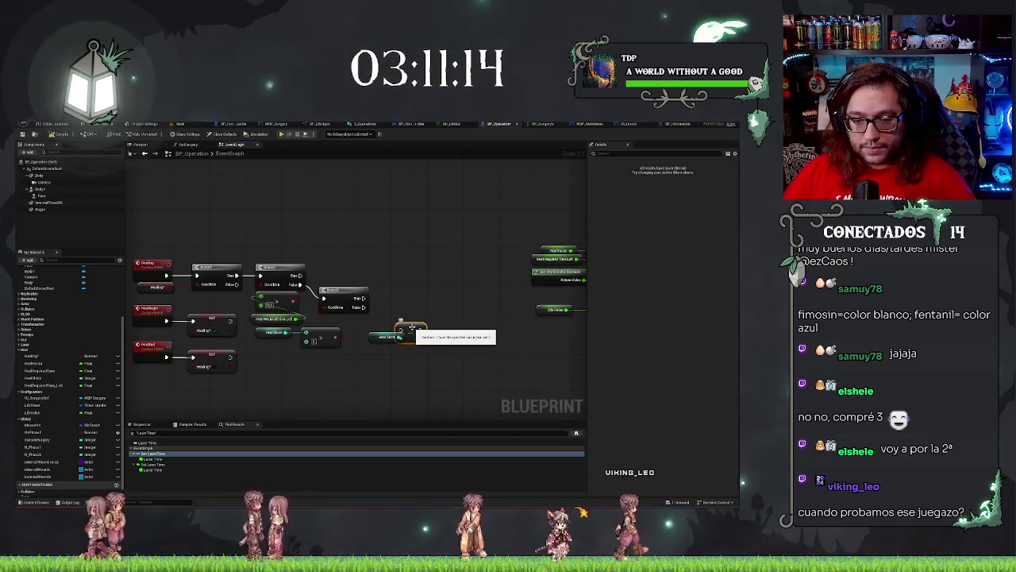
drag(411, 328, 393, 299)
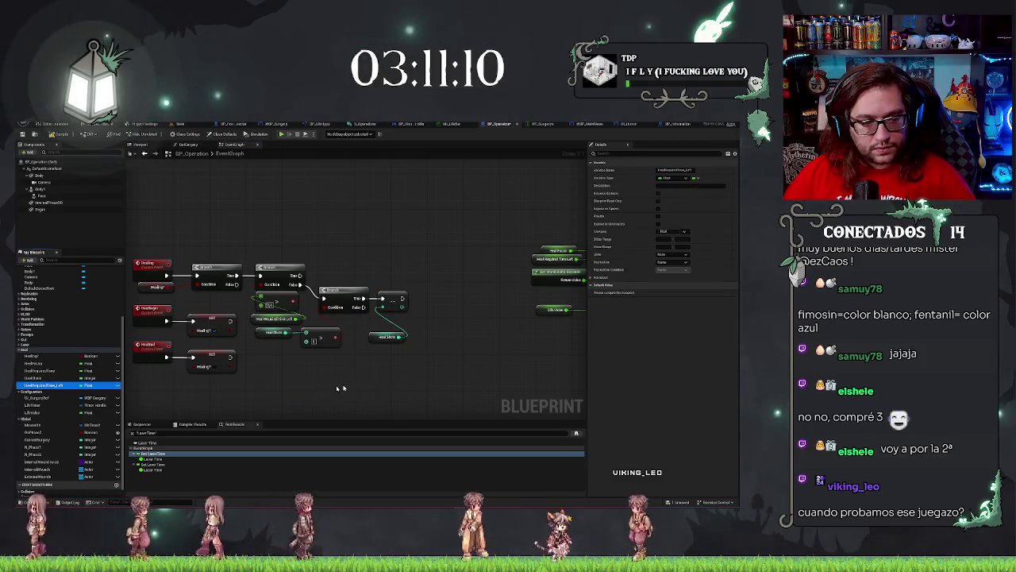
Add a Heal Required Time Left getter and chain its setter after the third Branch
drag(36, 384, 373, 382)
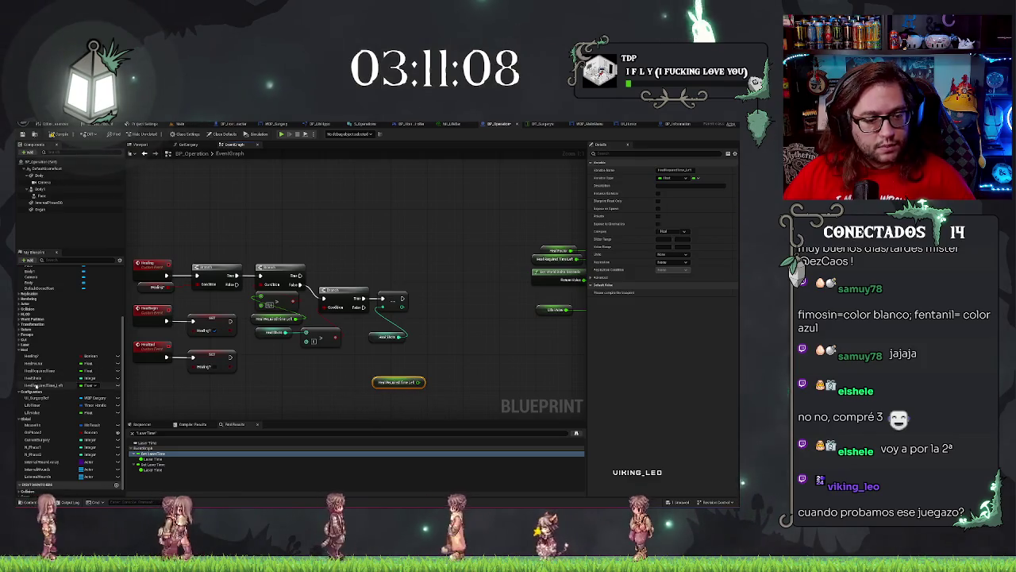
mouse_move(36, 388)
mouse_down()
mouse_move(433, 341)
mouse_move(454, 296)
mouse_up()
drag(384, 298, 429, 299)
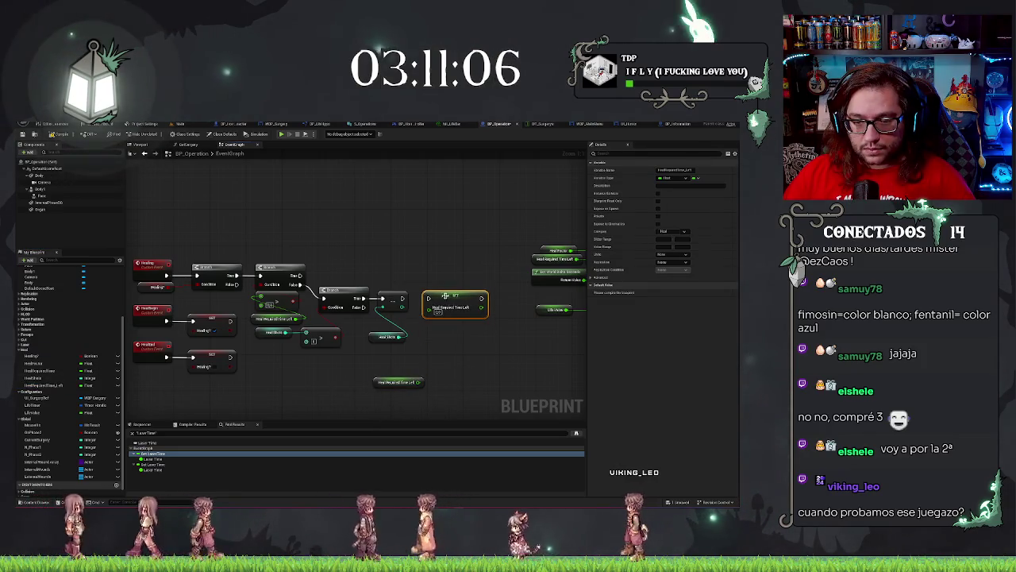
click(358, 358)
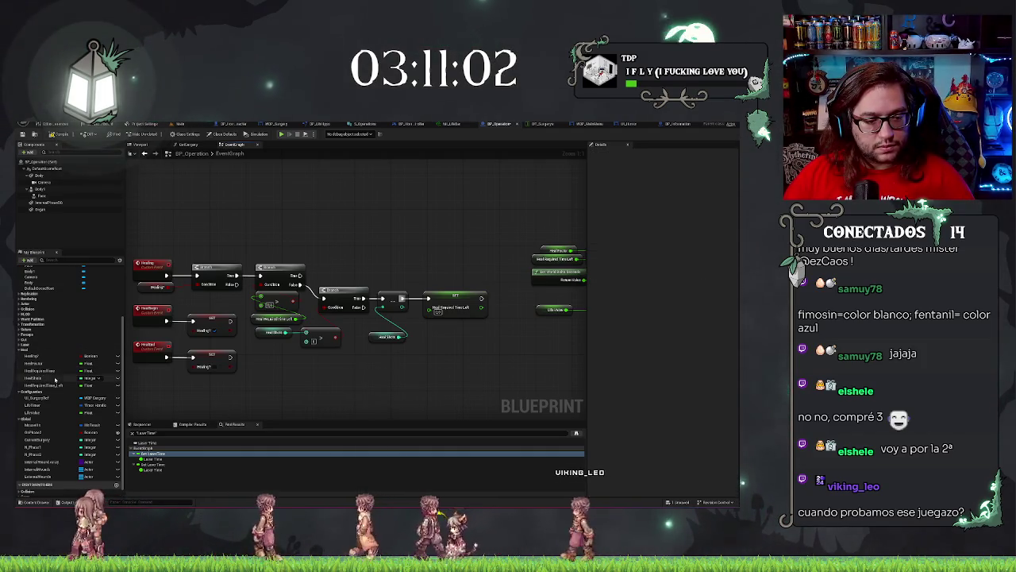
Place a HealRequiredTime getter below Heal Stacks and check the SET node's details
click(47, 371)
drag(374, 362, 392, 351)
click(376, 337)
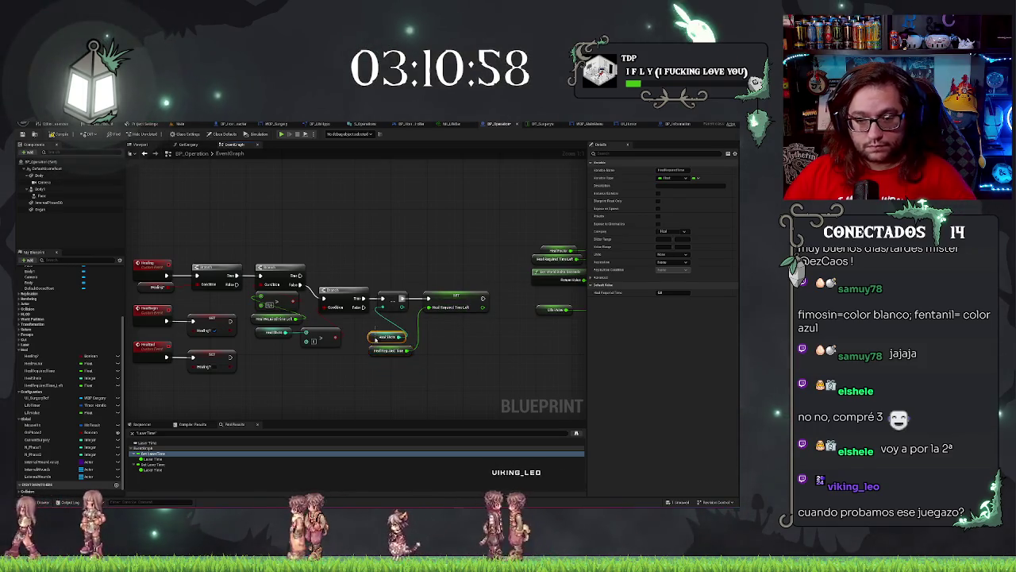
mouse_move(355, 321)
mouse_down()
mouse_move(370, 351)
mouse_move(363, 342)
mouse_up()
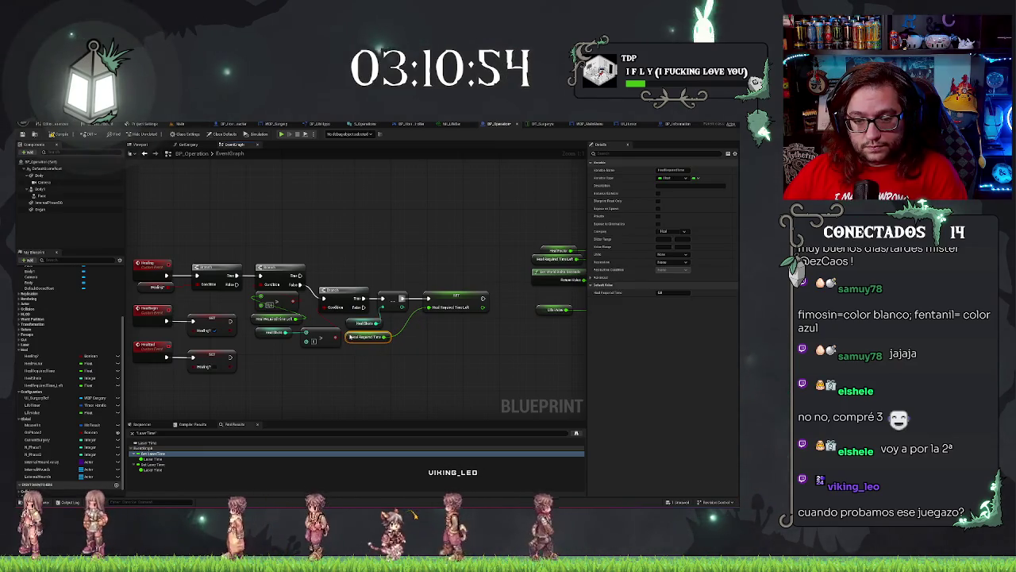
click(405, 366)
click(445, 301)
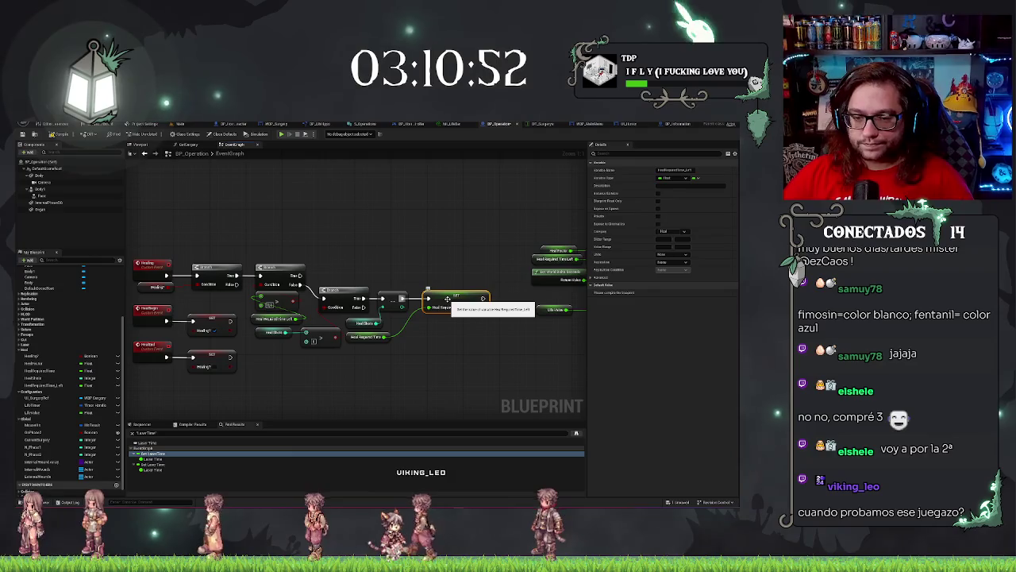
click(431, 374)
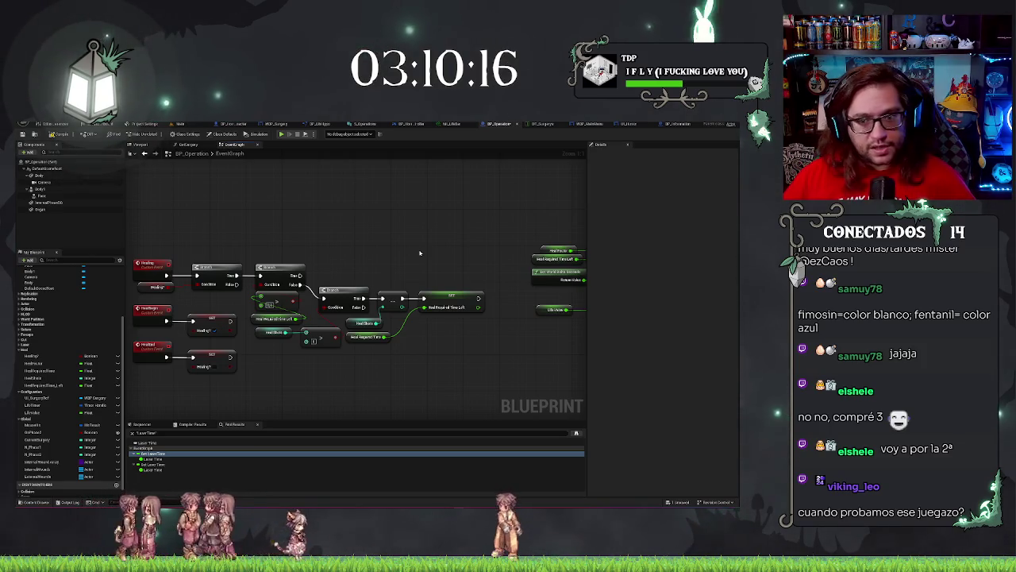
drag(420, 253, 446, 210)
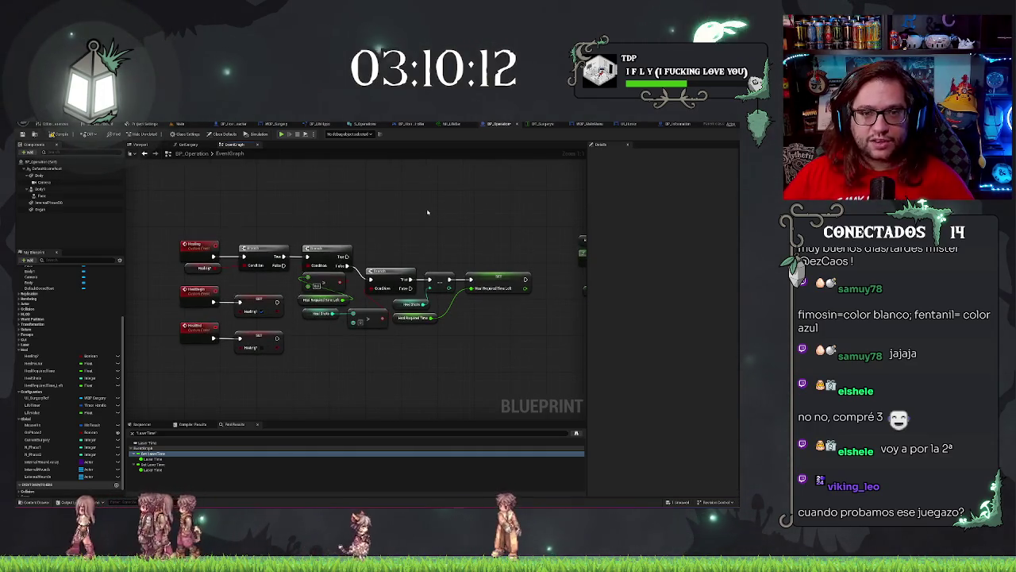
mouse_move(417, 205)
mouse_down()
mouse_move(366, 230)
mouse_move(220, 216)
mouse_move(413, 222)
mouse_up()
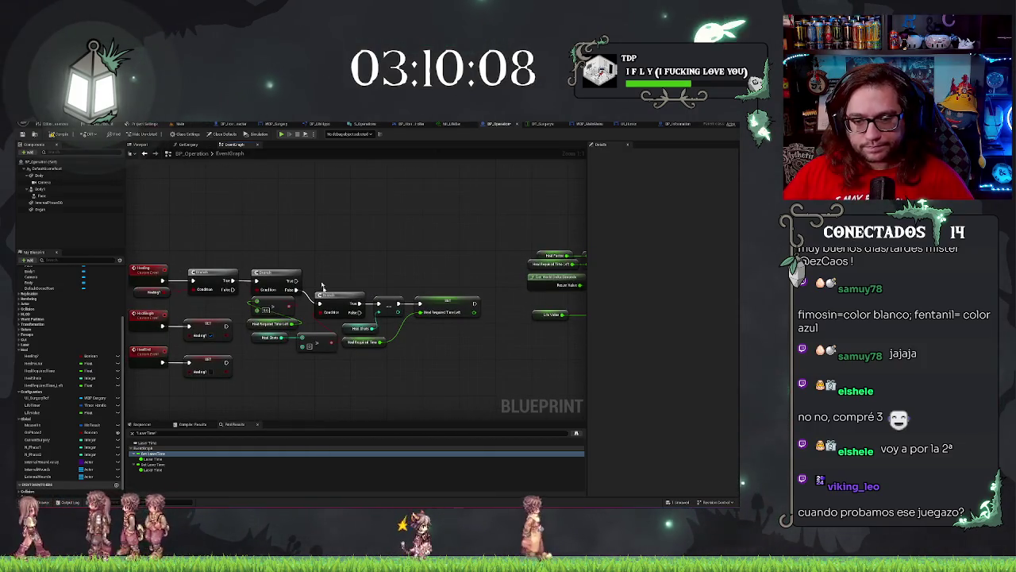
drag(322, 286, 397, 252)
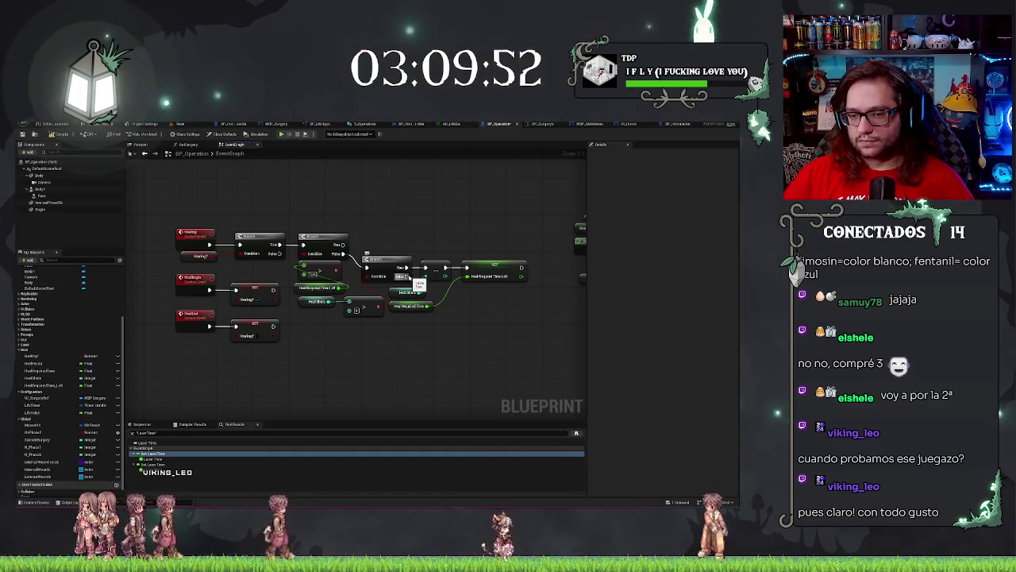
drag(406, 277, 429, 335)
click(386, 352)
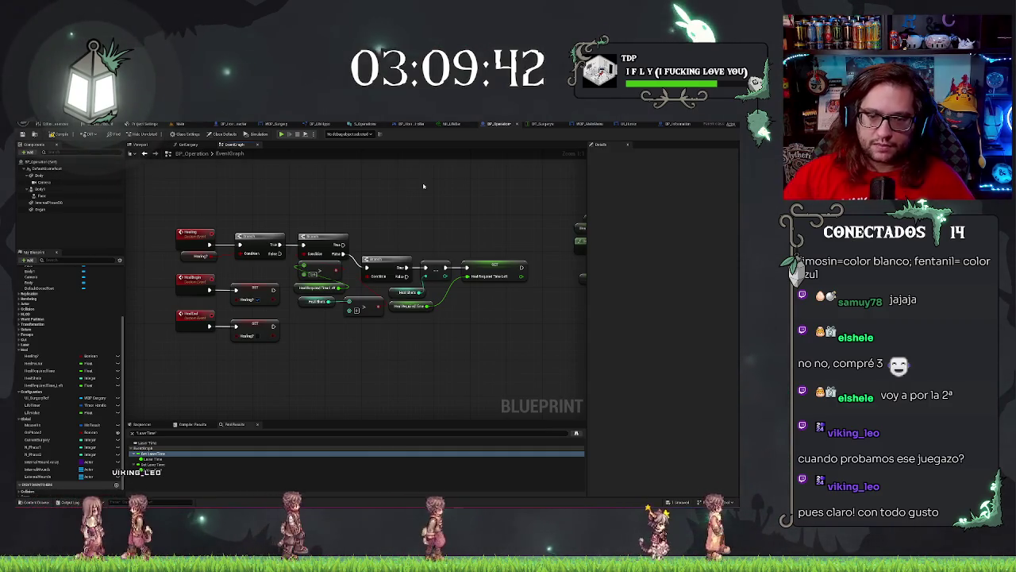
mouse_move(342, 248)
mouse_down()
mouse_move(272, 258)
mouse_move(141, 242)
mouse_up()
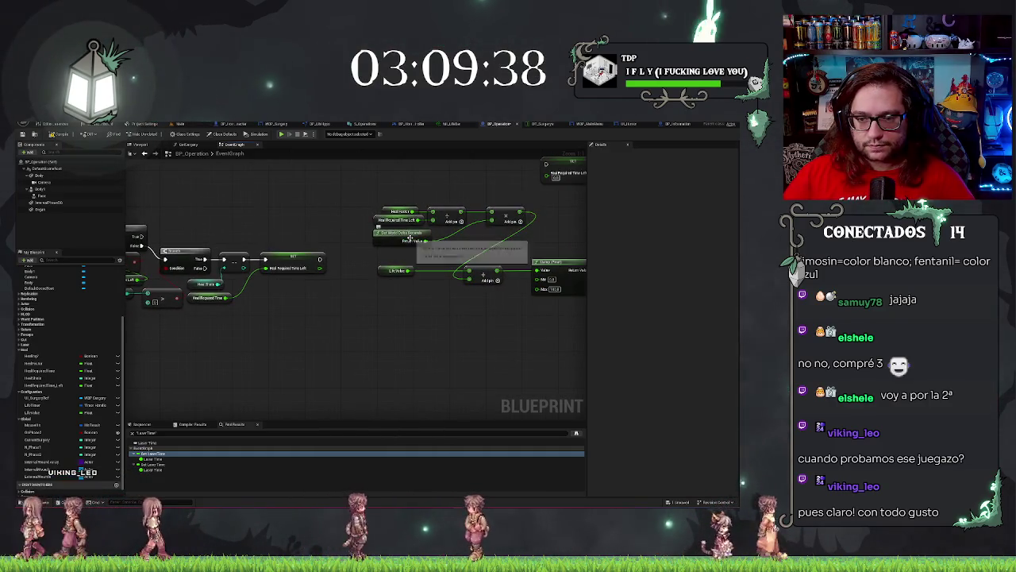
Duplicate the Heal Required Time Left getter and Get World Delta Seconds, and add a Subtract node
mouse_move(409, 237)
mouse_down()
mouse_move(399, 195)
mouse_move(459, 222)
mouse_up()
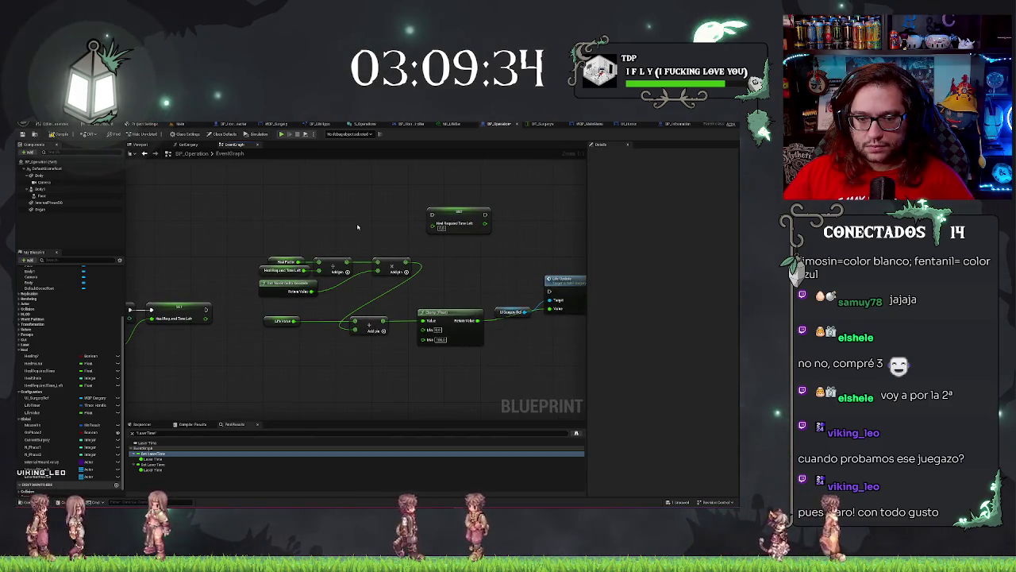
drag(357, 227, 483, 228)
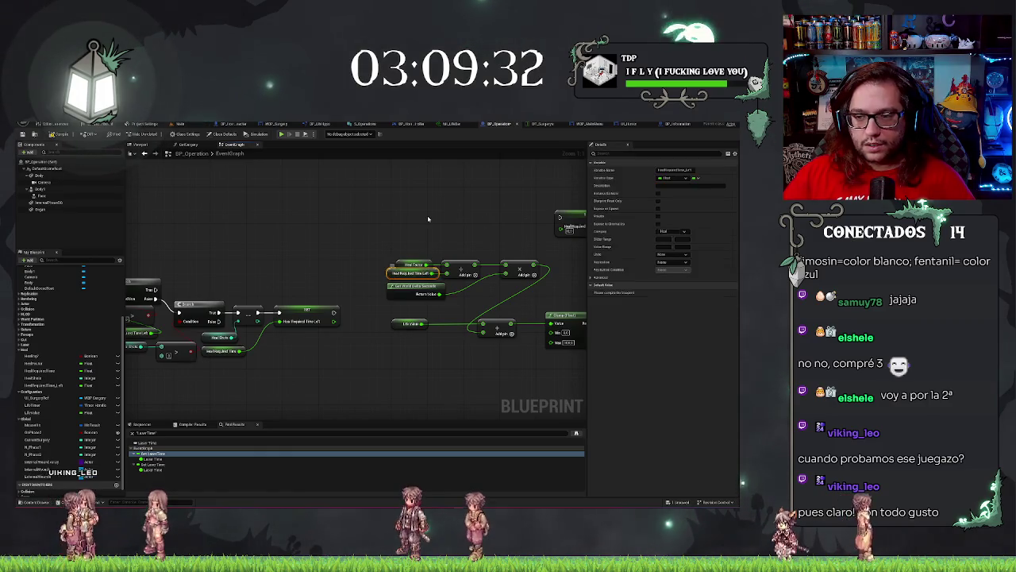
key(ctrl+d)
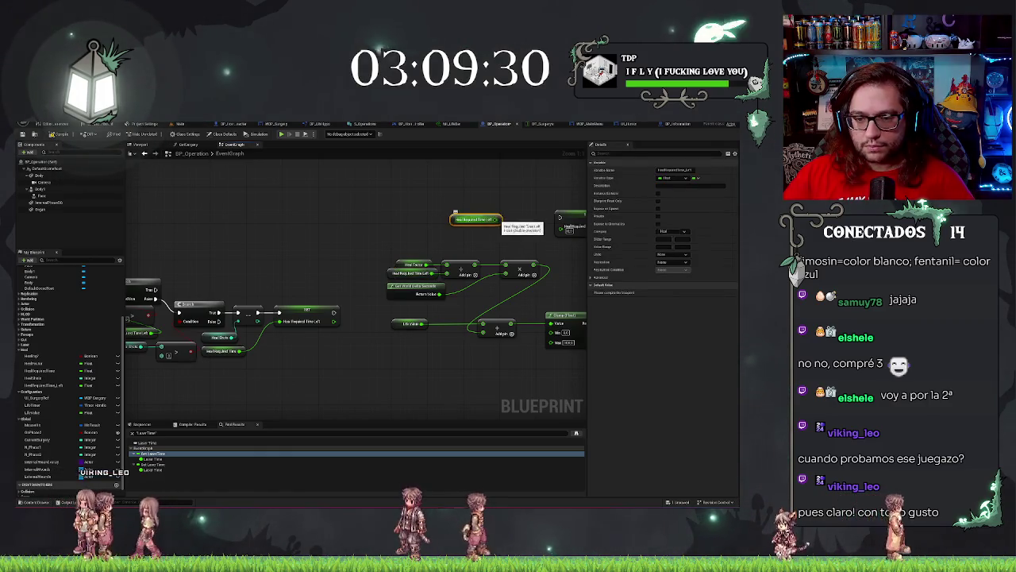
click(405, 286)
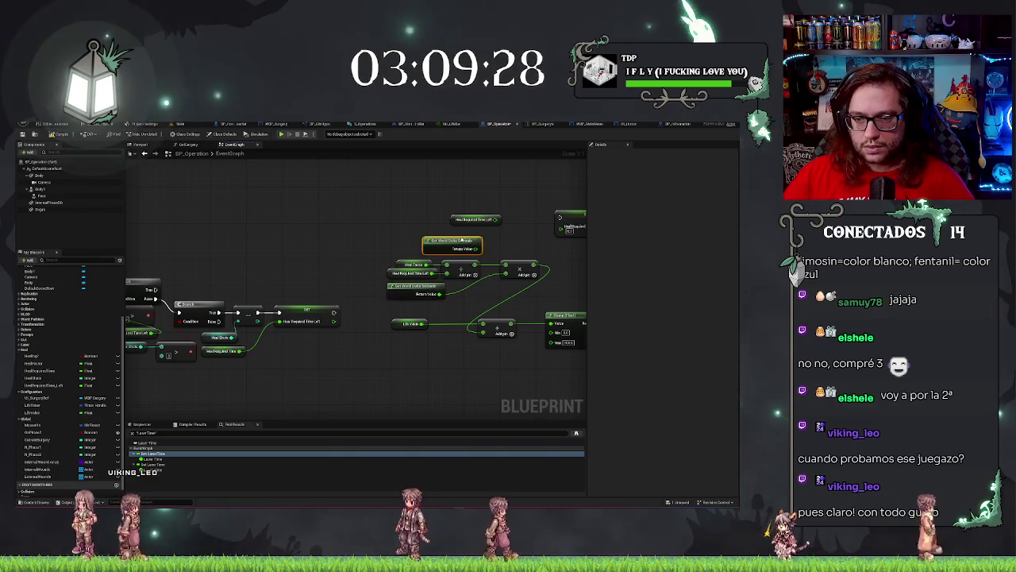
key(ctrl+c)
key(ctrl+v)
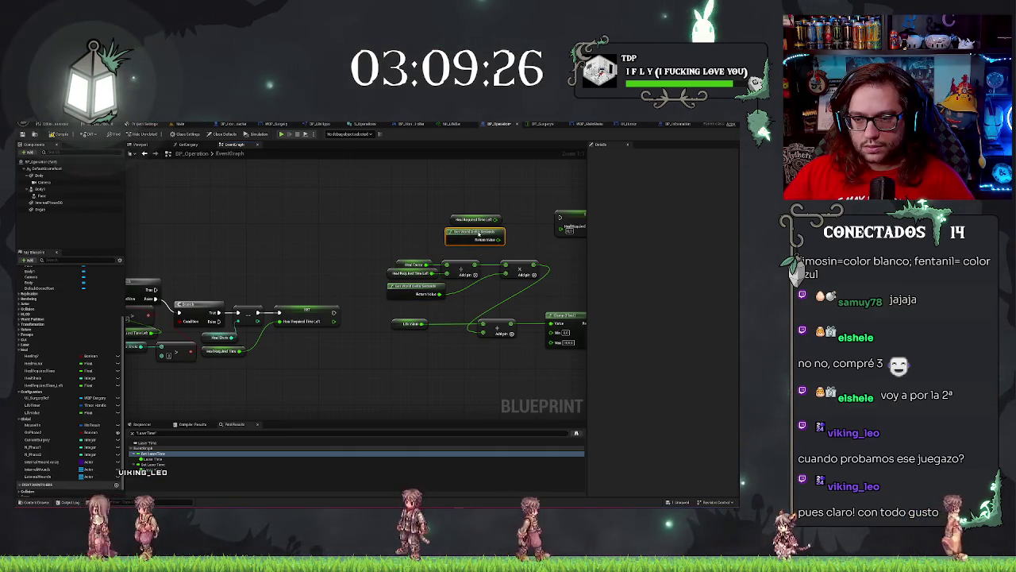
mouse_move(511, 191)
mouse_down()
mouse_move(399, 192)
mouse_move(405, 227)
mouse_up()
text(sub)
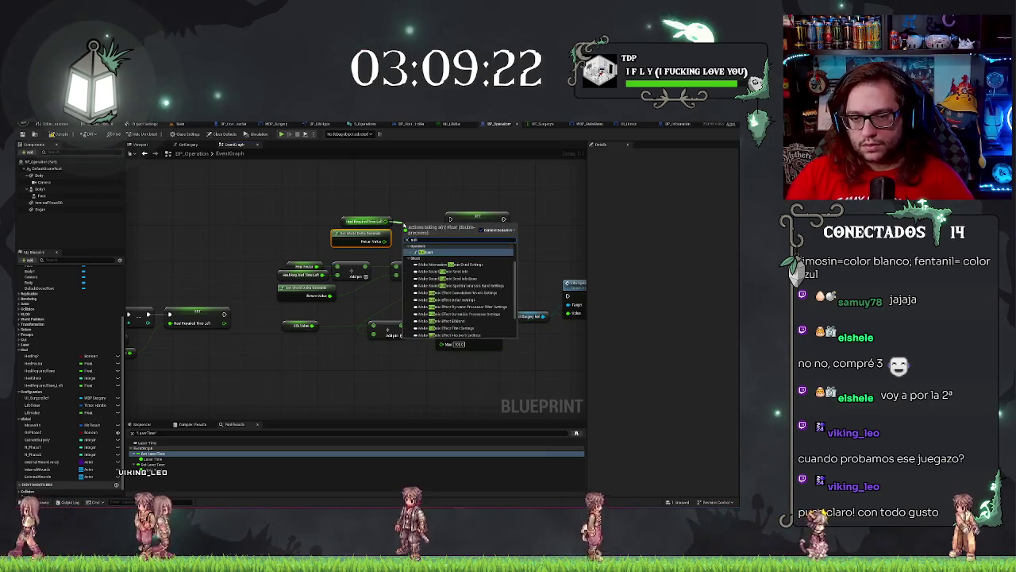
click(409, 252)
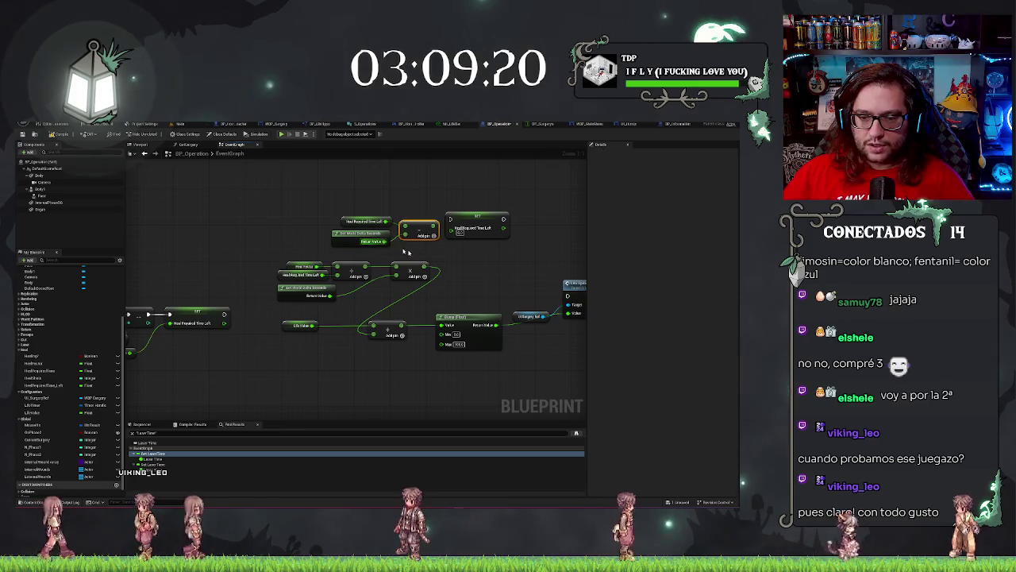
Paste a copy of Clamp (Float), move SET right, and feed the clamped result into SET
click(473, 318)
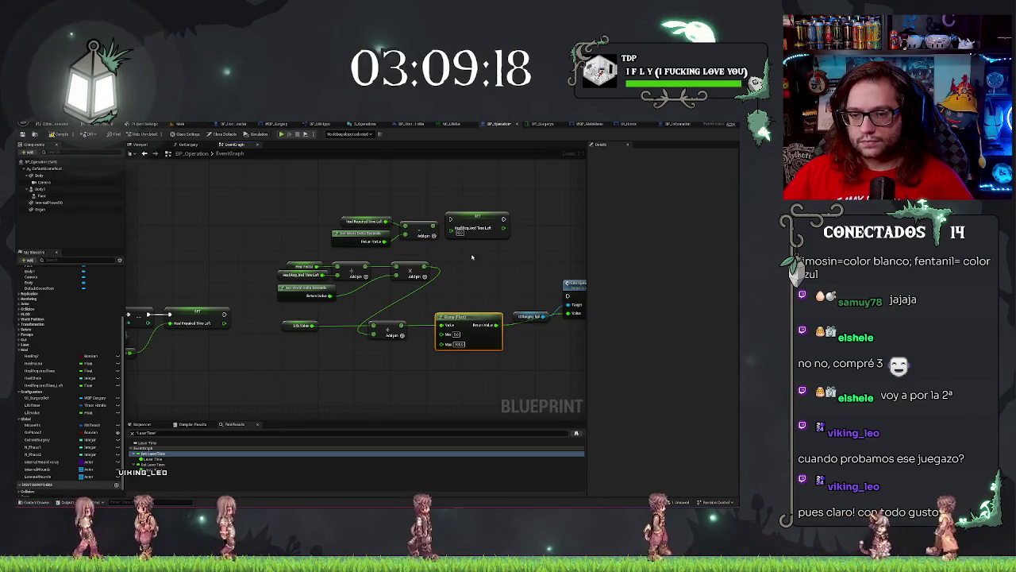
key(ctrl+c)
key(ctrl+v)
click(482, 228)
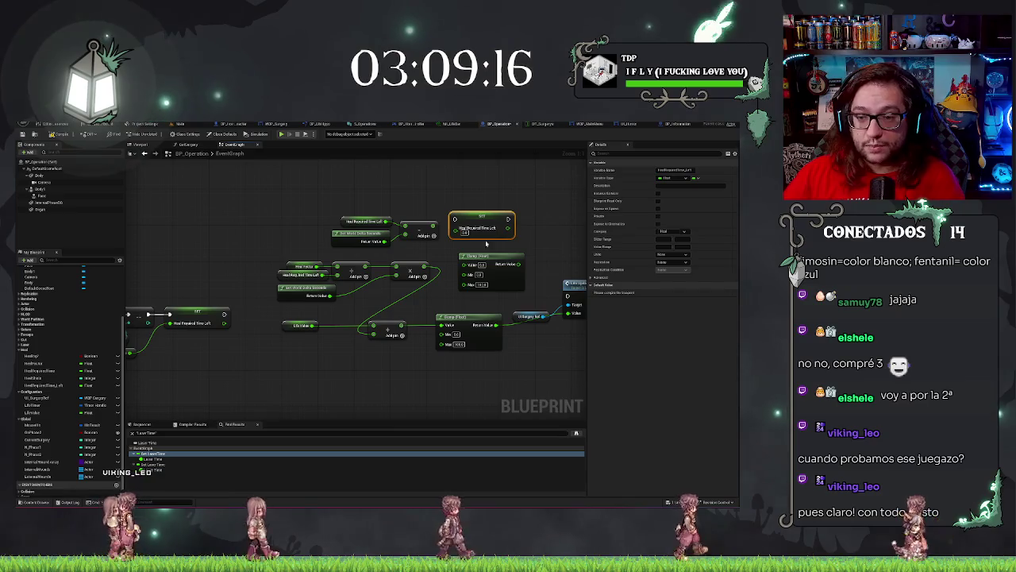
drag(482, 222, 545, 222)
mouse_move(477, 259)
mouse_down()
mouse_move(463, 215)
mouse_move(449, 216)
mouse_move(528, 228)
mouse_up()
click(554, 218)
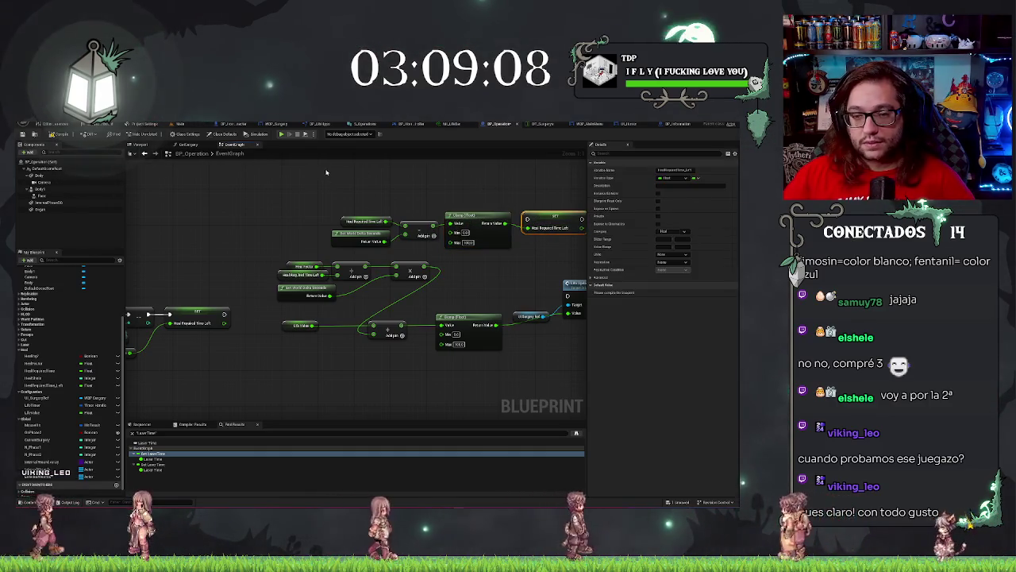
drag(325, 172, 551, 246)
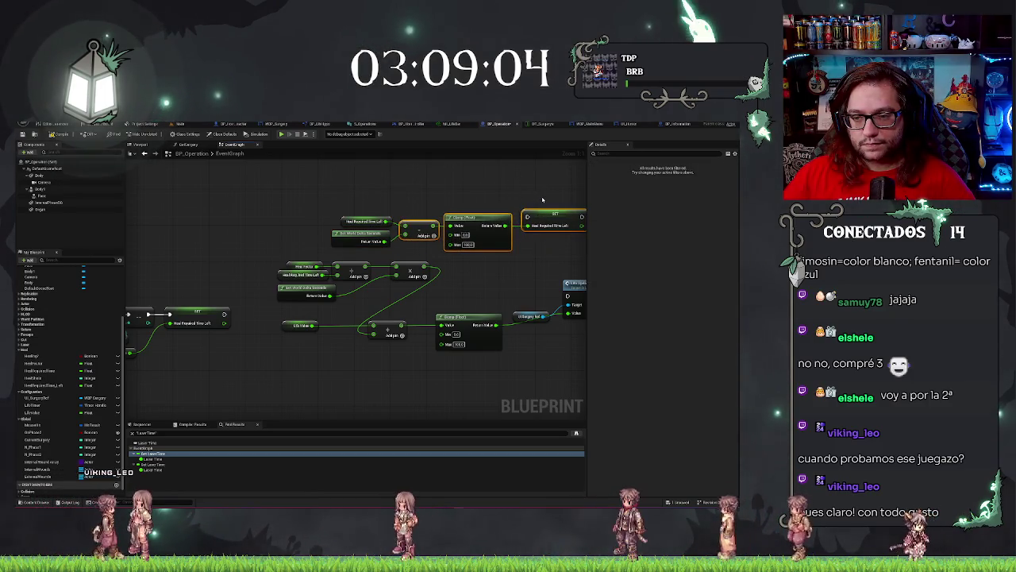
drag(352, 198, 411, 218)
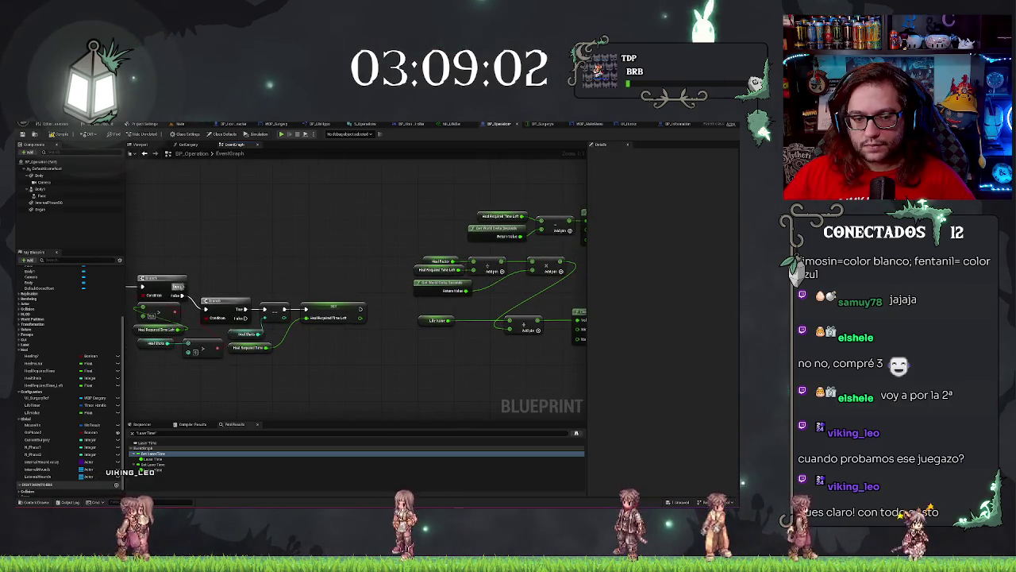
Wire the Branch output into the countdown SET node and chain SET's execution to Update
mouse_move(182, 295)
mouse_down()
mouse_move(341, 222)
mouse_move(441, 201)
mouse_move(530, 213)
mouse_up()
scroll(332, 227, down, 3)
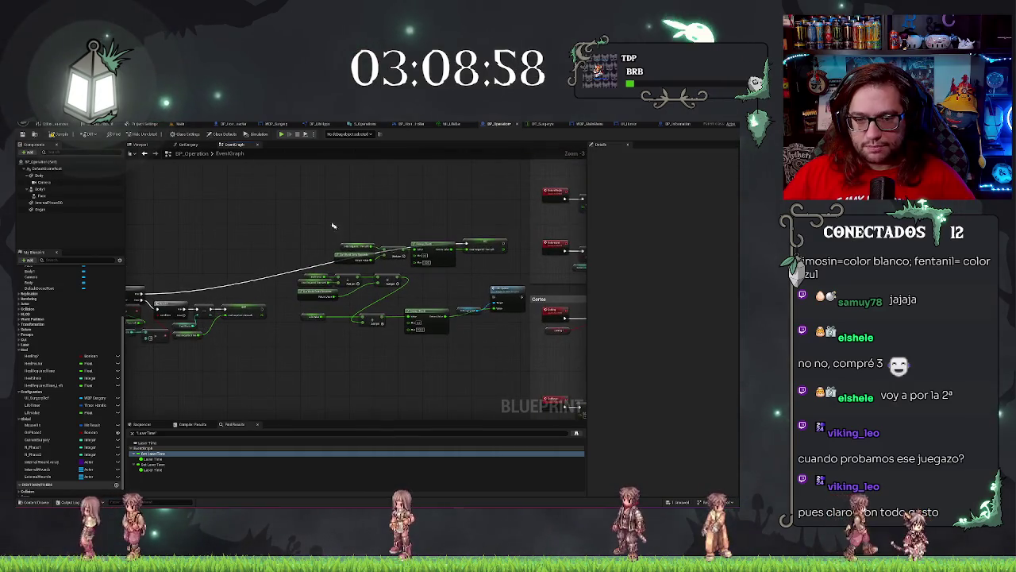
mouse_move(480, 247)
mouse_down()
mouse_move(228, 262)
mouse_move(318, 215)
mouse_move(425, 228)
mouse_move(387, 250)
mouse_up()
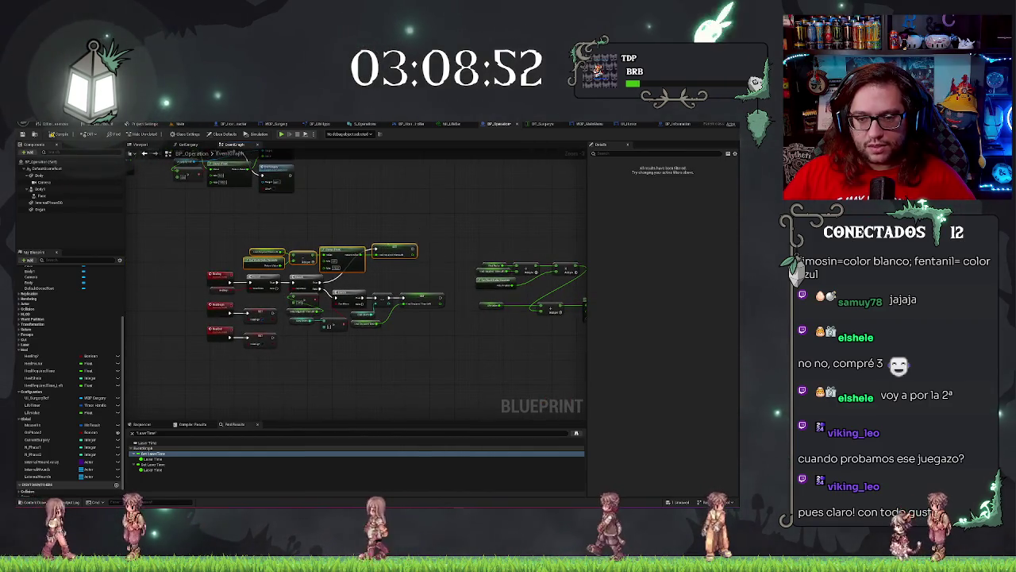
mouse_move(474, 245)
mouse_down()
mouse_move(300, 213)
mouse_move(556, 328)
mouse_up()
drag(561, 257, 494, 205)
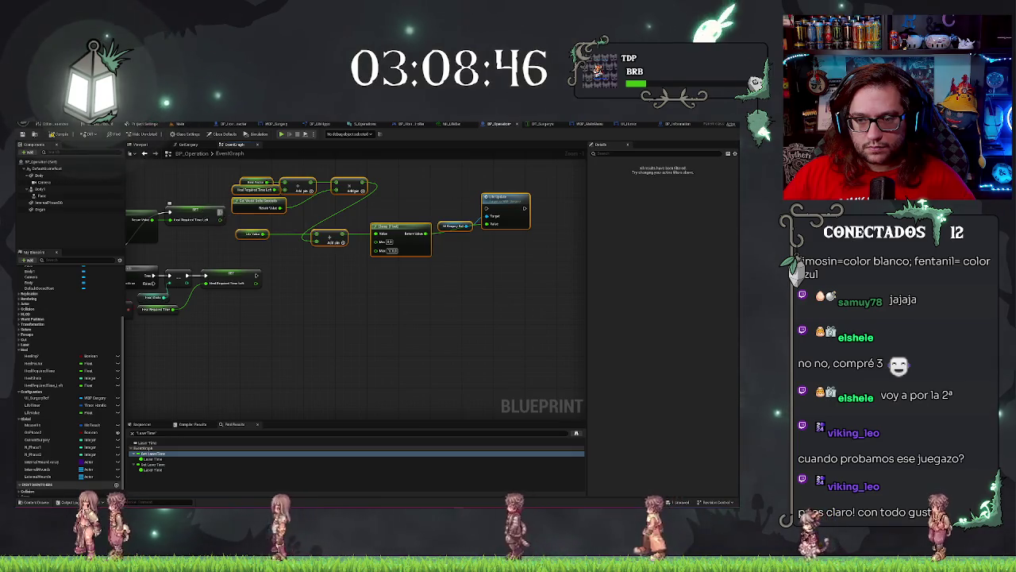
drag(221, 211, 497, 206)
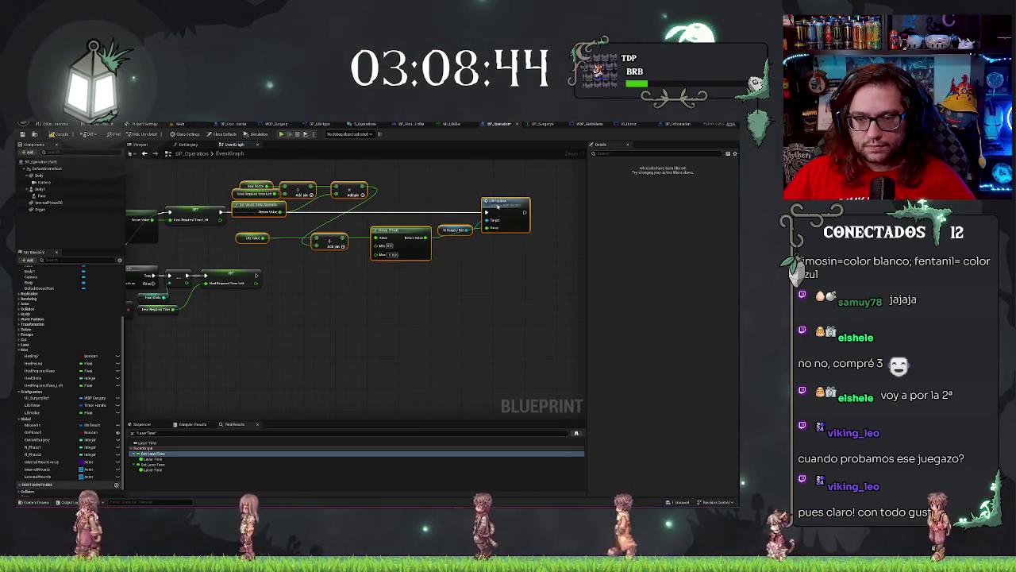
Shift the Life Value, Add, Clamp, Max Factor and Multiply nodes down to tidy the layout
click(384, 185)
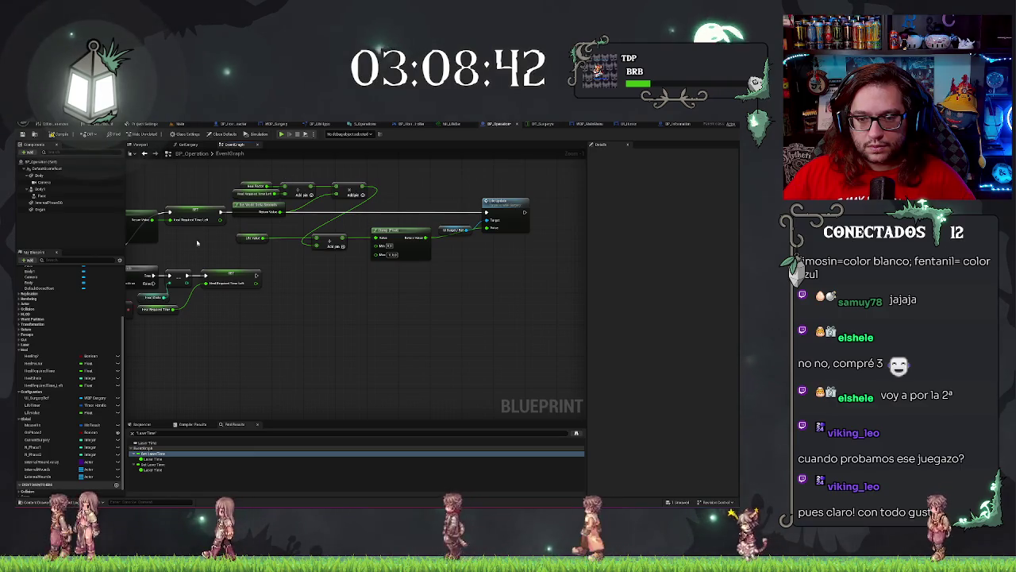
drag(224, 226, 434, 268)
drag(401, 232, 399, 248)
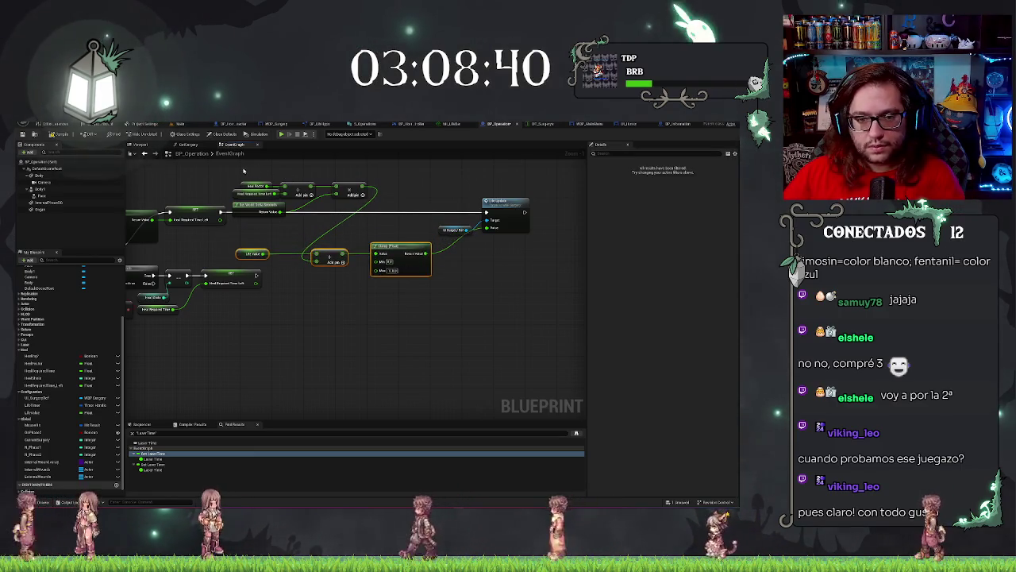
mouse_move(244, 171)
mouse_down()
mouse_move(369, 219)
mouse_move(352, 204)
mouse_move(352, 215)
mouse_up()
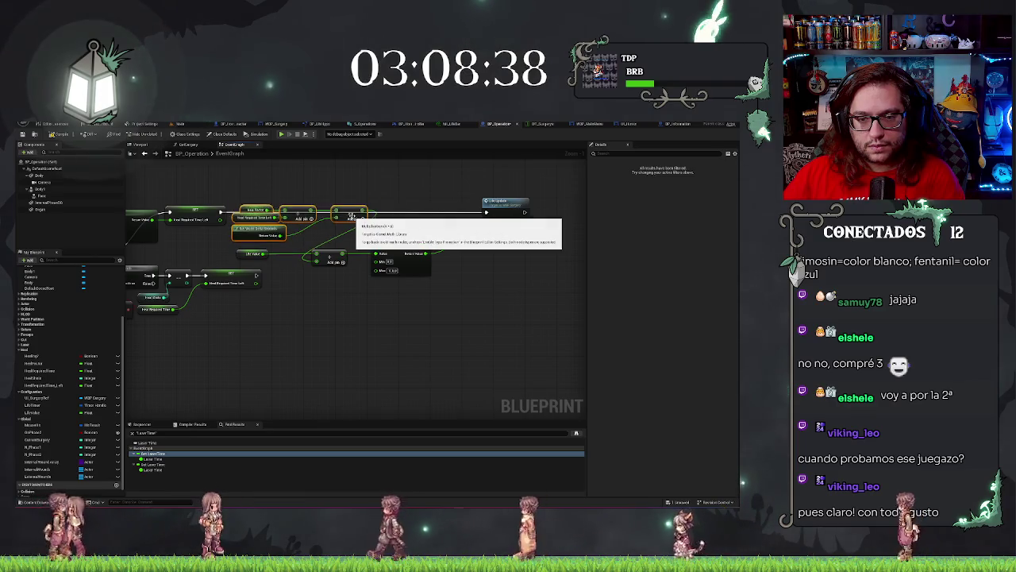
drag(316, 308, 458, 356)
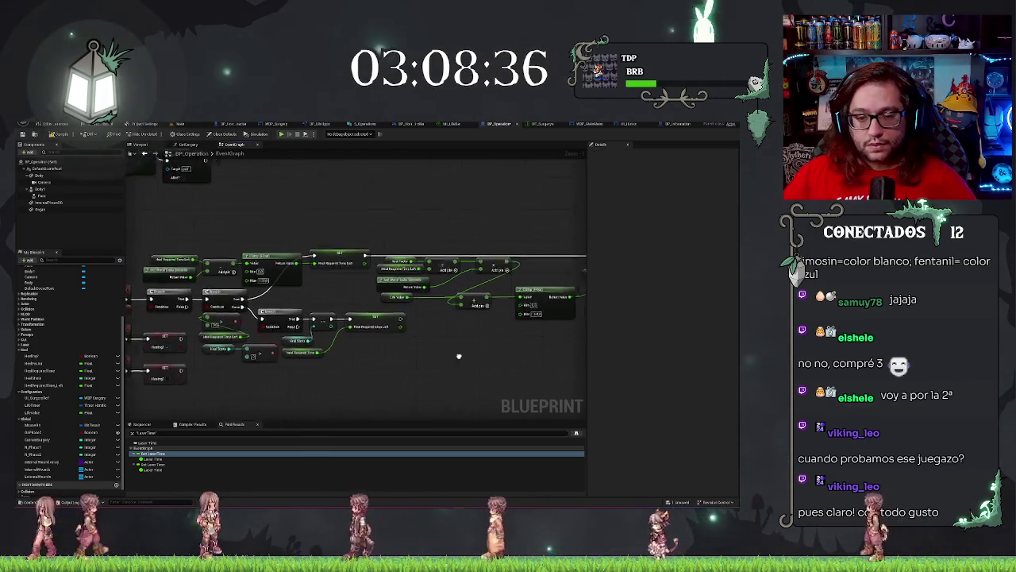
scroll(459, 356, down, 3)
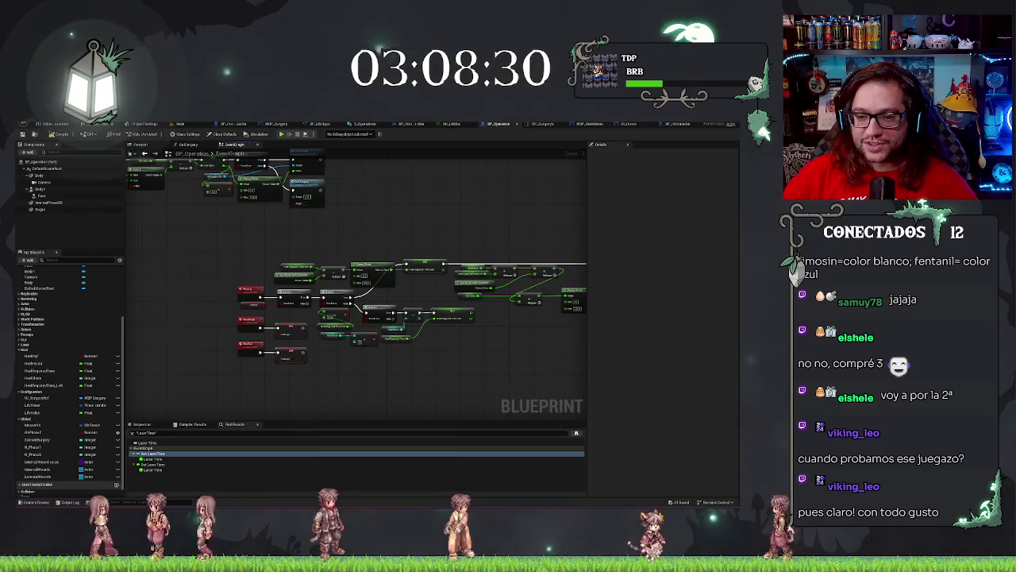
Reposition the heal graph view and nudge the life Clamp node slightly left
scroll(497, 289, up, 5)
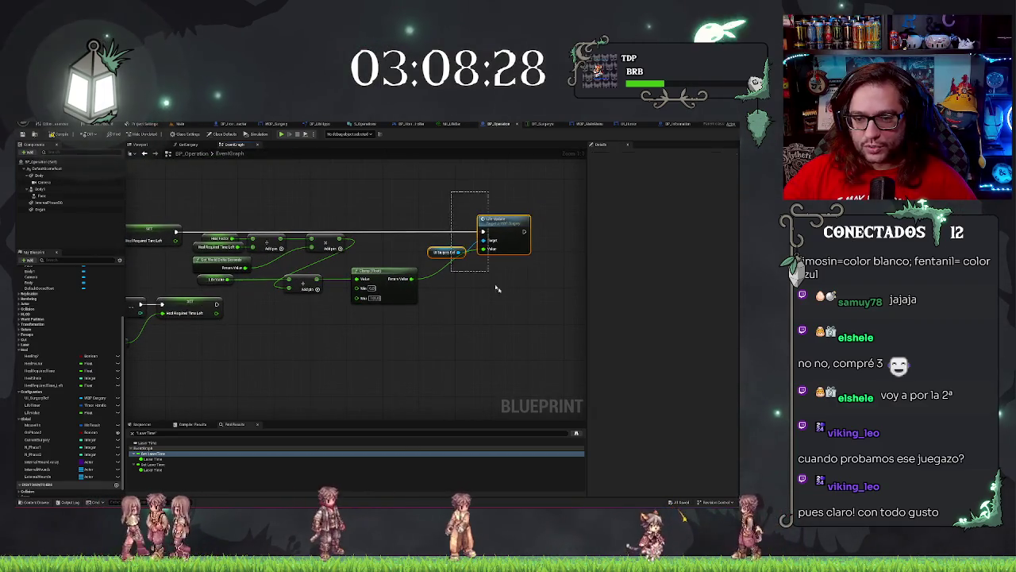
key(f)
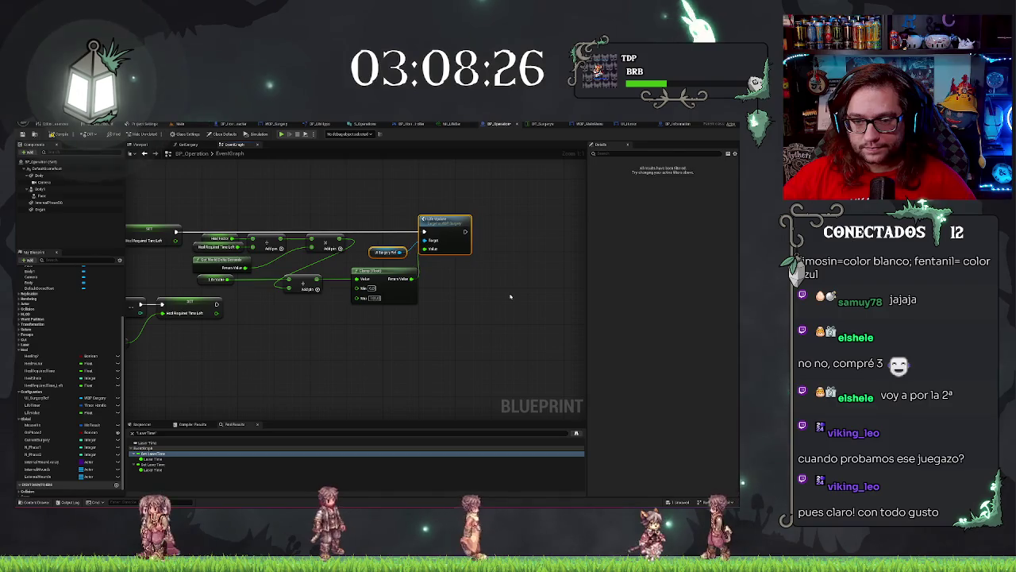
click(411, 365)
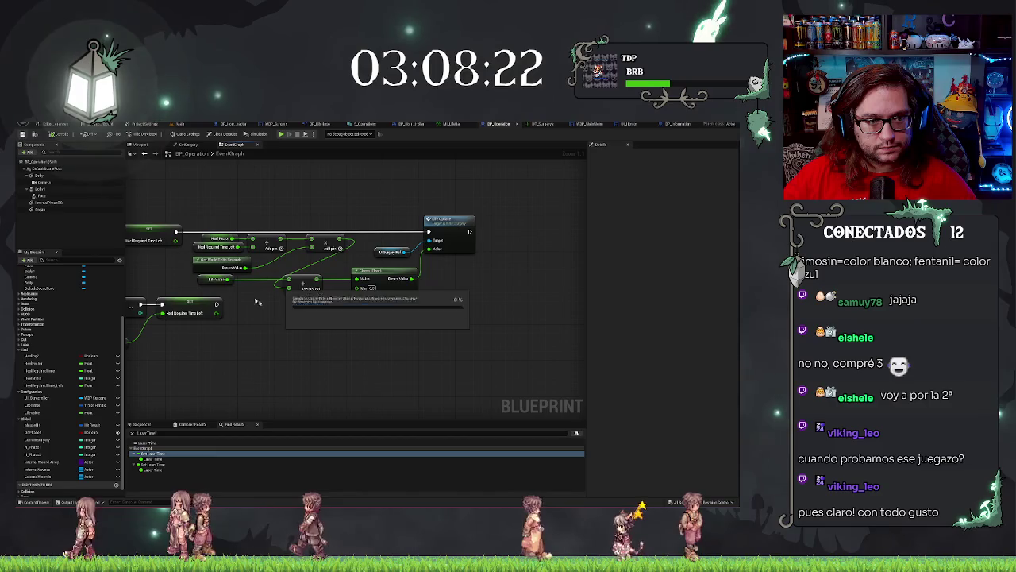
drag(305, 326, 355, 324)
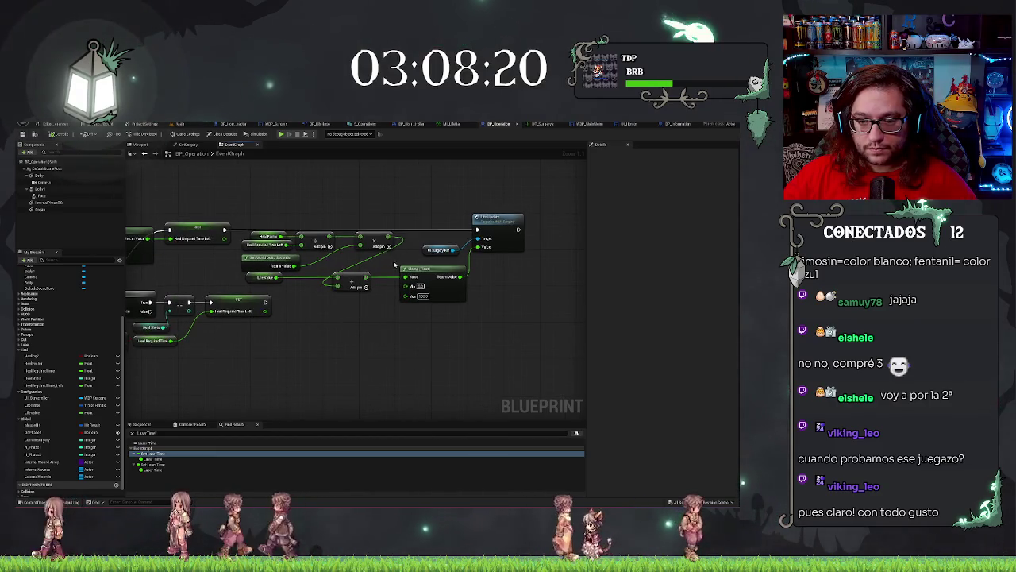
drag(421, 274, 412, 275)
drag(381, 336, 438, 352)
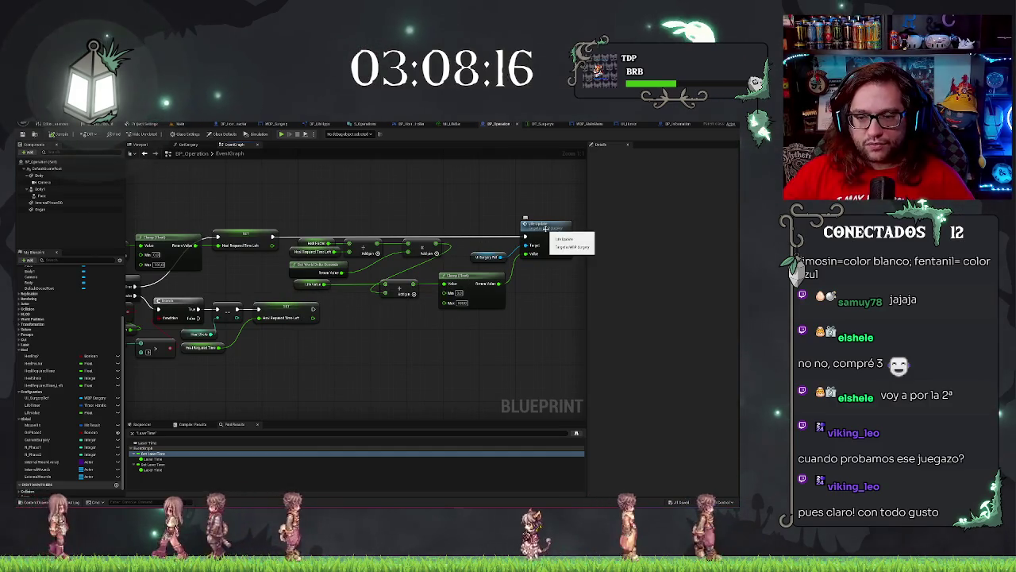
drag(462, 214, 485, 206)
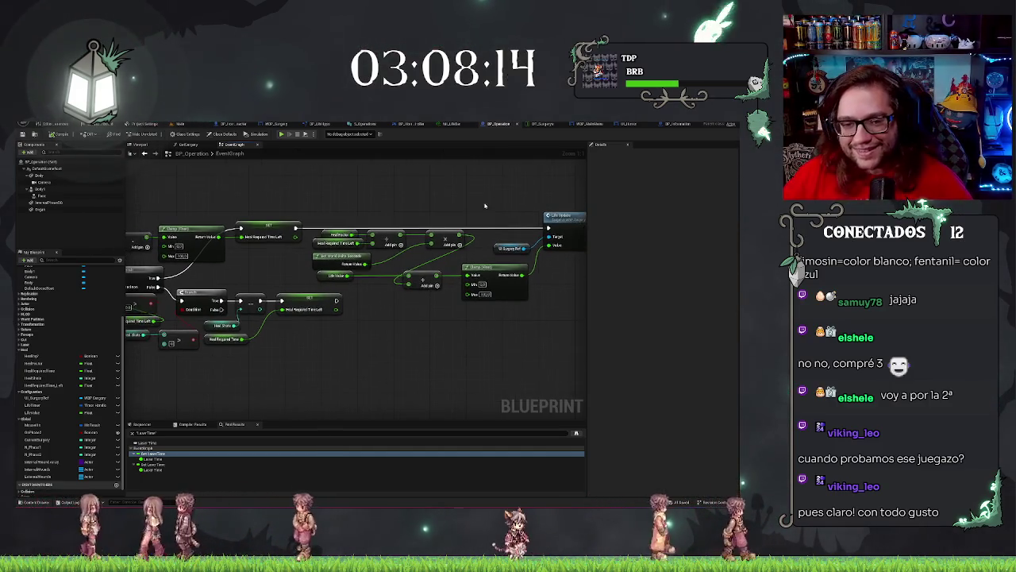
drag(477, 266, 411, 272)
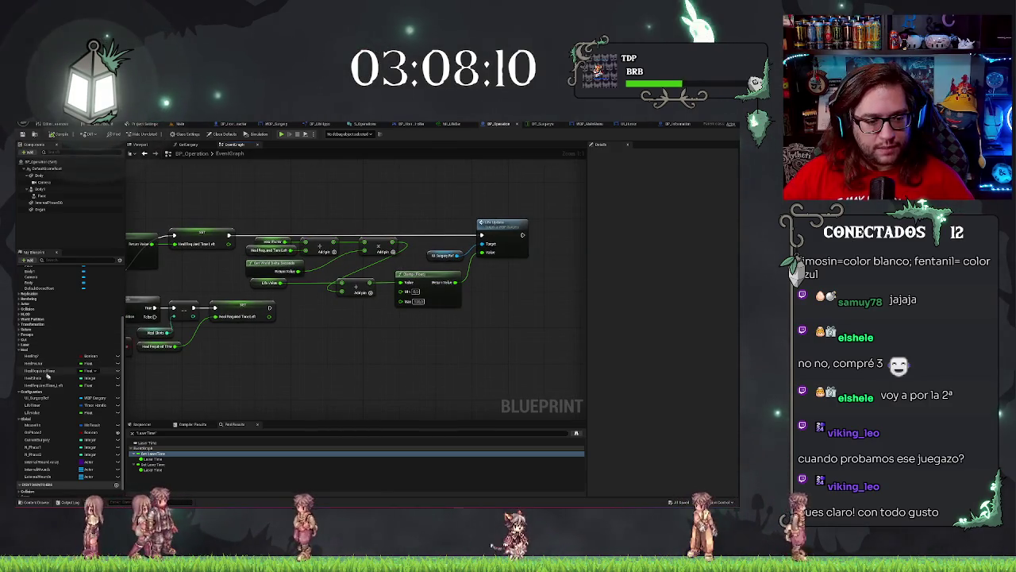
Add a SET Life Value node and splice it into the exec wire before Life Update
drag(44, 413, 412, 335)
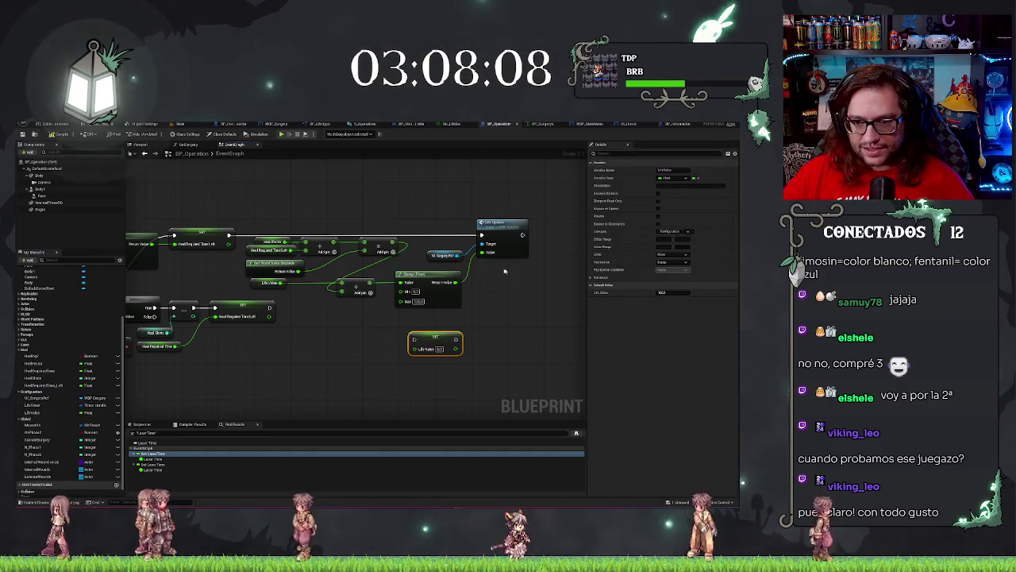
drag(457, 210, 514, 271)
drag(508, 224, 540, 224)
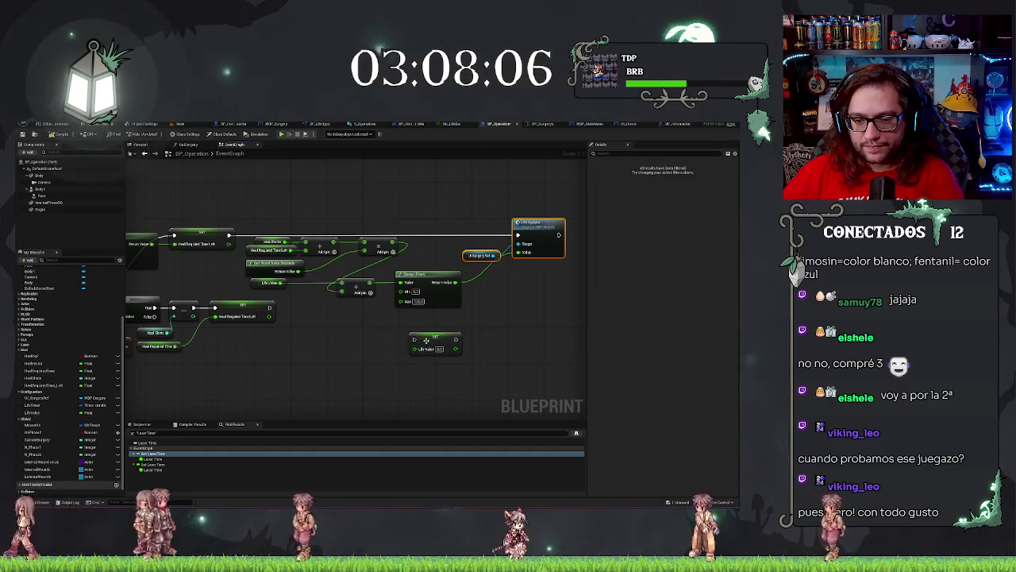
drag(424, 340, 447, 228)
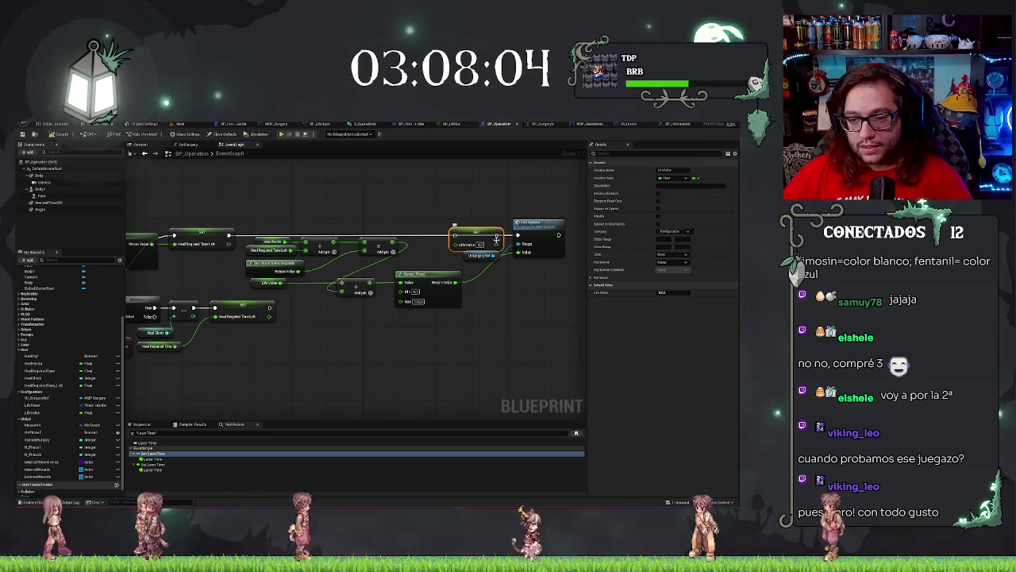
drag(497, 238, 494, 238)
Select a float heal variable in My Blueprint to check its settings
scroll(432, 190, down, 2)
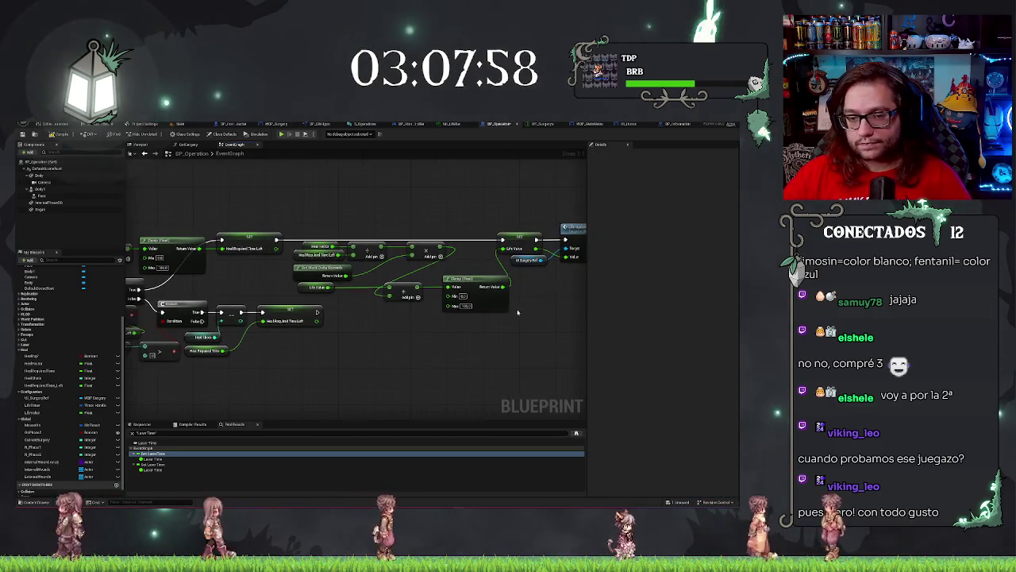
scroll(432, 190, down, 2)
drag(432, 190, 480, 198)
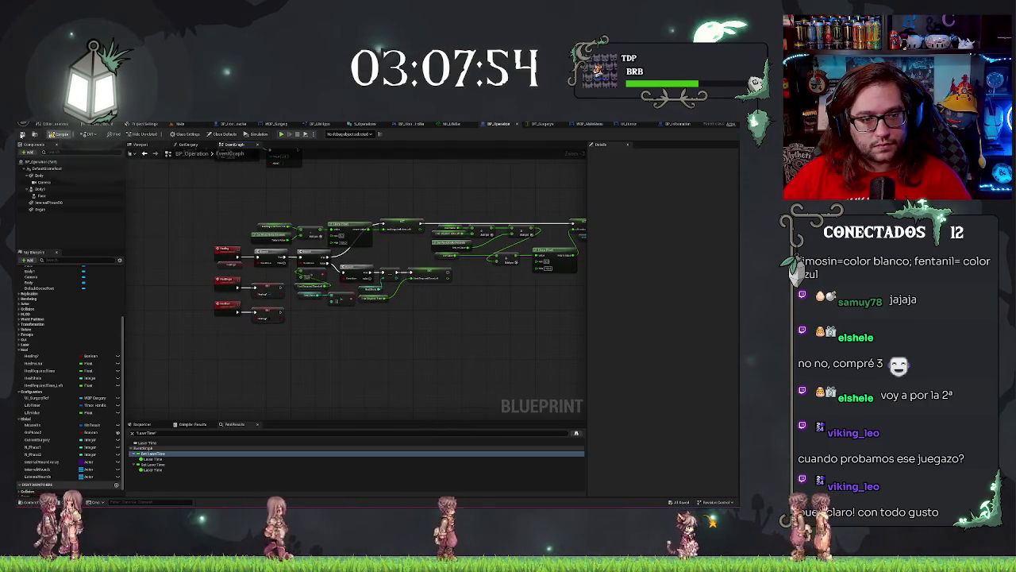
scroll(286, 266, up, 2)
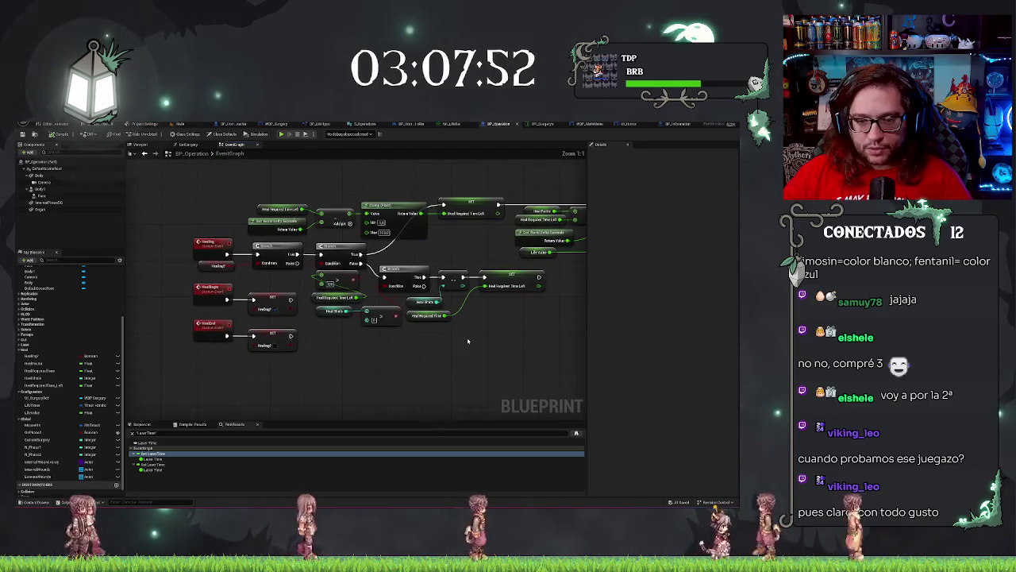
click(35, 363)
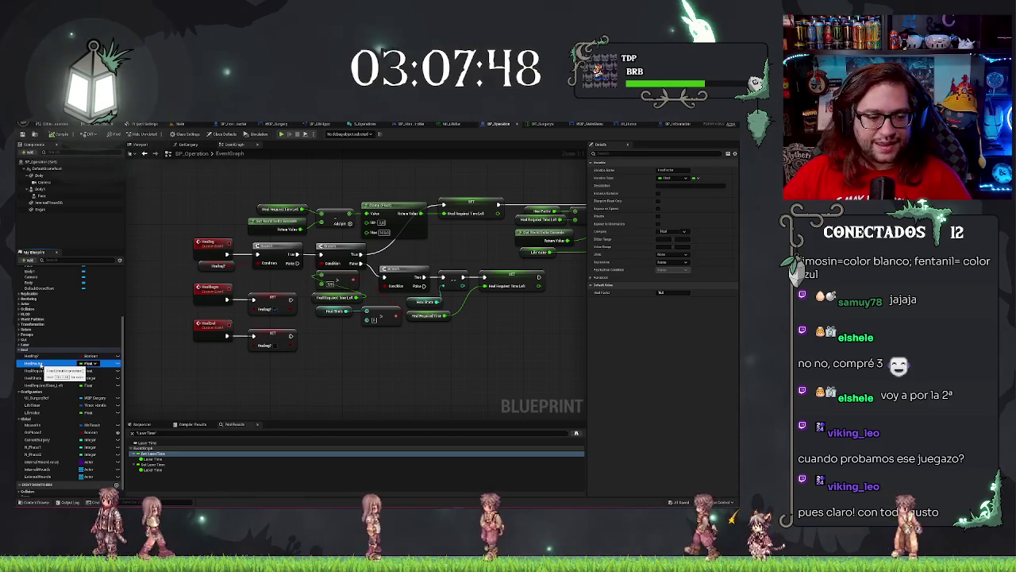
Edit the Default Value of HealShots and of the heal timer variable in Details
click(38, 371)
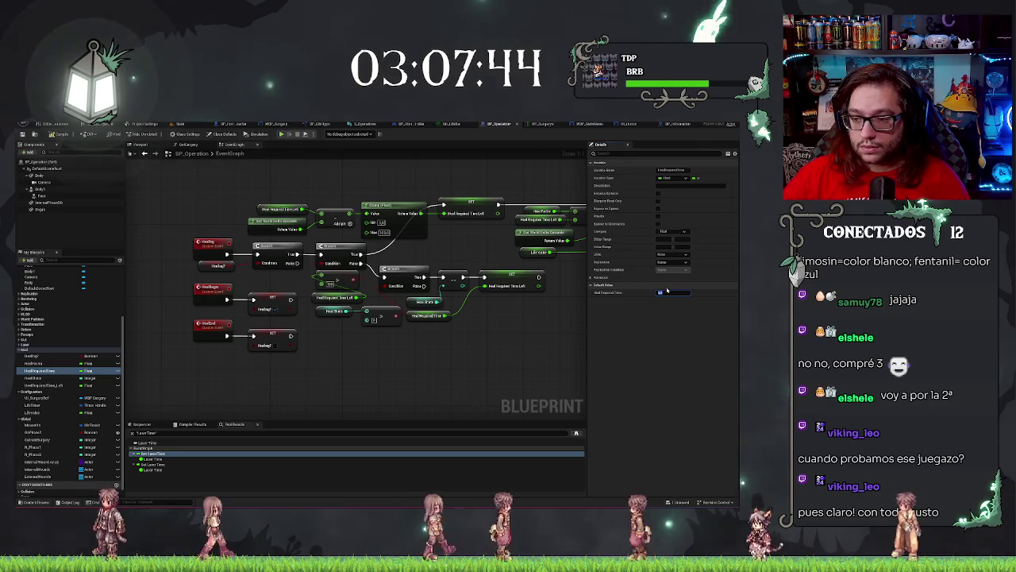
click(42, 379)
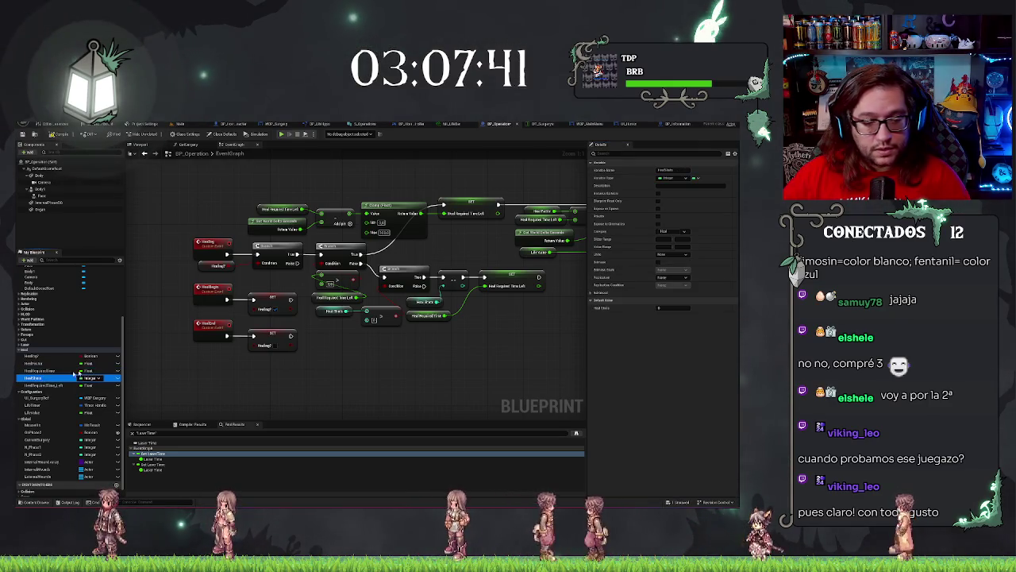
click(690, 308)
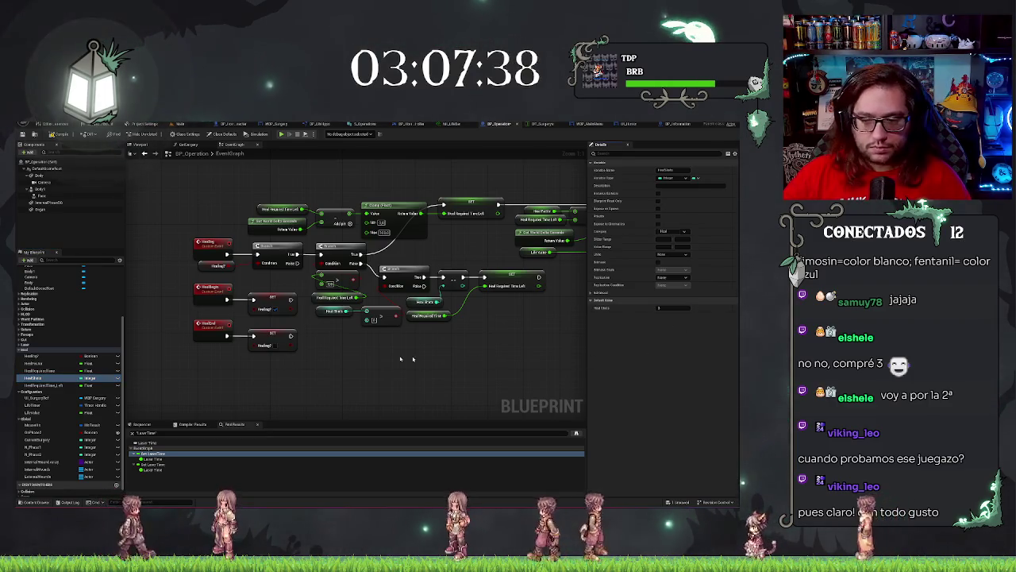
click(44, 385)
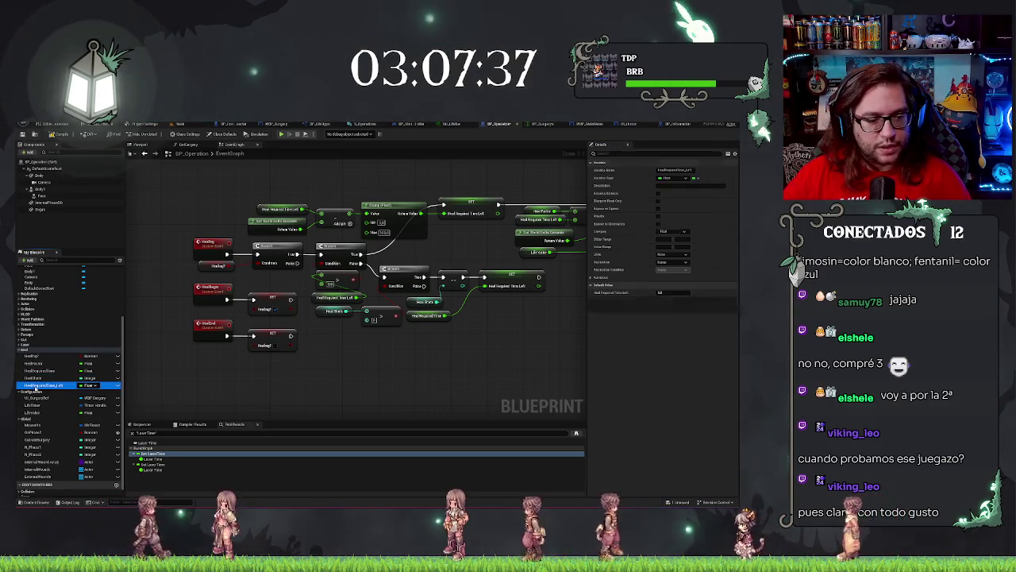
click(674, 292)
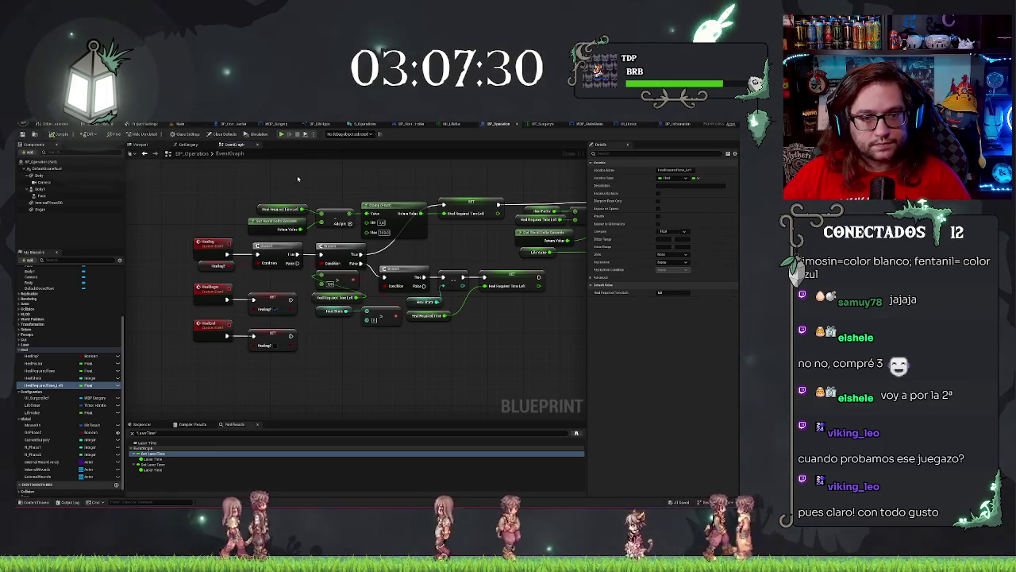
drag(300, 171, 302, 177)
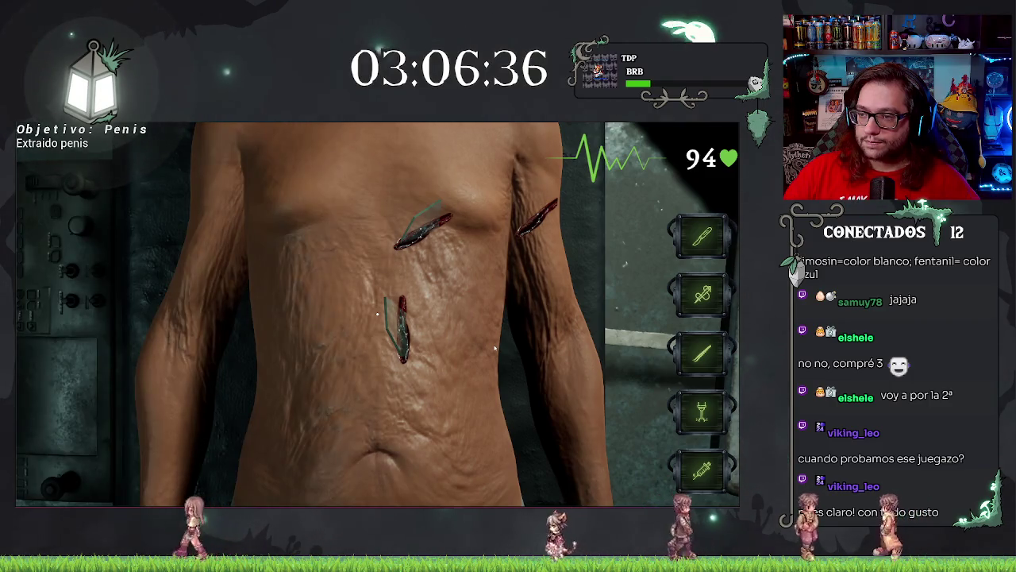
End the Play-In-Editor surgery test and return to the editor
key(Escape)
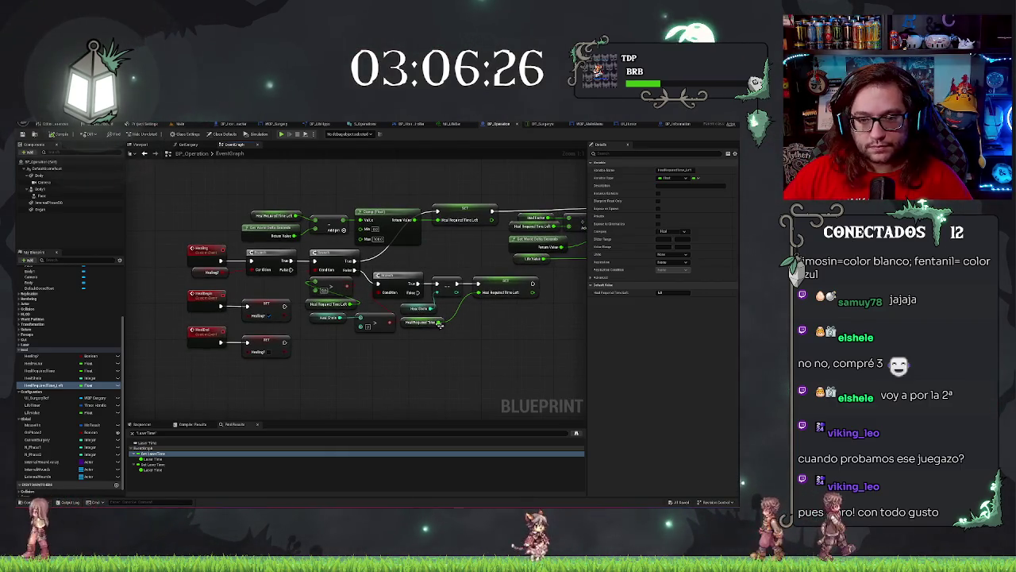
Pan the event graph to the Set Life Value and Life Update nodes and dismiss the action list
mouse_move(444, 260)
mouse_down()
mouse_move(354, 277)
mouse_move(423, 281)
mouse_move(357, 262)
mouse_up()
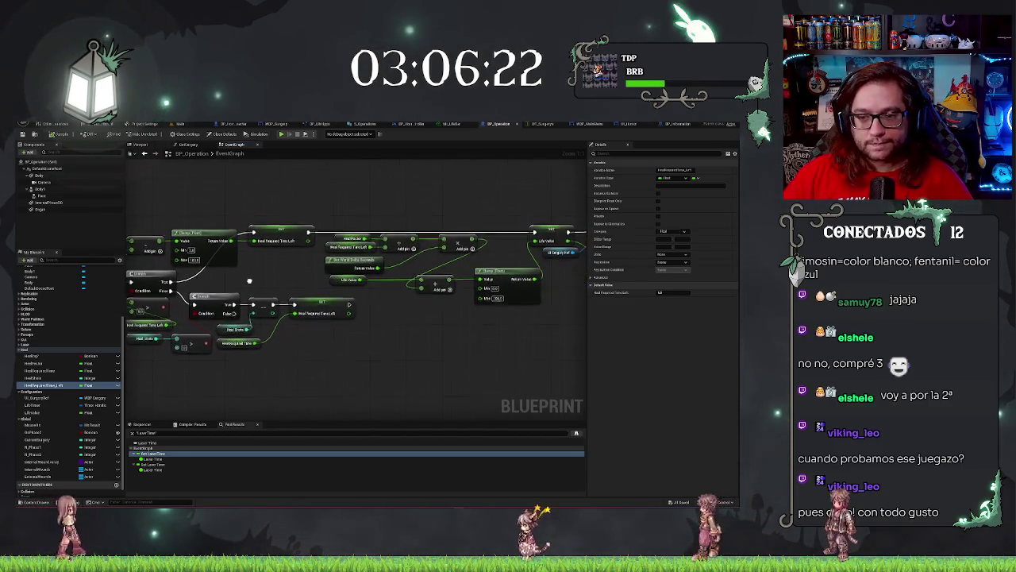
mouse_move(429, 238)
mouse_down()
mouse_move(346, 224)
mouse_move(503, 227)
mouse_move(482, 212)
mouse_move(540, 210)
mouse_move(413, 215)
mouse_up()
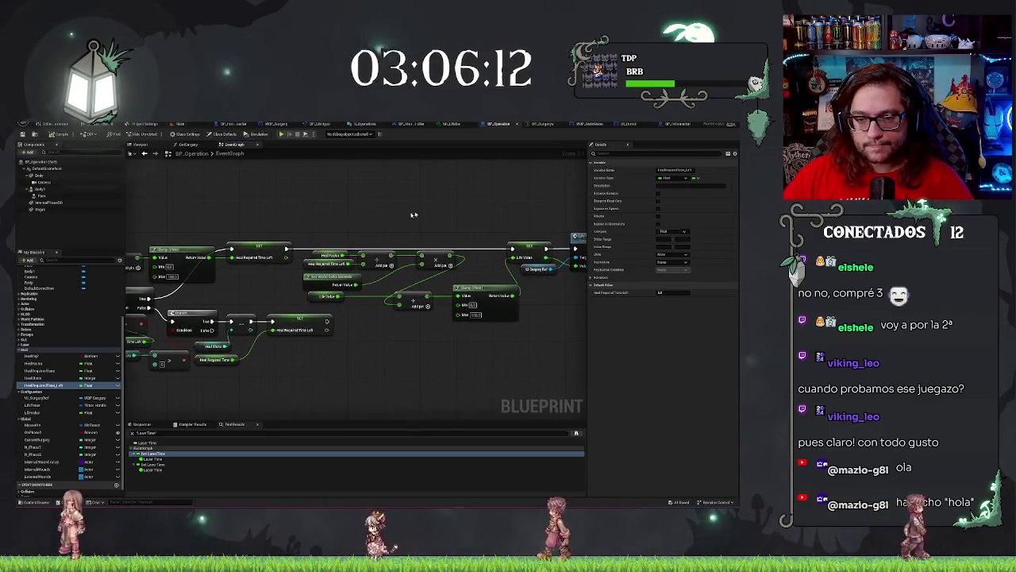
drag(293, 231, 342, 228)
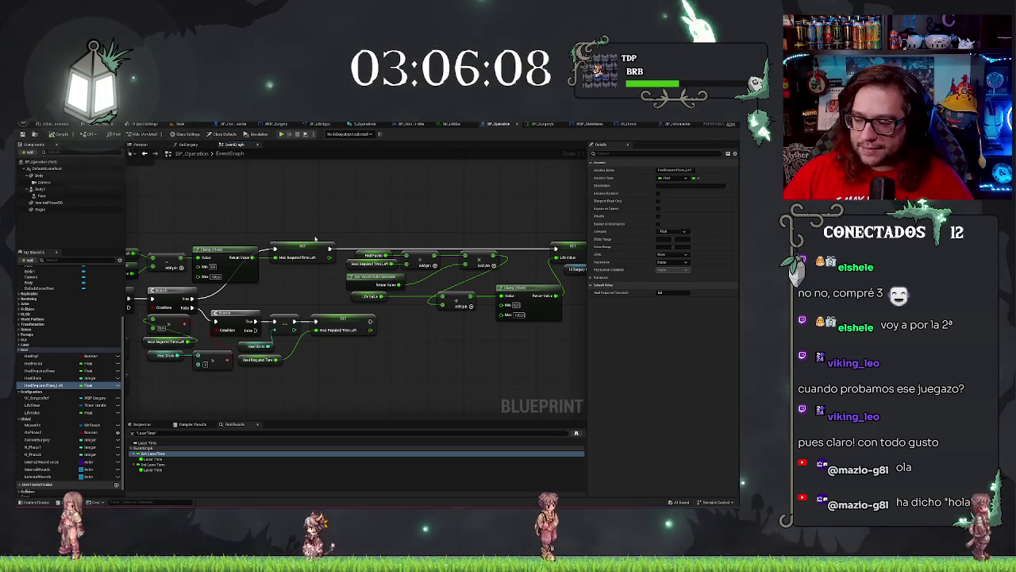
mouse_move(335, 259)
mouse_down()
mouse_move(322, 273)
mouse_move(353, 246)
mouse_up()
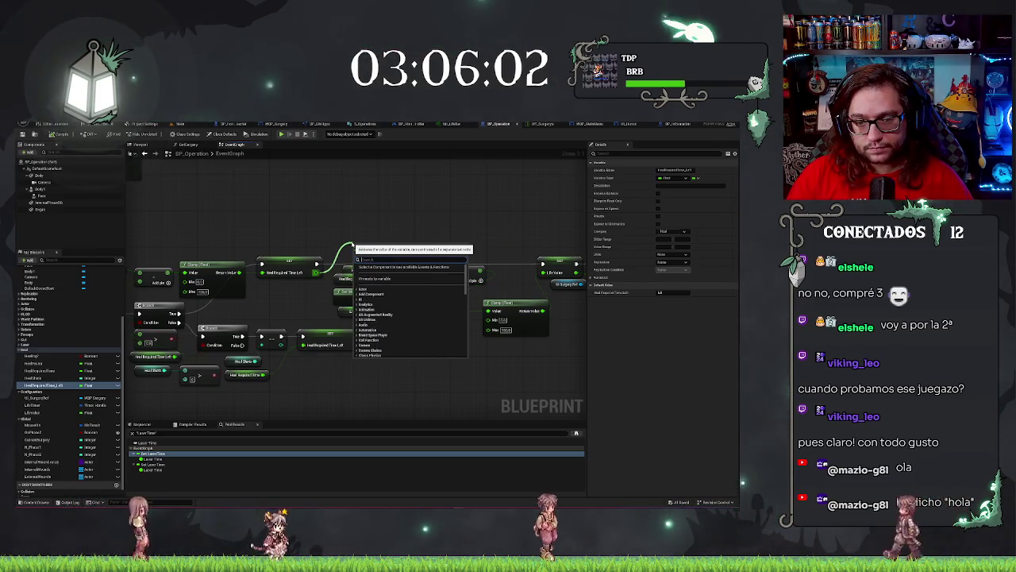
key(Escape)
Connect the SET node's output to the small comparison node and shift it right
drag(352, 246, 425, 254)
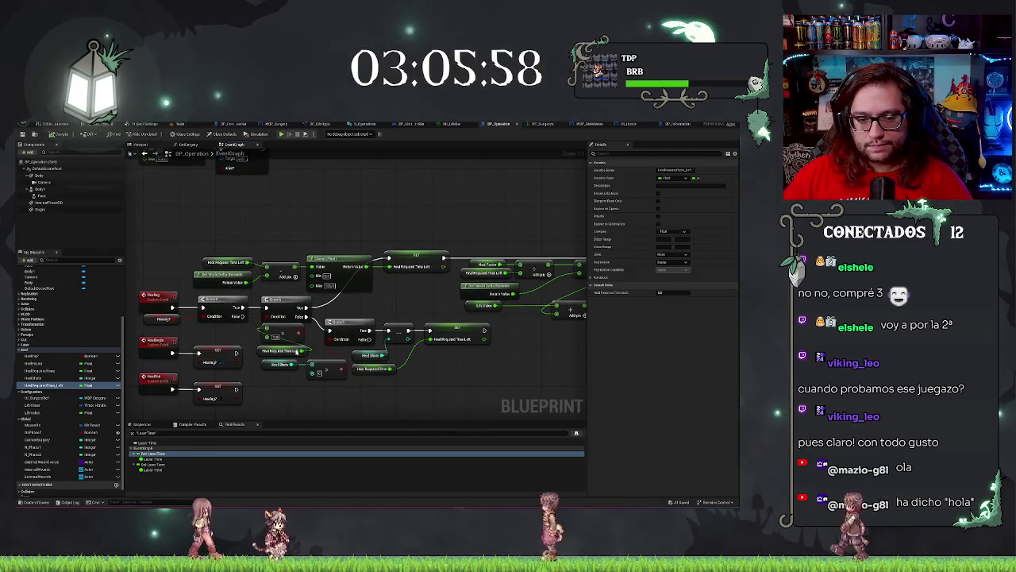
click(284, 333)
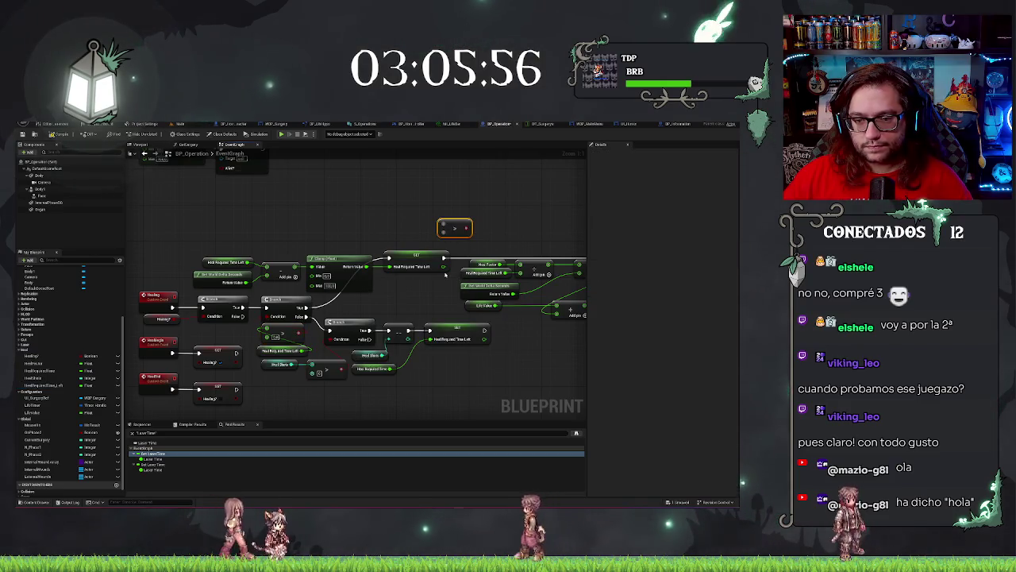
drag(443, 258, 443, 230)
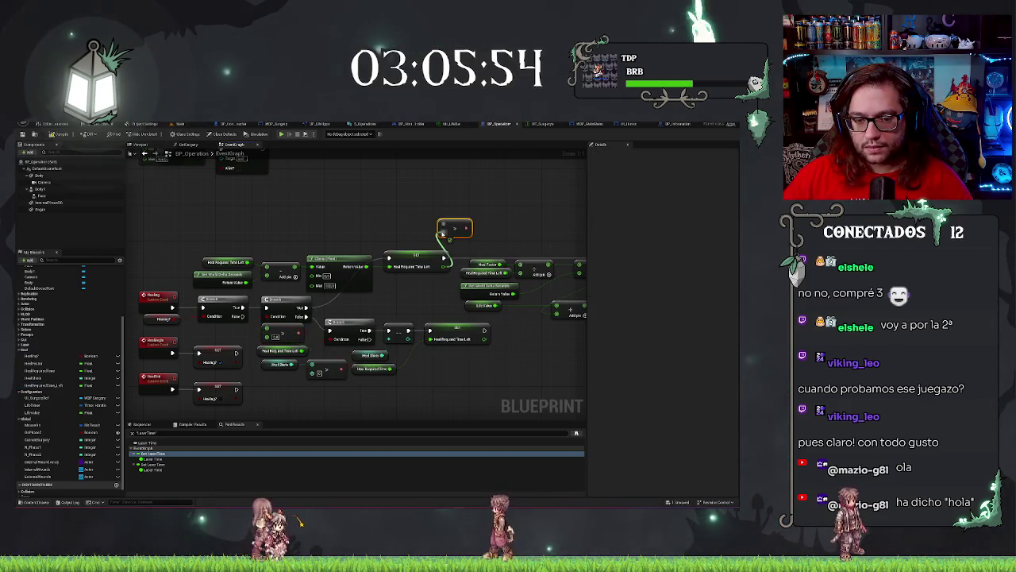
mouse_move(461, 226)
mouse_down()
mouse_move(489, 230)
mouse_move(437, 256)
mouse_move(551, 284)
mouse_move(521, 280)
mouse_up()
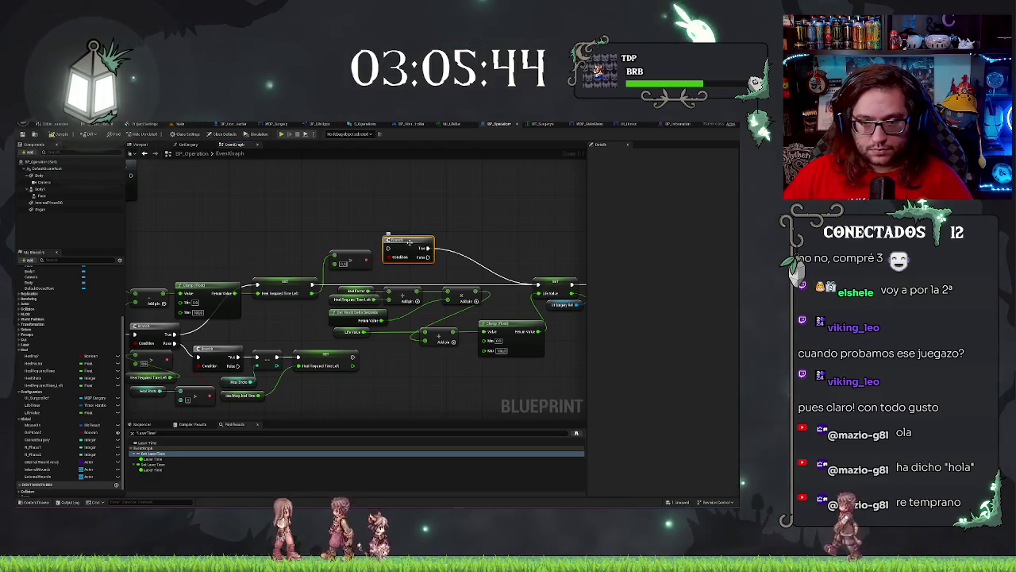
Add the searched heal node after the Branch's False output and move it higher
drag(304, 329, 463, 319)
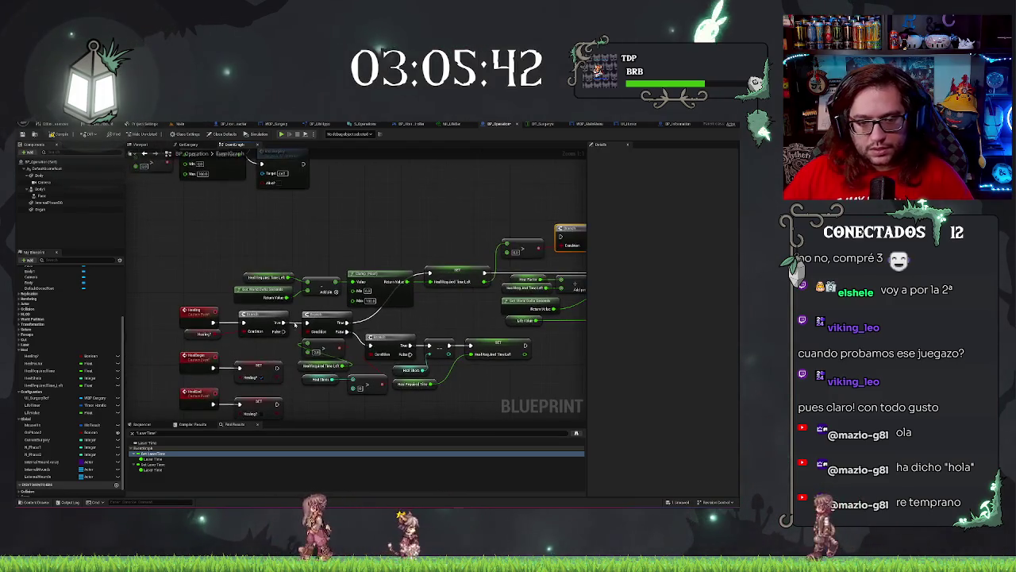
click(278, 405)
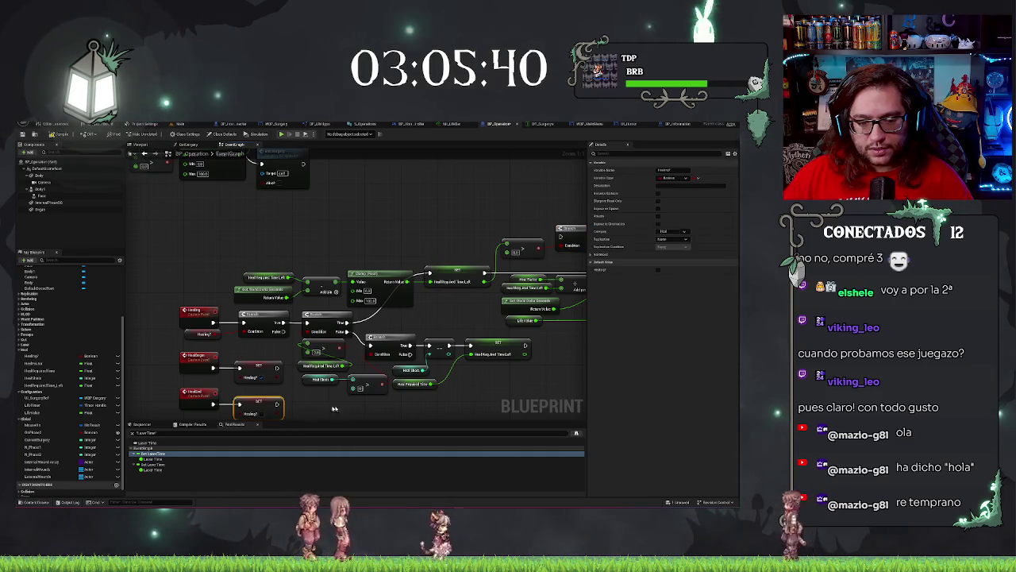
drag(334, 408, 166, 400)
drag(429, 238, 459, 246)
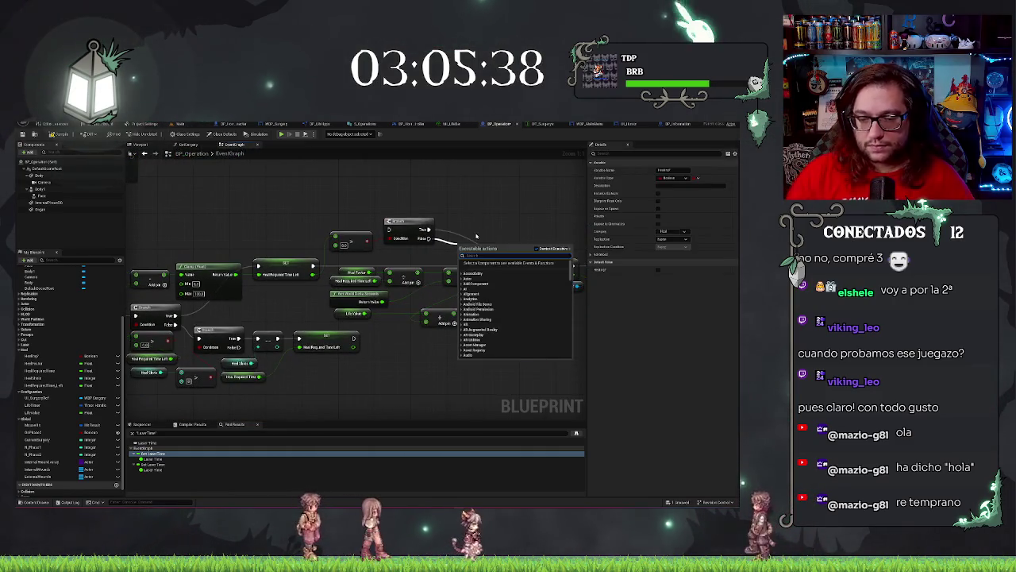
text(heat)
key(Return)
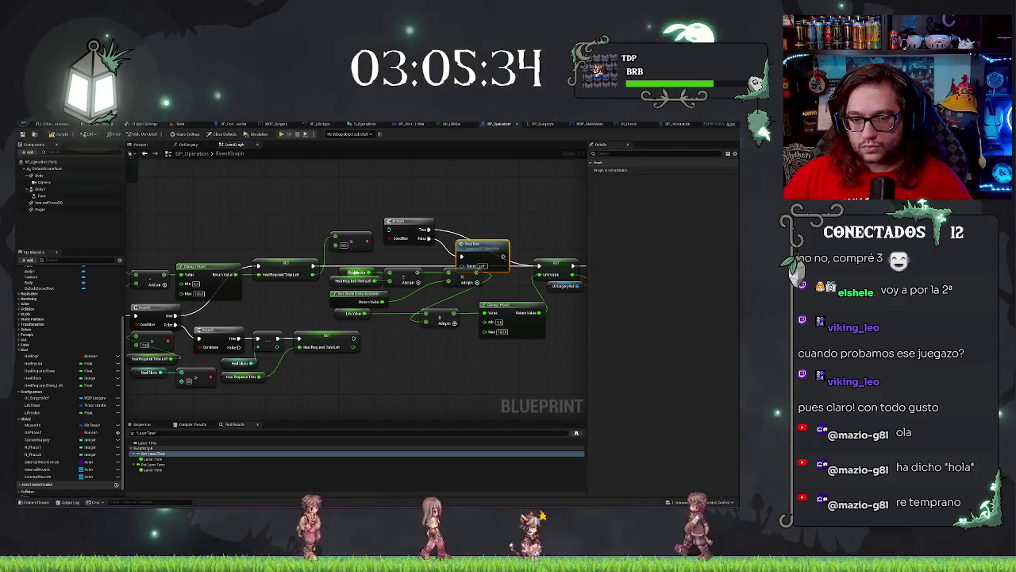
drag(311, 267, 393, 231)
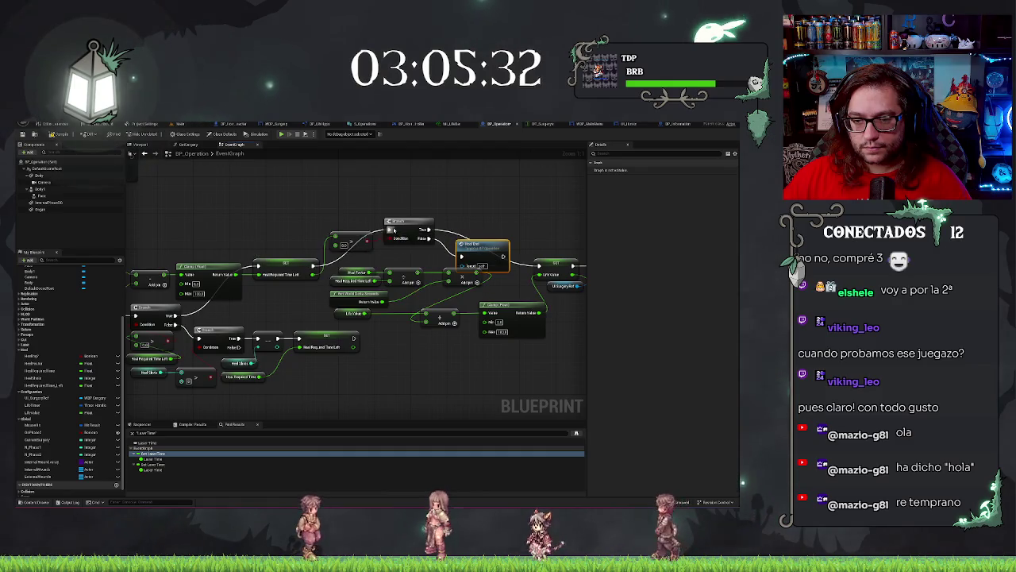
mouse_move(480, 253)
mouse_down()
mouse_move(484, 198)
mouse_move(442, 243)
mouse_up()
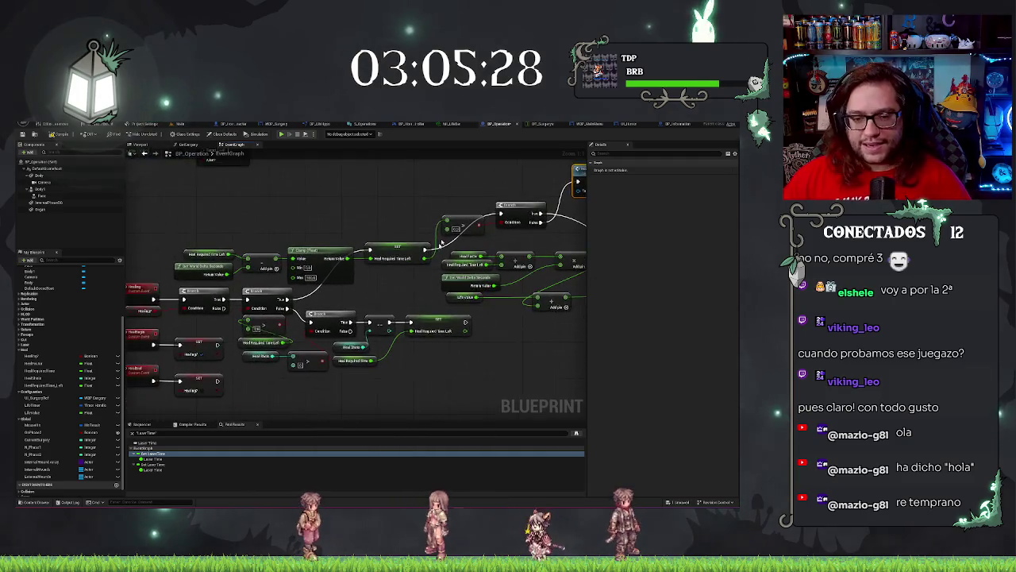
Add a Heal call after the heal-time SET node's execution pin
drag(397, 373, 421, 378)
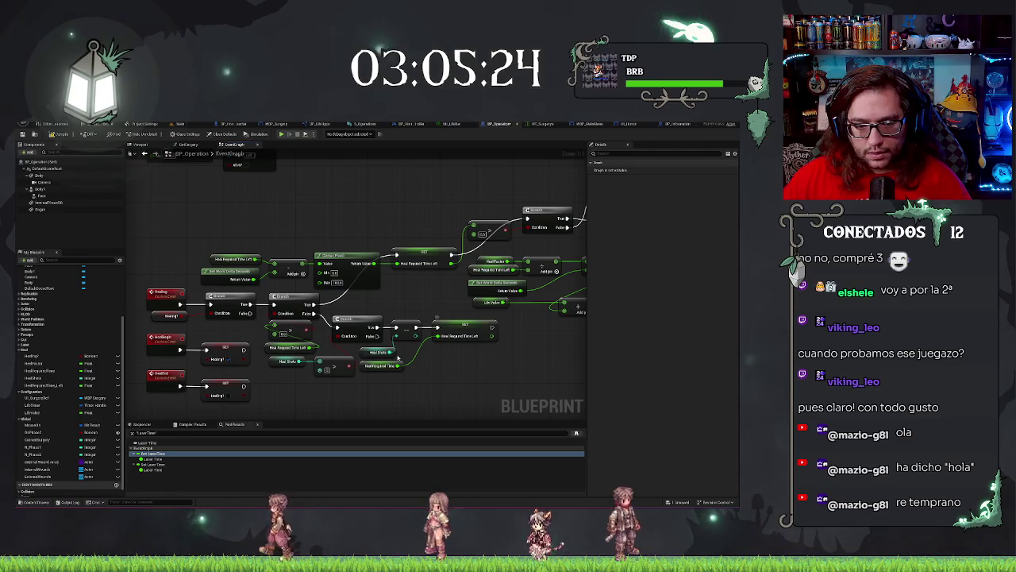
drag(476, 362, 449, 360)
drag(464, 326, 474, 328)
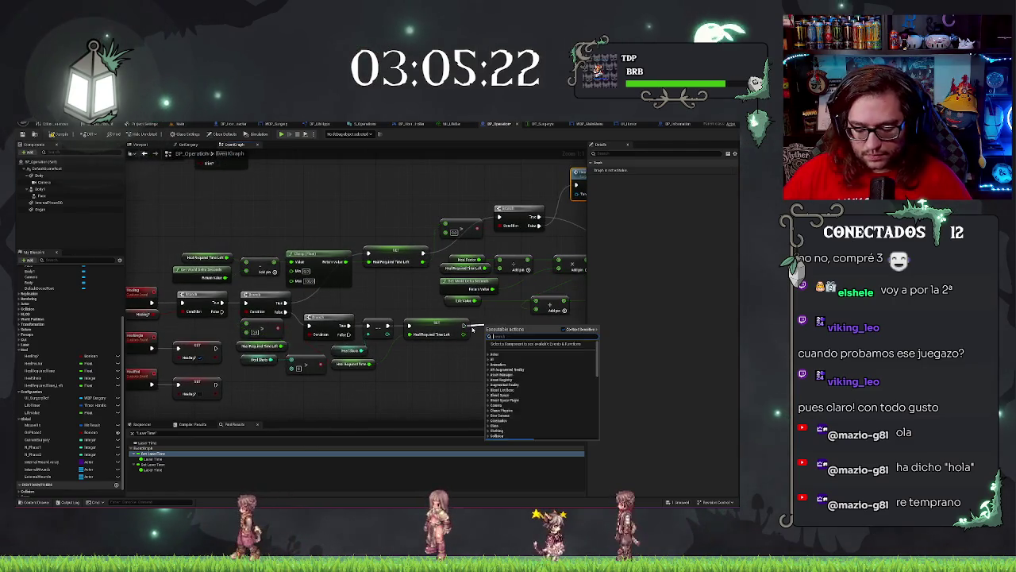
text(heal)
key(Return)
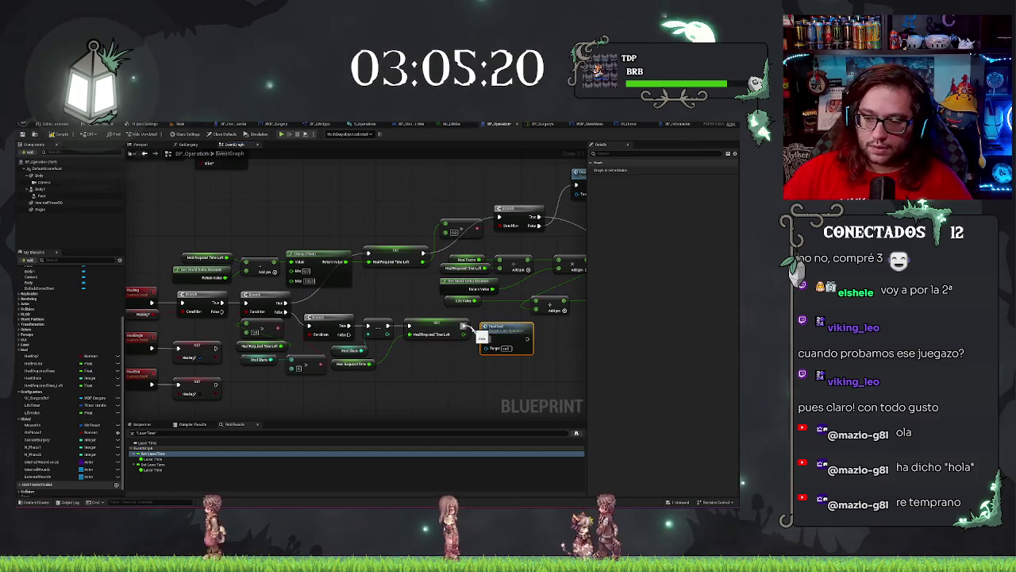
click(449, 332)
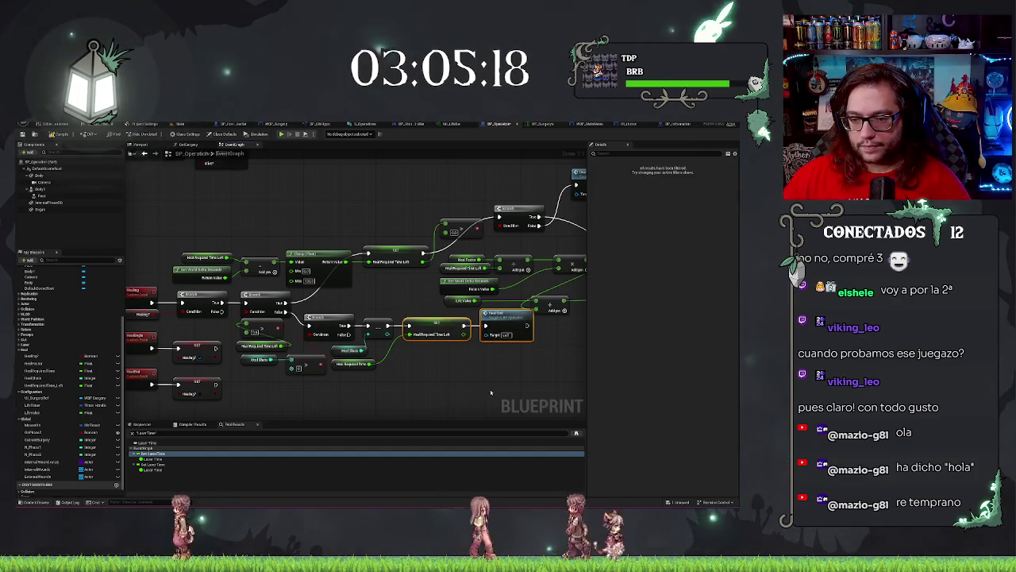
drag(467, 337, 489, 345)
Add a Print String after the Heal call with In String 'Healing'
text(print)
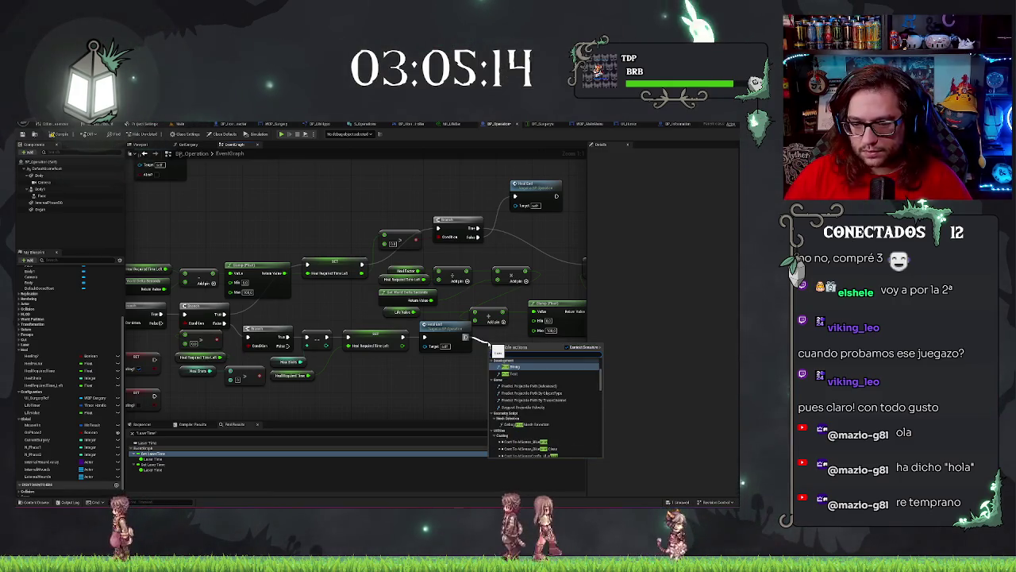
key(Return)
drag(490, 343, 482, 351)
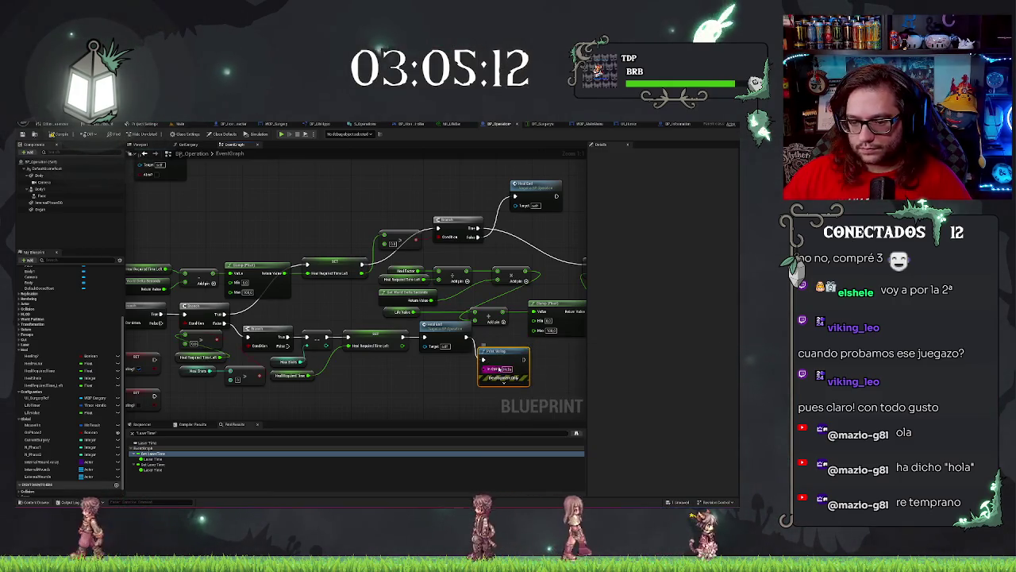
text(Heal)
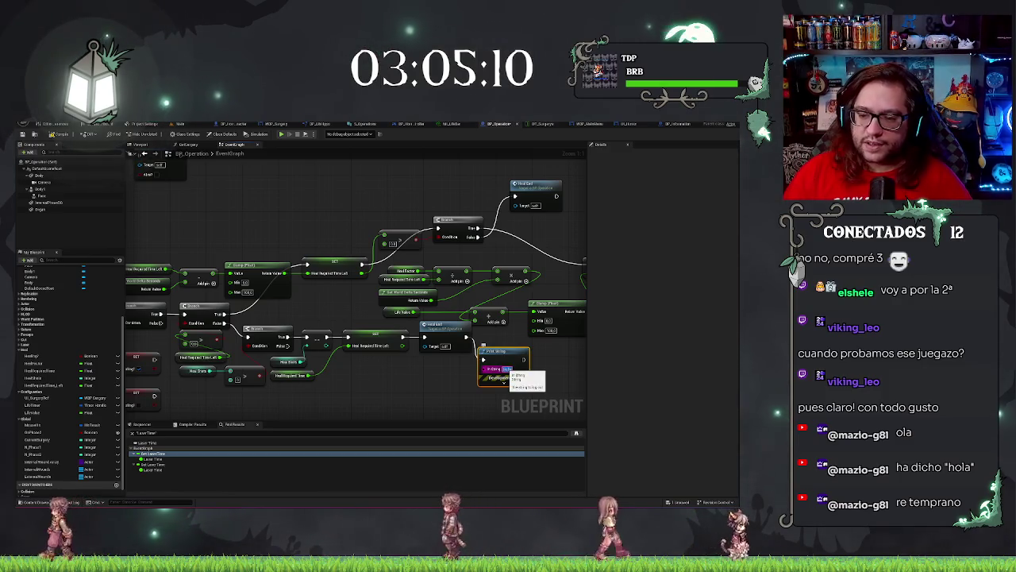
text(ing)
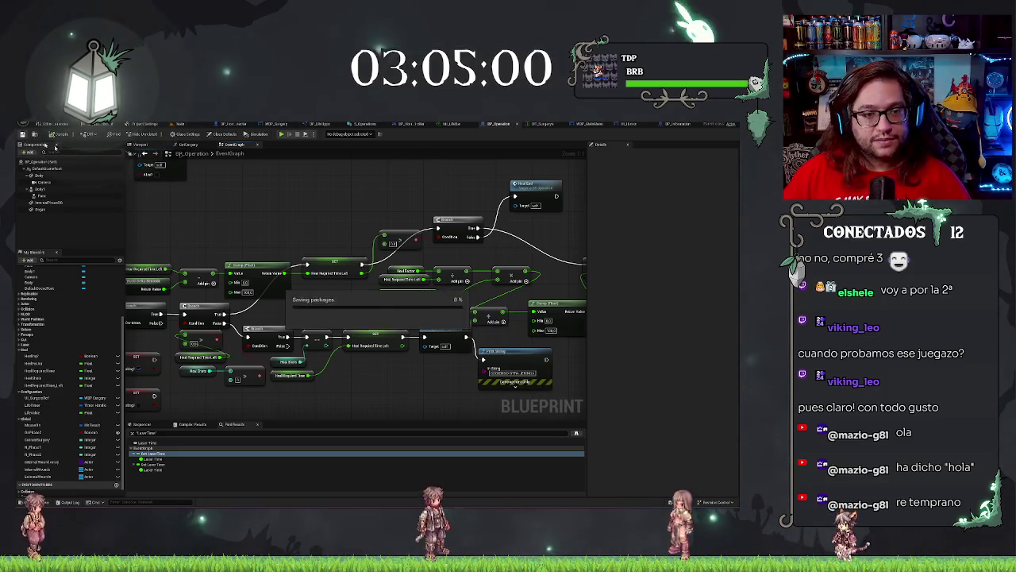
Pan back over the heal graph and switch to the level with the patient
mouse_move(540, 194)
mouse_down()
mouse_move(469, 195)
mouse_move(405, 159)
mouse_move(394, 206)
mouse_up()
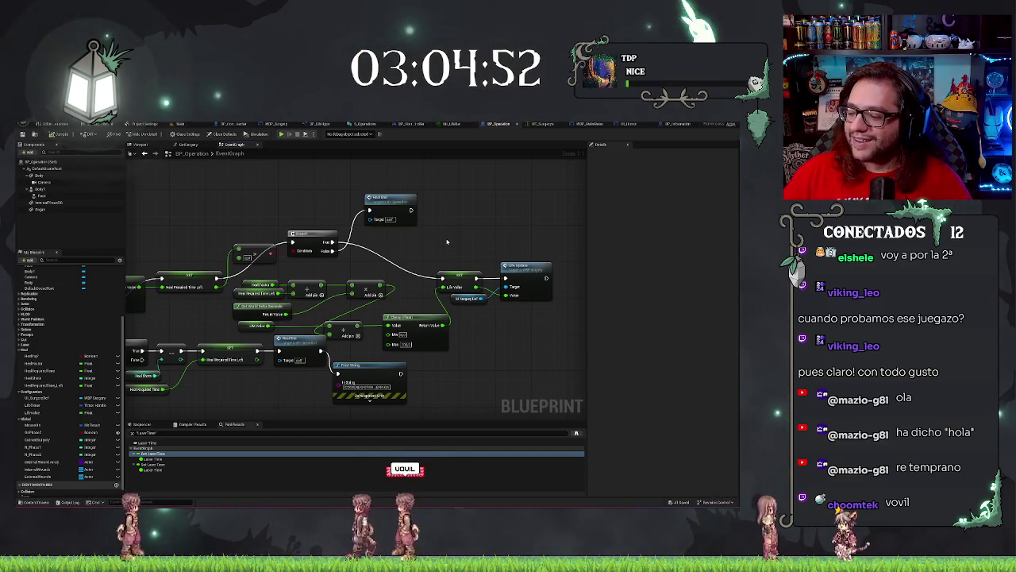
drag(207, 202, 256, 199)
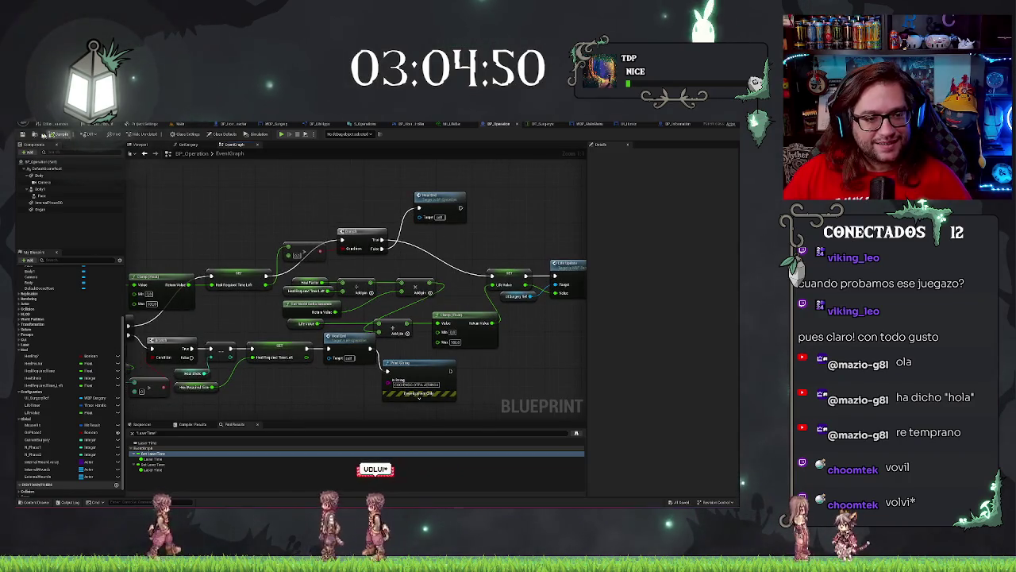
click(178, 125)
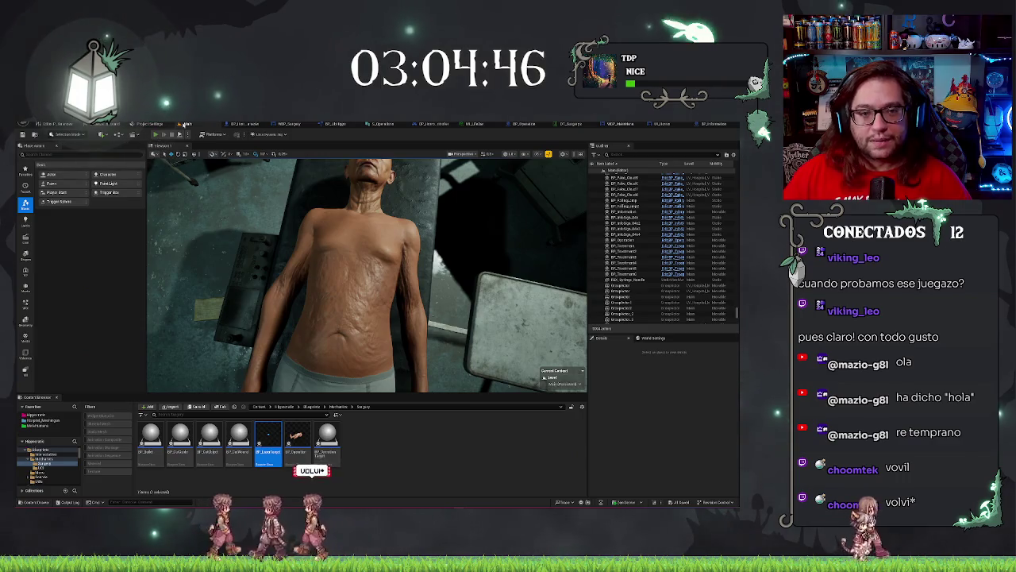
click(156, 134)
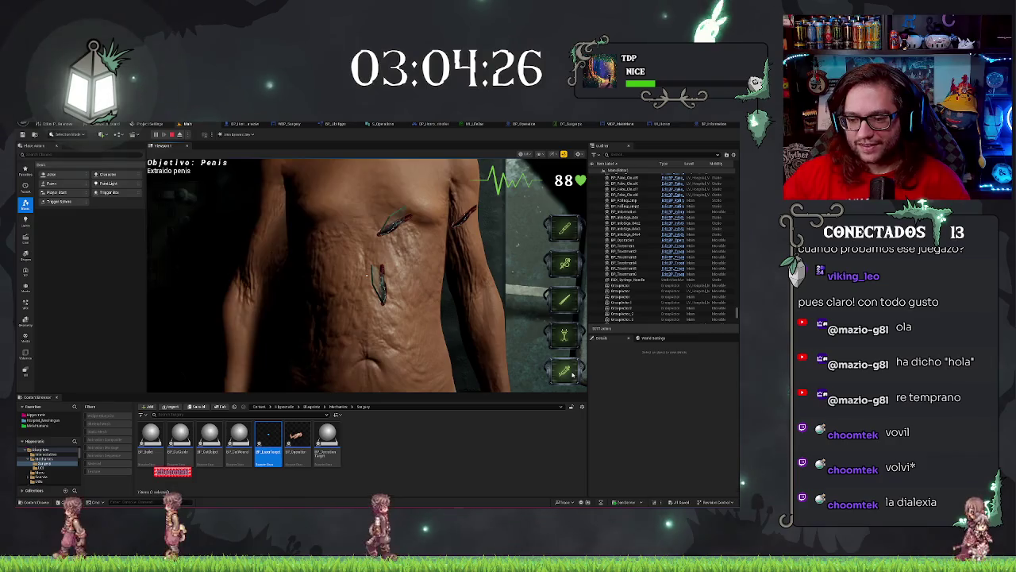
click(408, 321)
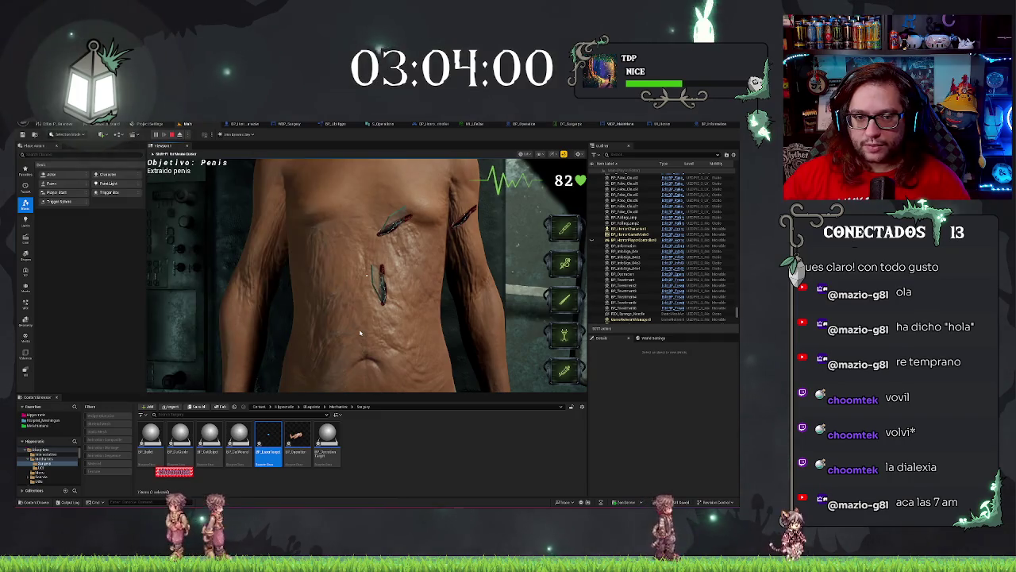
click(360, 333)
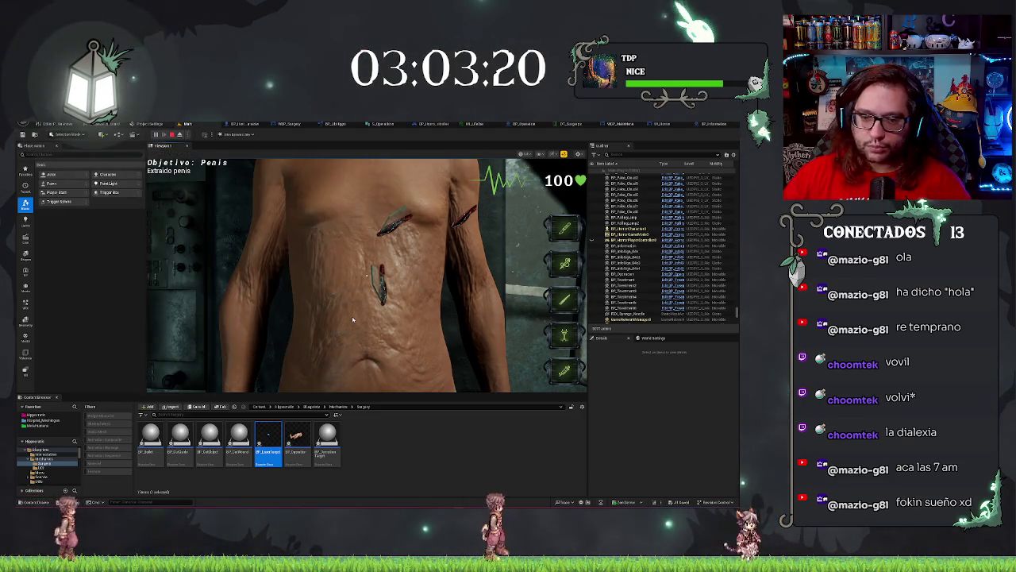
key(Escape)
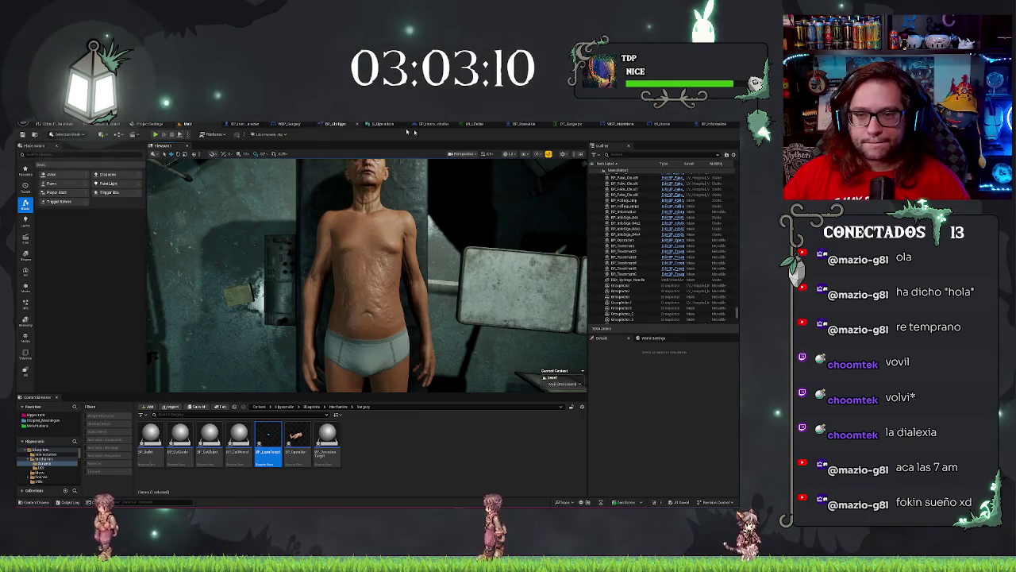
click(499, 125)
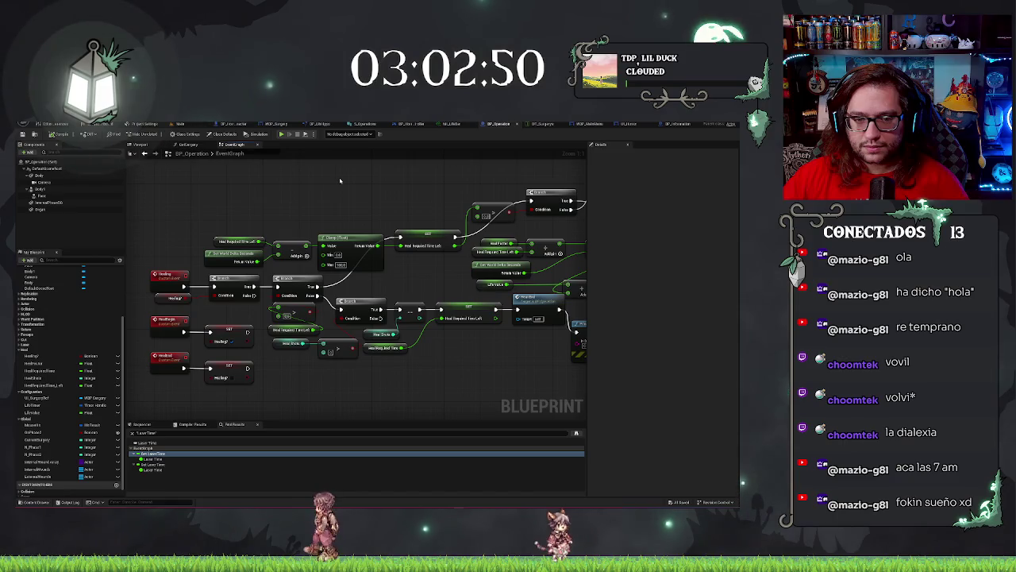
drag(248, 243, 207, 235)
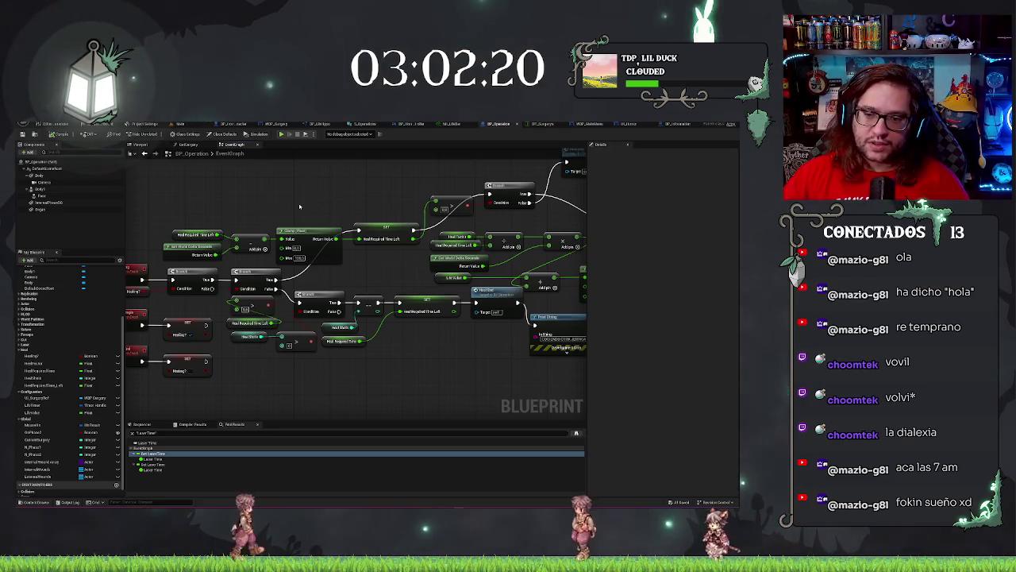
Delete the Clamp (Float) node and select the two heal-time input nodes
click(318, 232)
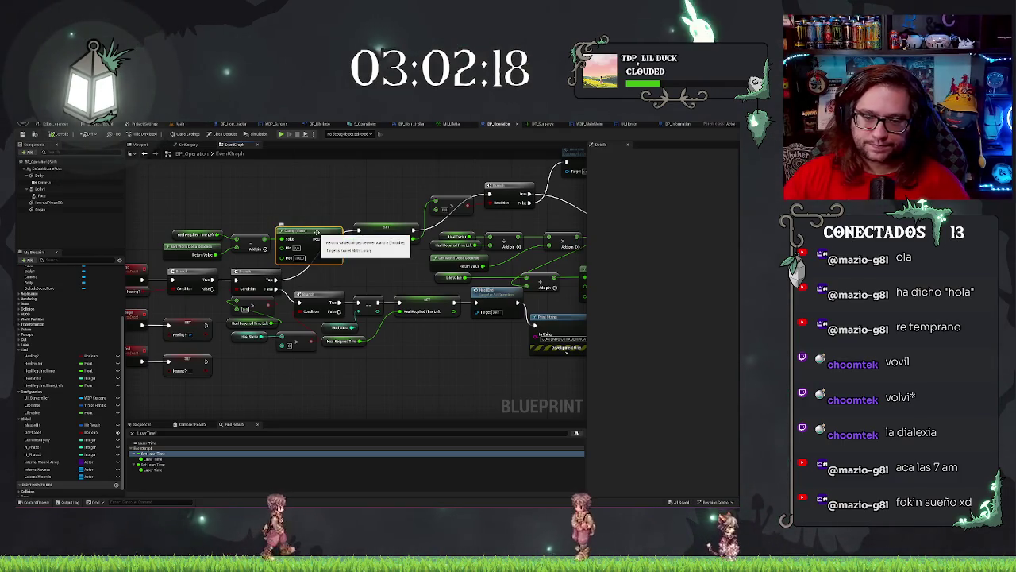
key(Delete)
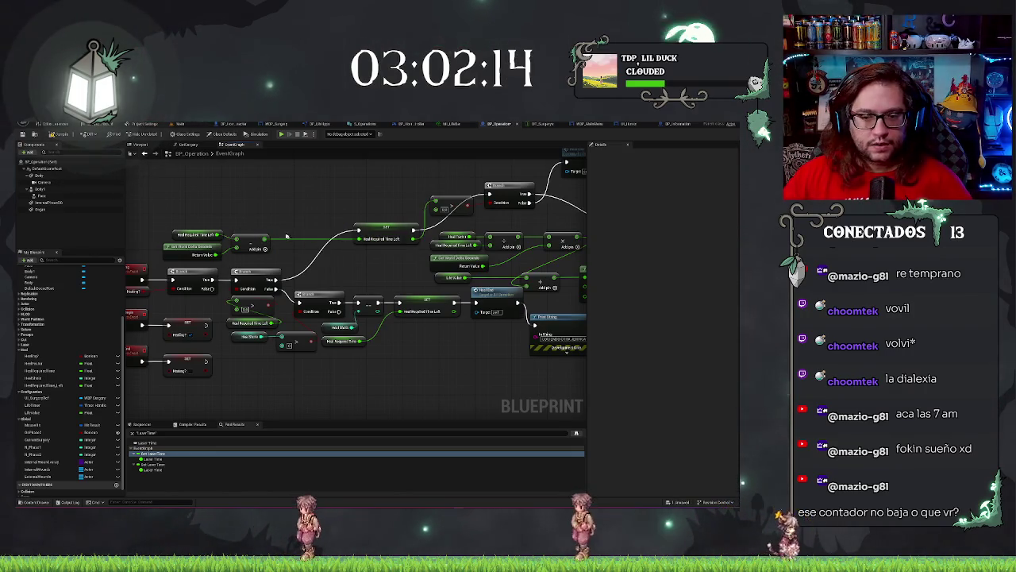
drag(209, 249, 250, 252)
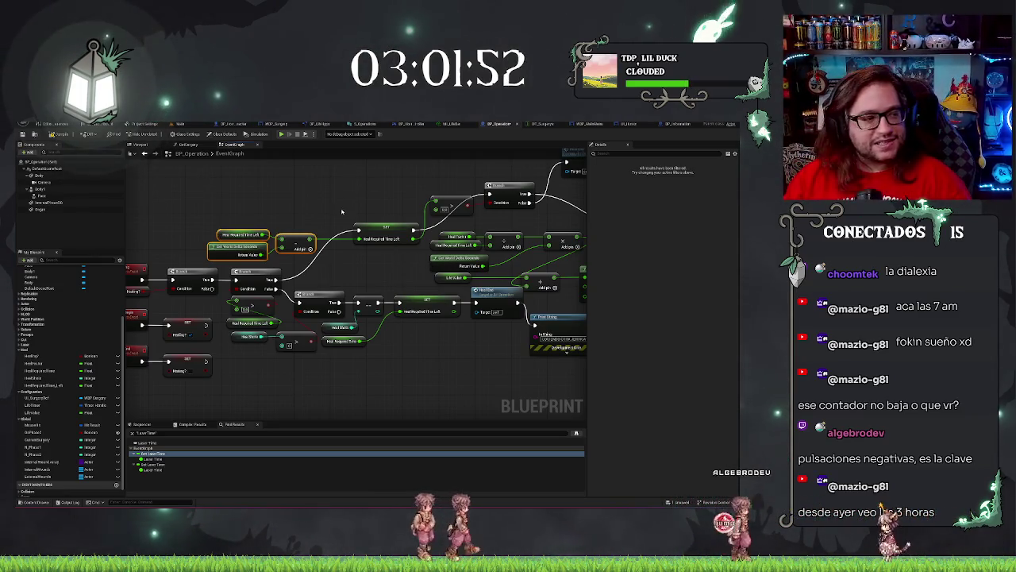
Review the HealBegin and HealStop events, Print String and heal calls, then select Get World Delta Seconds
mouse_move(324, 195)
mouse_down()
mouse_move(385, 208)
mouse_move(341, 207)
mouse_up()
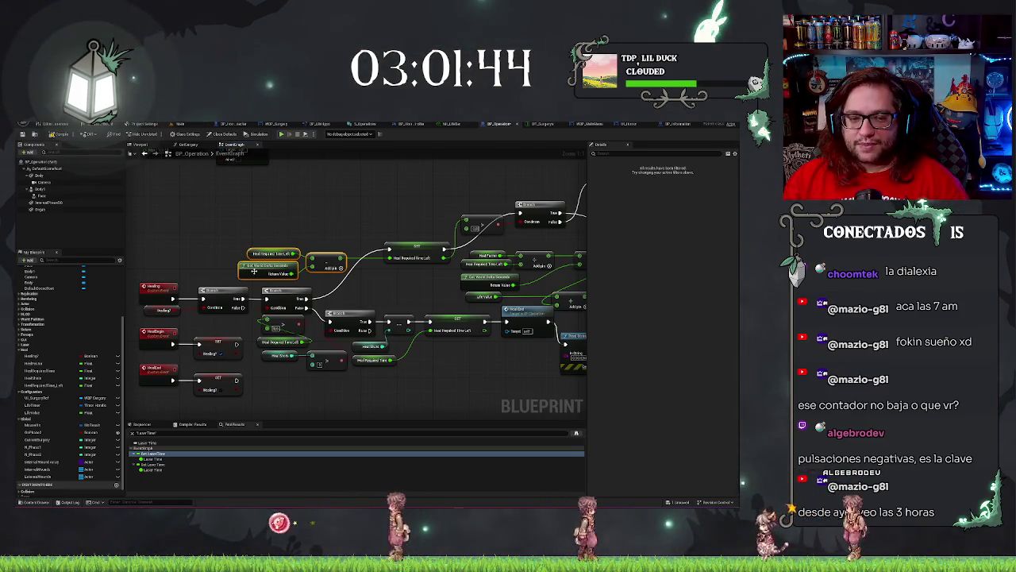
drag(255, 272, 274, 255)
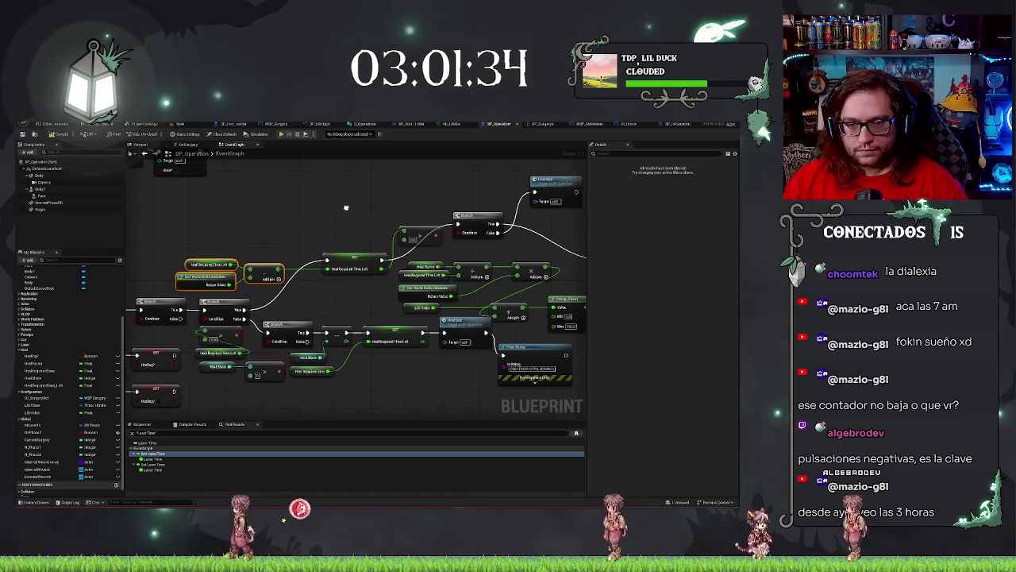
drag(217, 212, 172, 219)
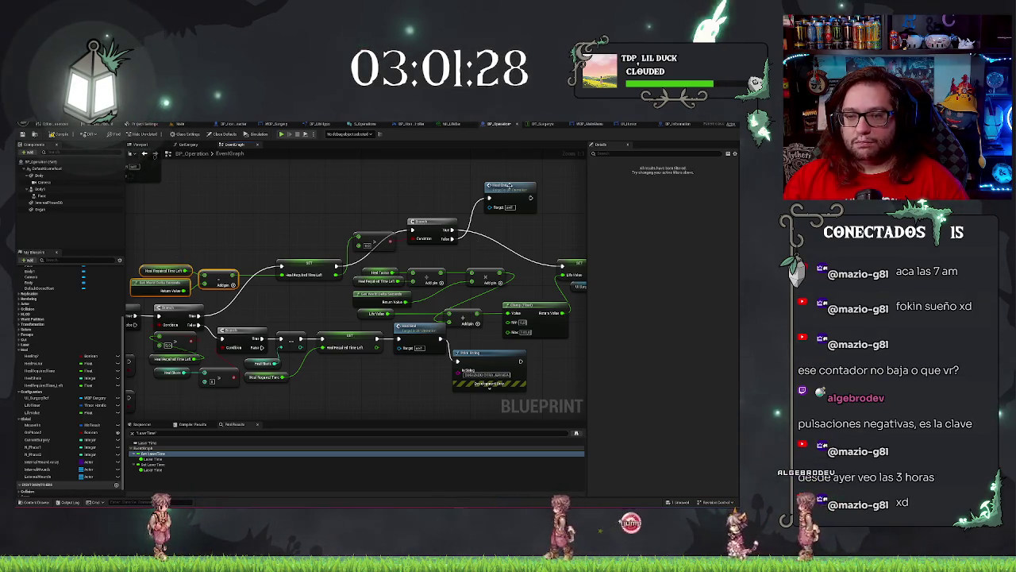
drag(433, 195, 541, 184)
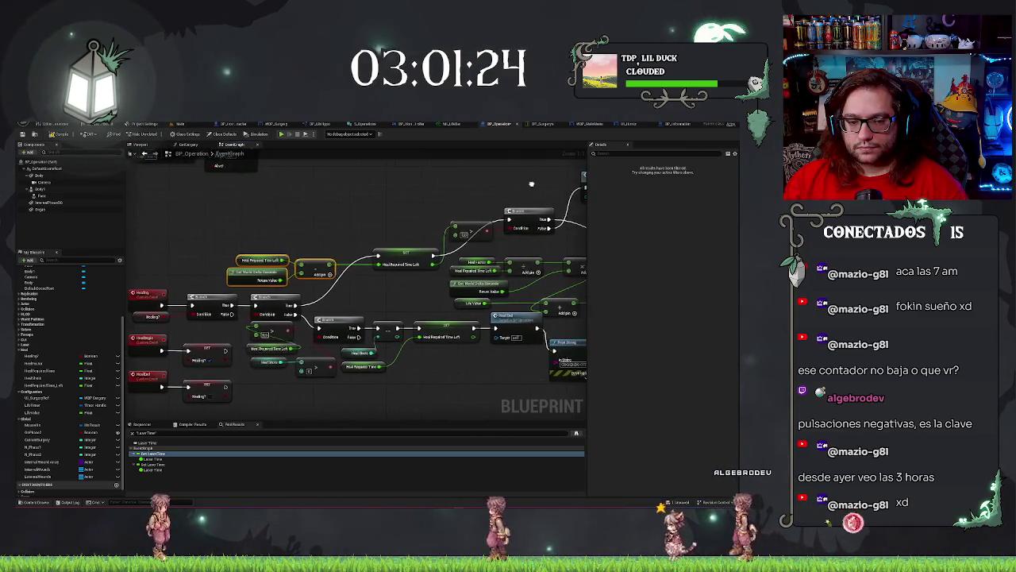
drag(542, 186, 361, 189)
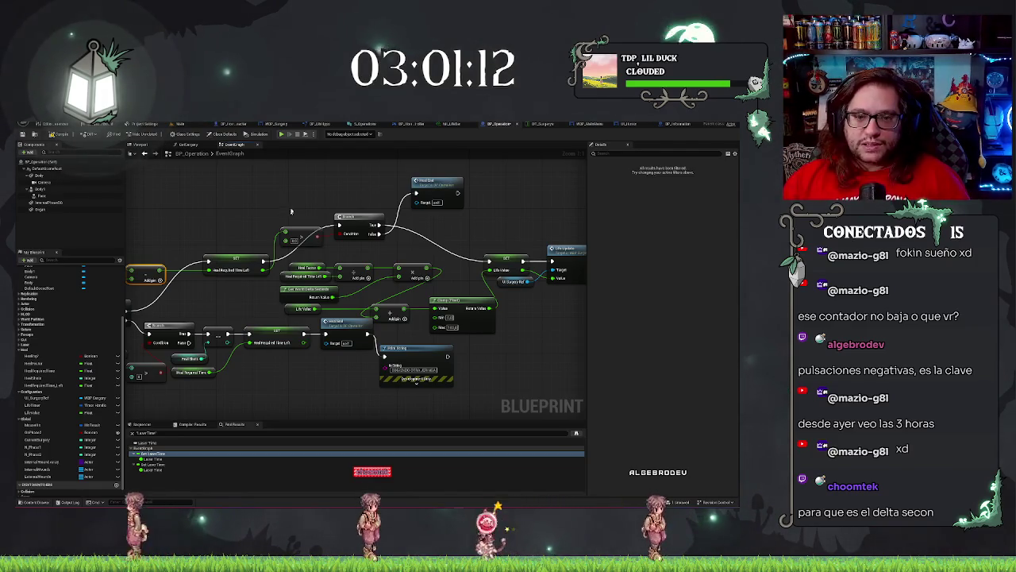
drag(291, 211, 352, 215)
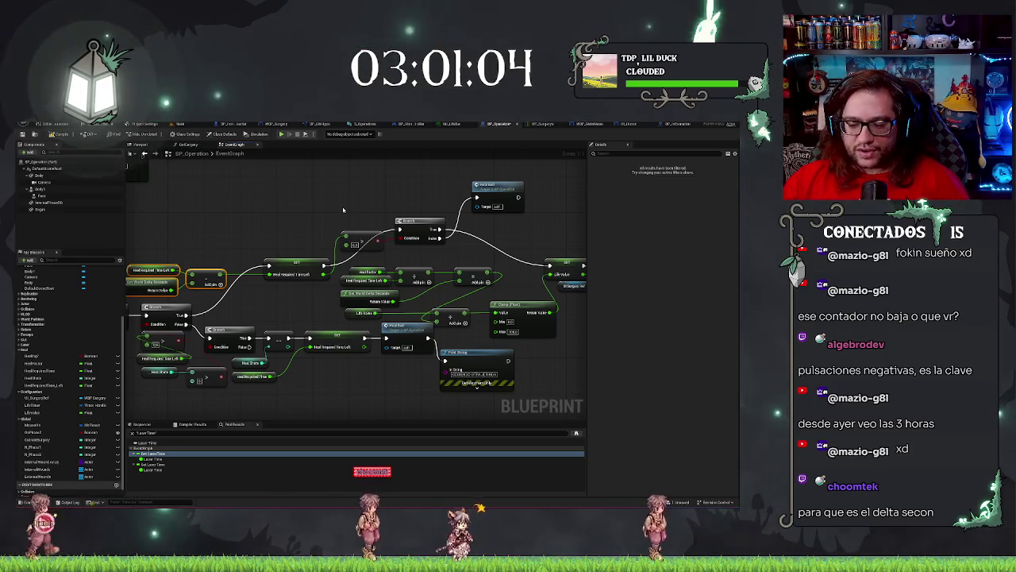
drag(335, 211, 365, 203)
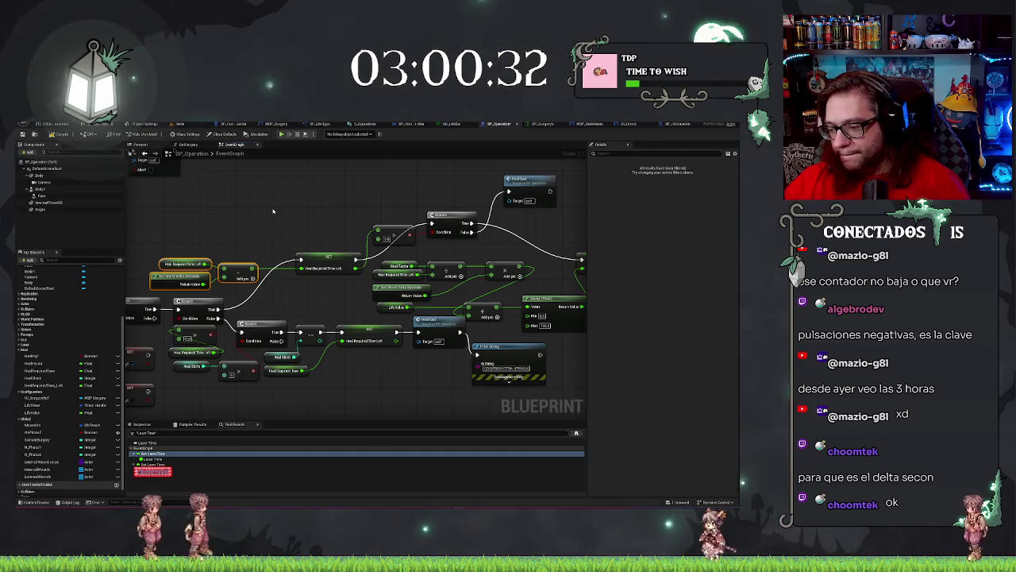
click(180, 278)
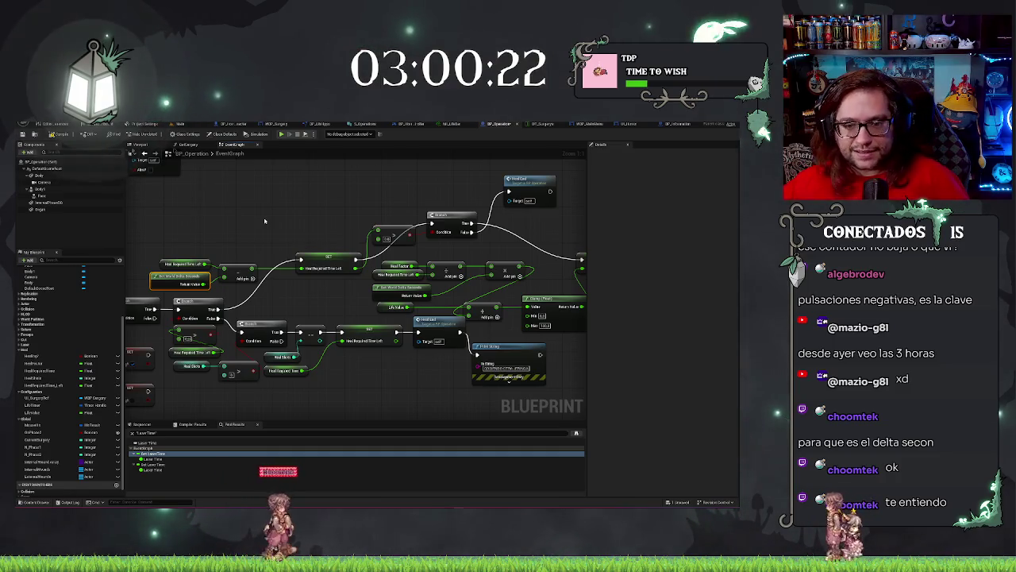
click(279, 194)
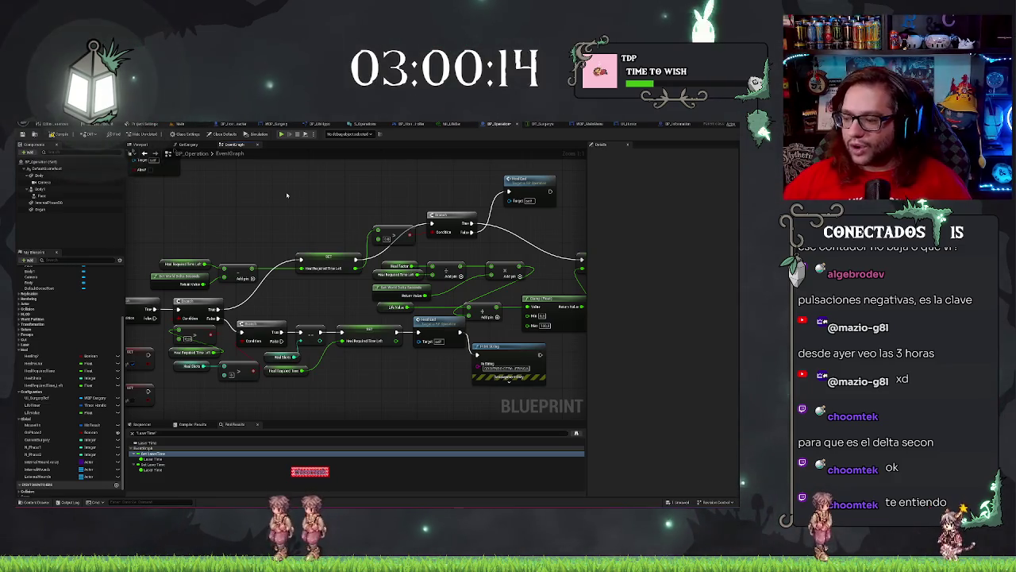
mouse_move(311, 221)
mouse_down()
mouse_move(339, 211)
mouse_move(329, 224)
mouse_up()
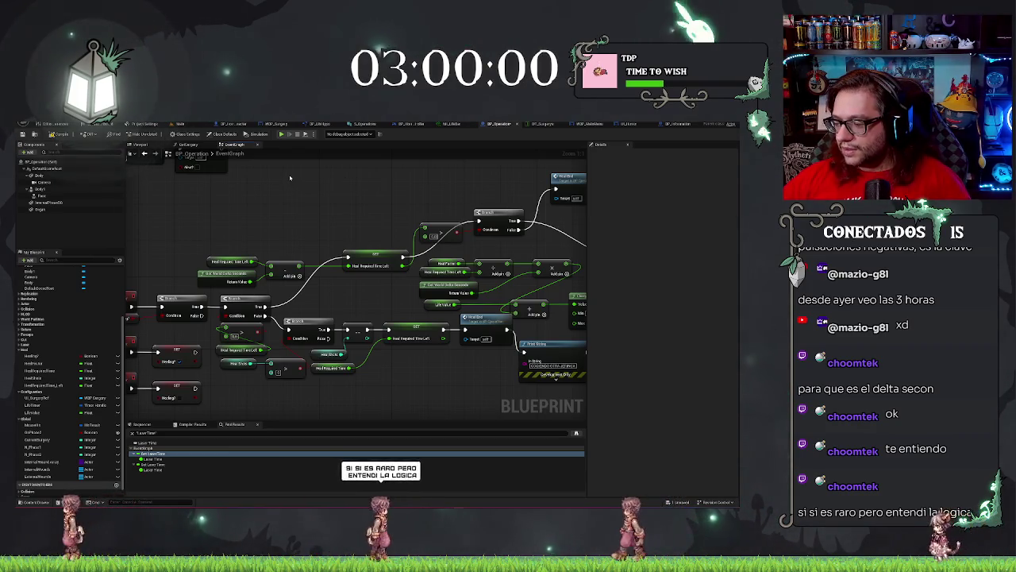
drag(329, 198, 357, 220)
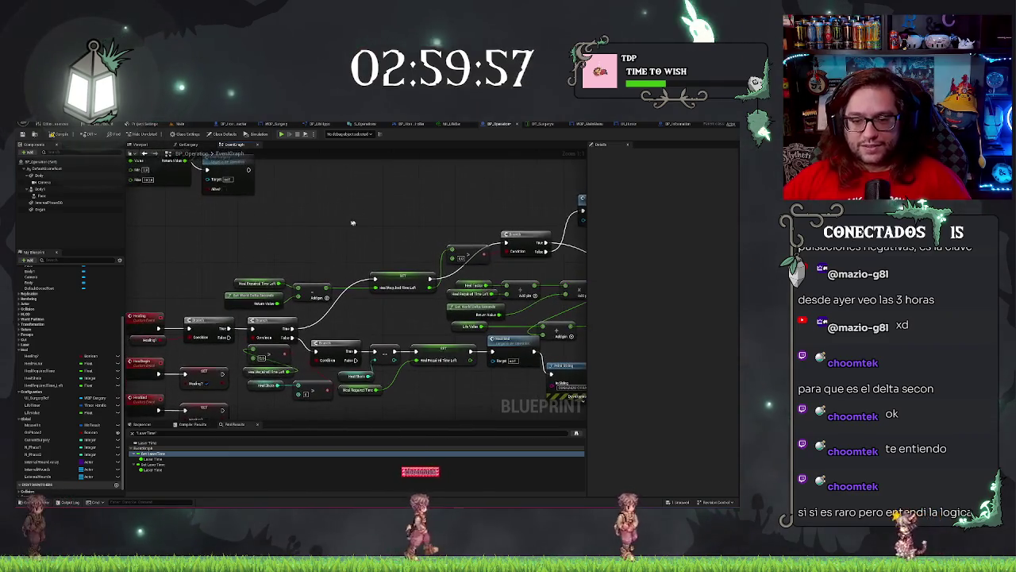
click(270, 281)
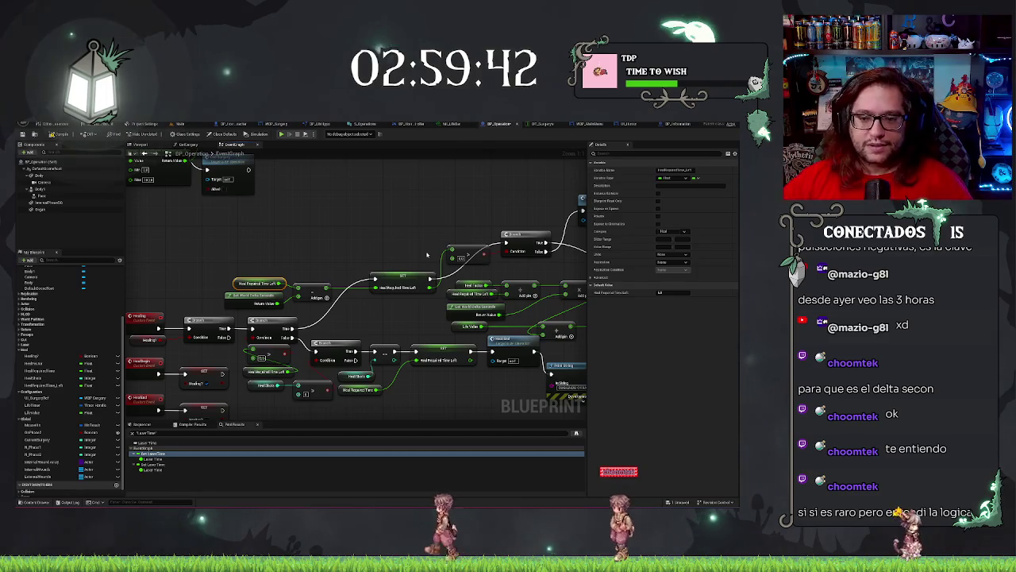
Inspect the Heal Pulse variable and the Heal Required Time Left getter among the countdown nodes
mouse_move(279, 278)
mouse_down()
mouse_move(390, 292)
mouse_move(409, 236)
mouse_up()
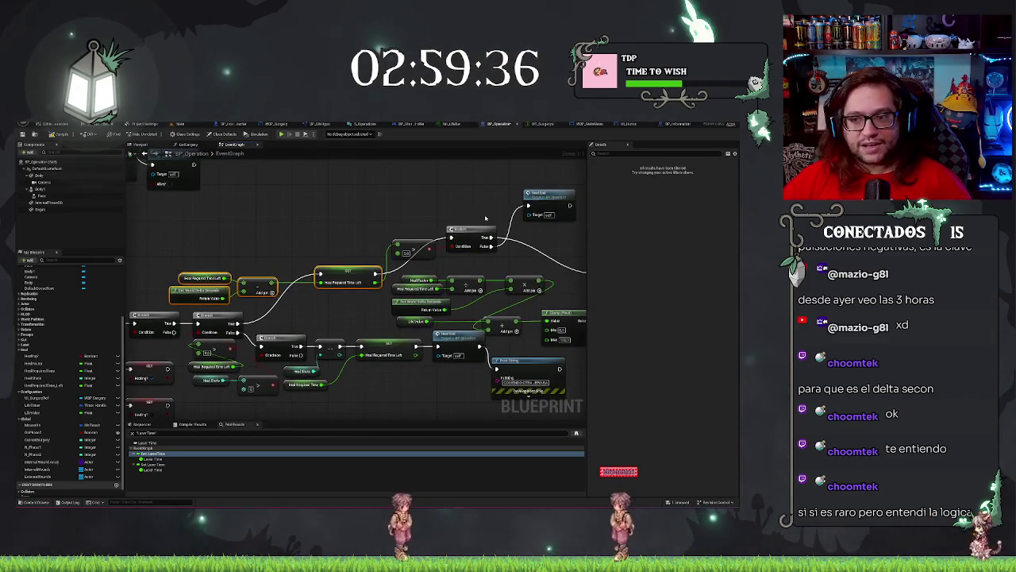
drag(486, 217, 440, 257)
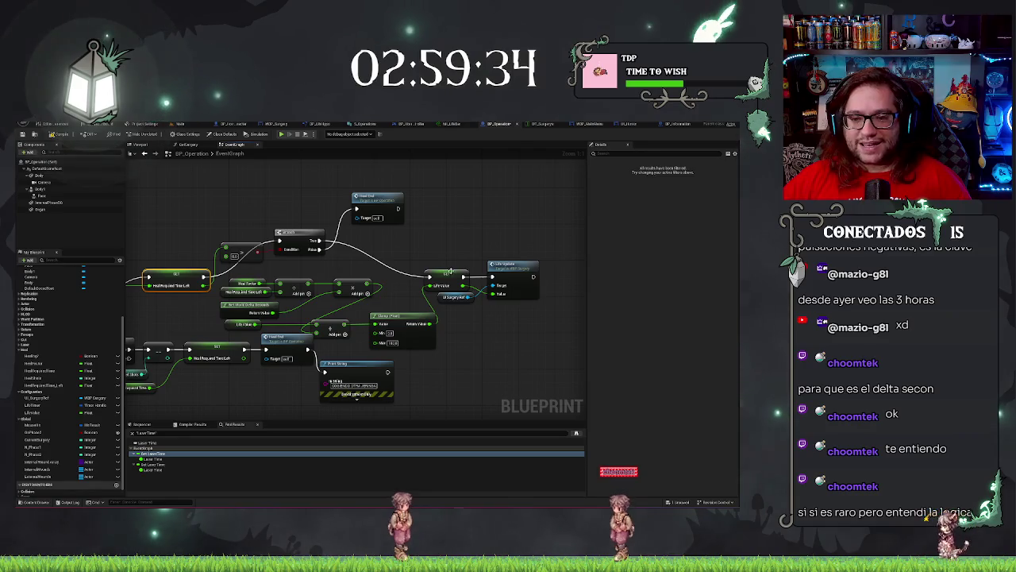
drag(401, 359, 439, 362)
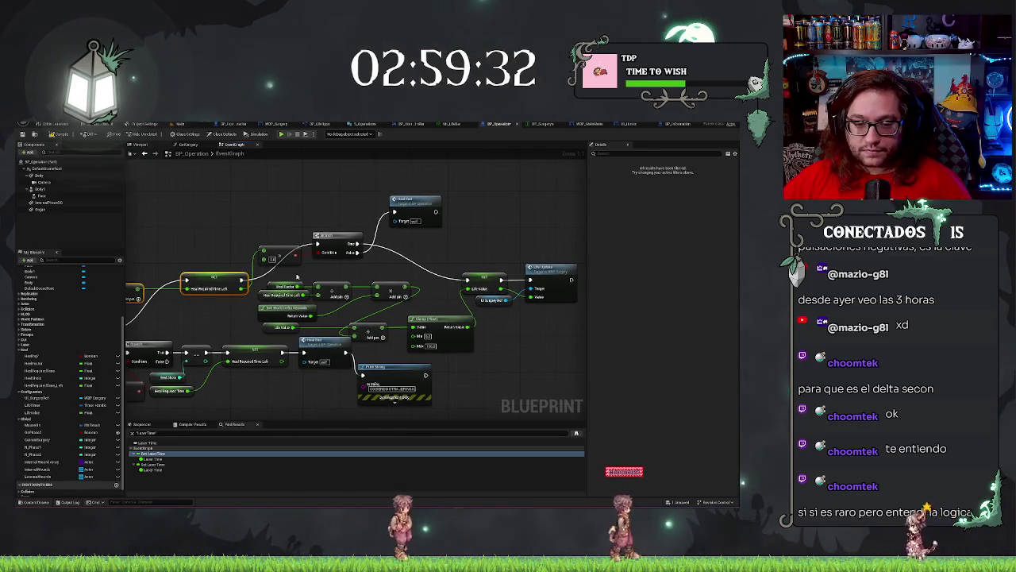
click(472, 246)
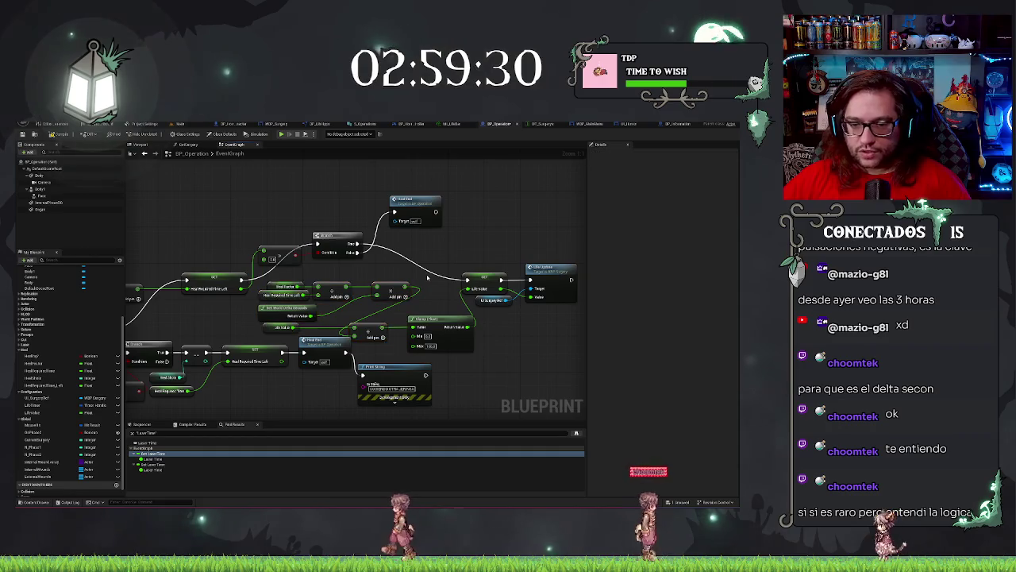
drag(519, 254, 472, 208)
drag(227, 279, 268, 282)
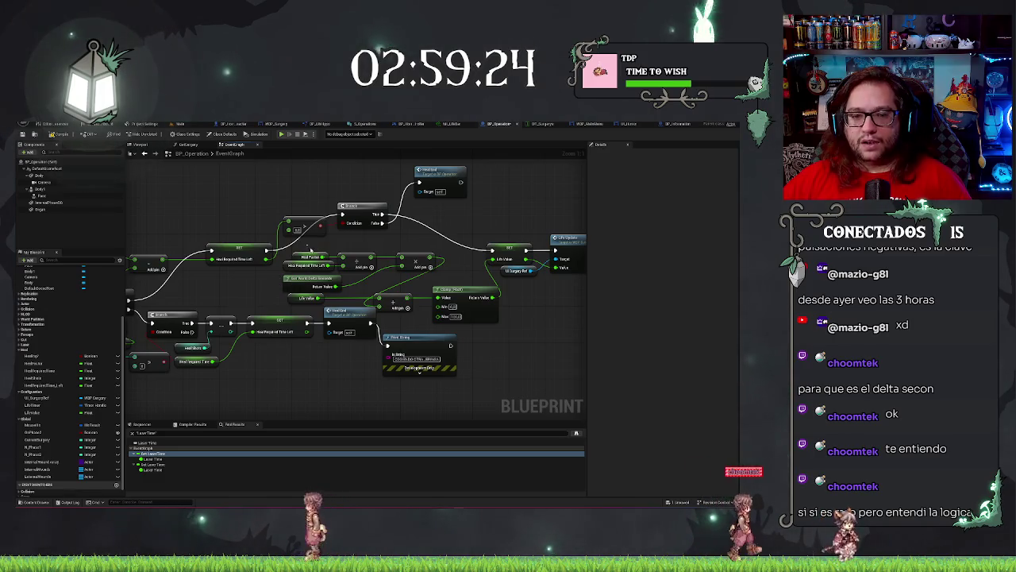
click(309, 257)
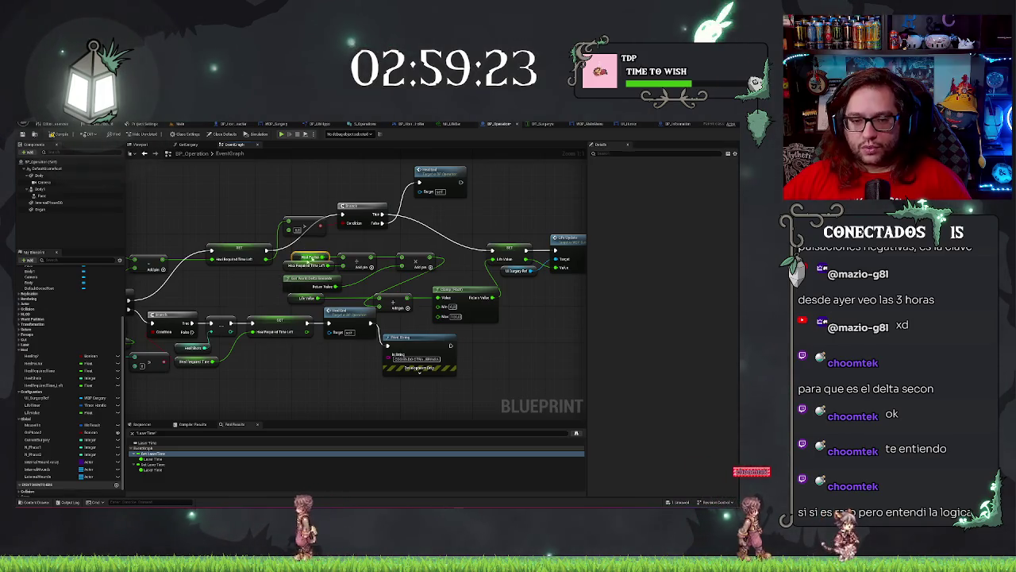
click(291, 270)
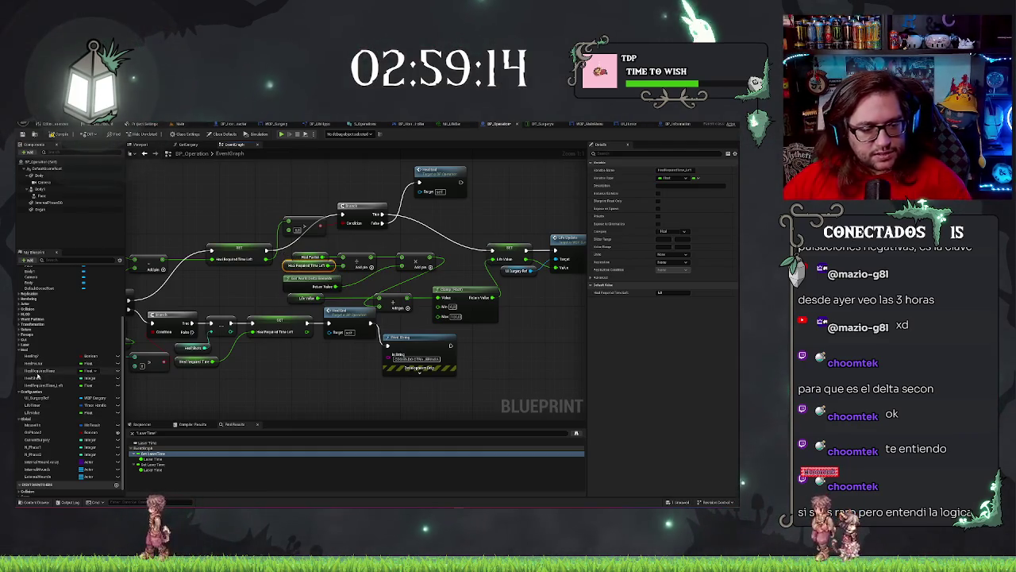
Drag a Heal Required Time getter from My Blueprint into the heal calculation
mouse_move(40, 371)
mouse_down()
mouse_move(322, 271)
mouse_move(309, 268)
mouse_up()
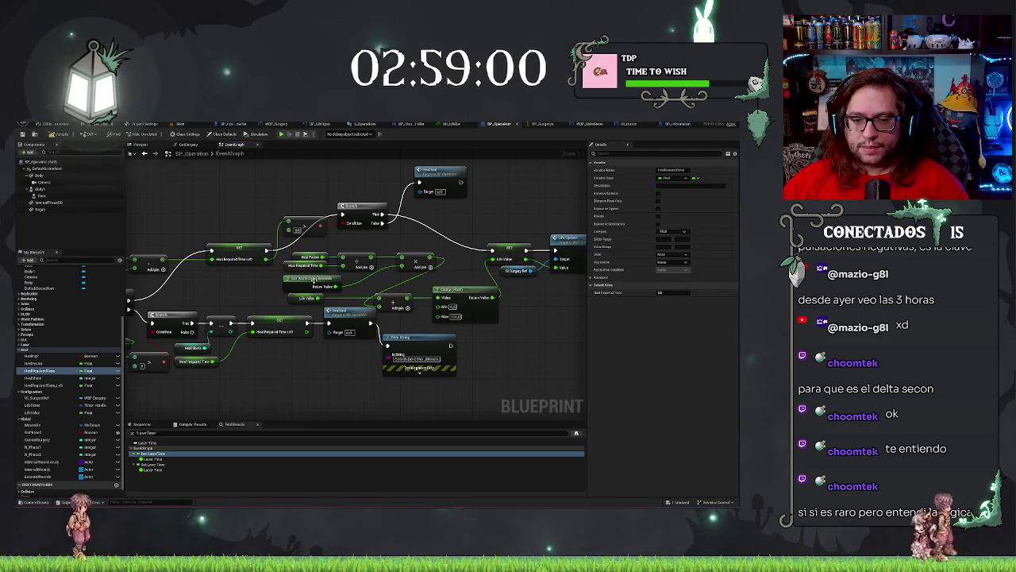
drag(260, 301, 248, 295)
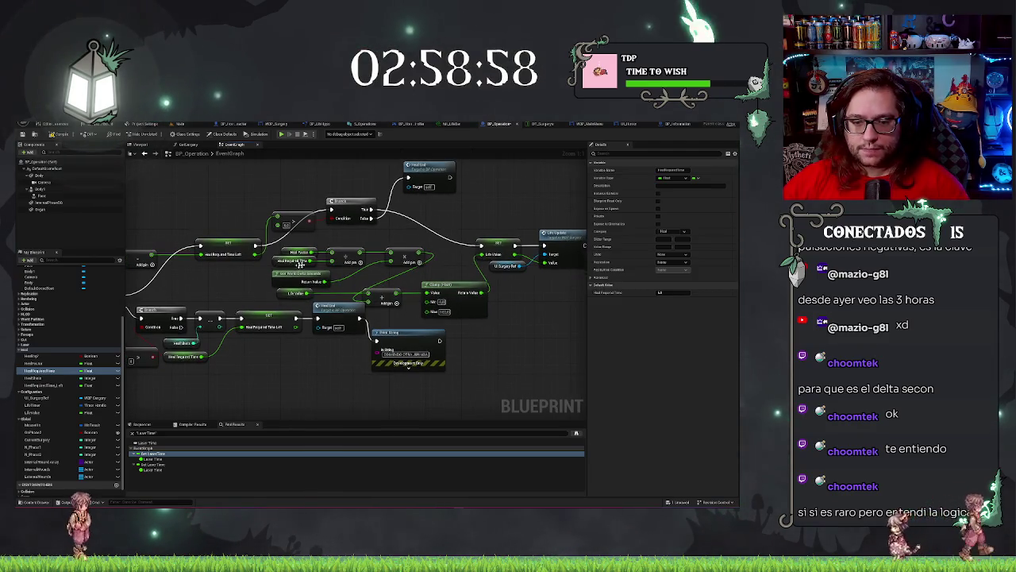
mouse_move(403, 252)
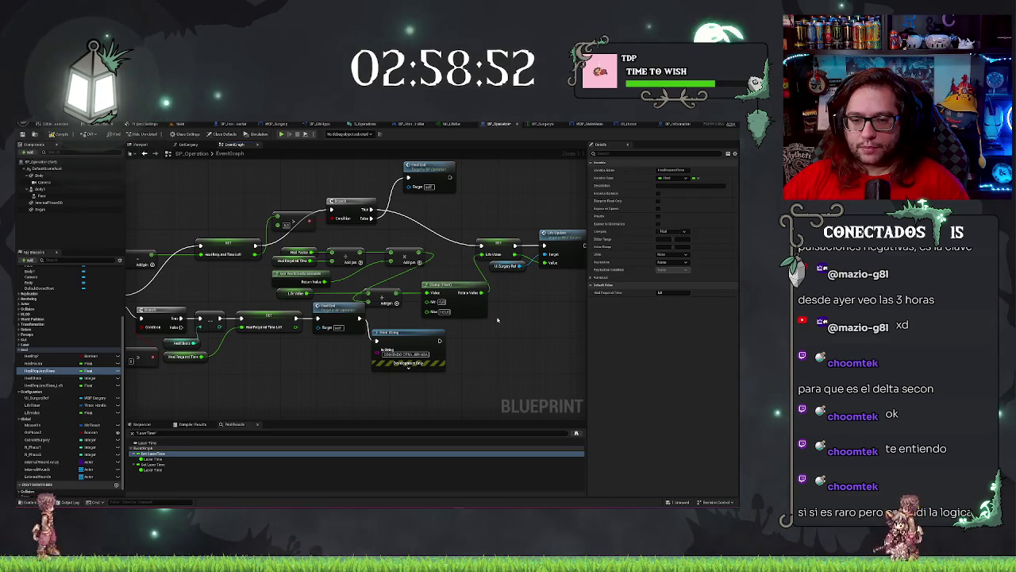
drag(498, 319, 441, 335)
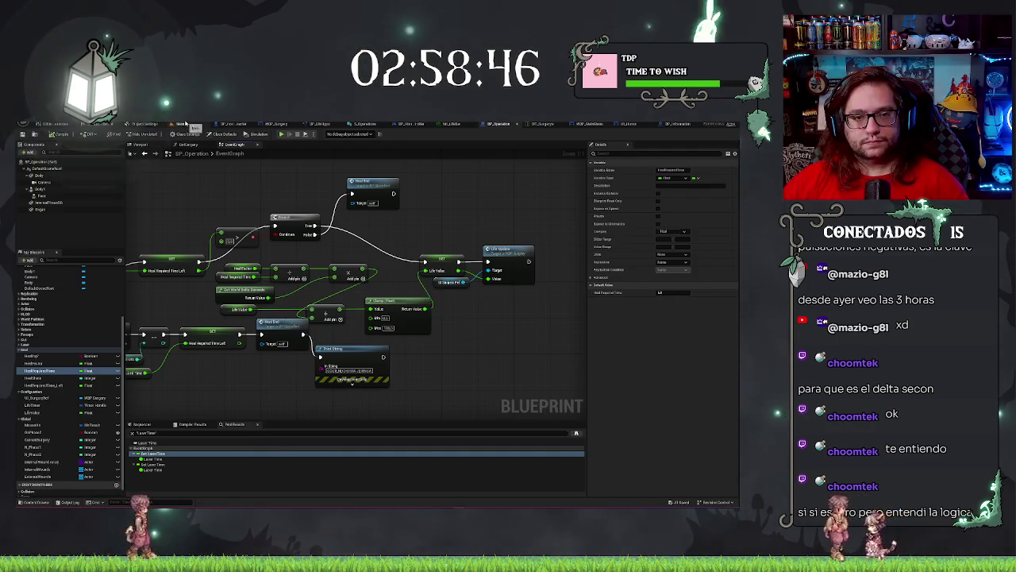
Play-test the surgery level from the main level tab to check healing, then stop it with Esc
click(184, 124)
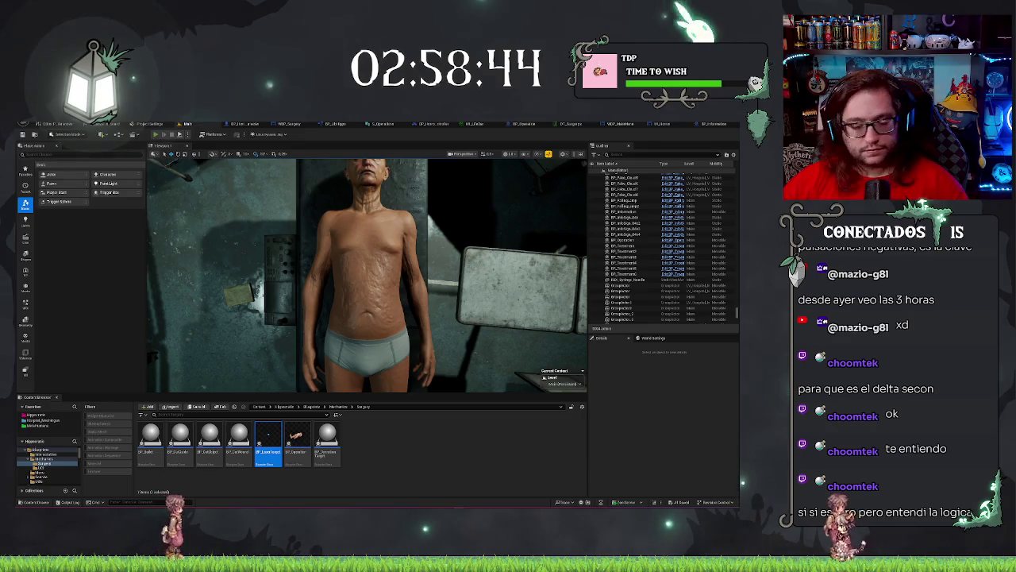
click(156, 134)
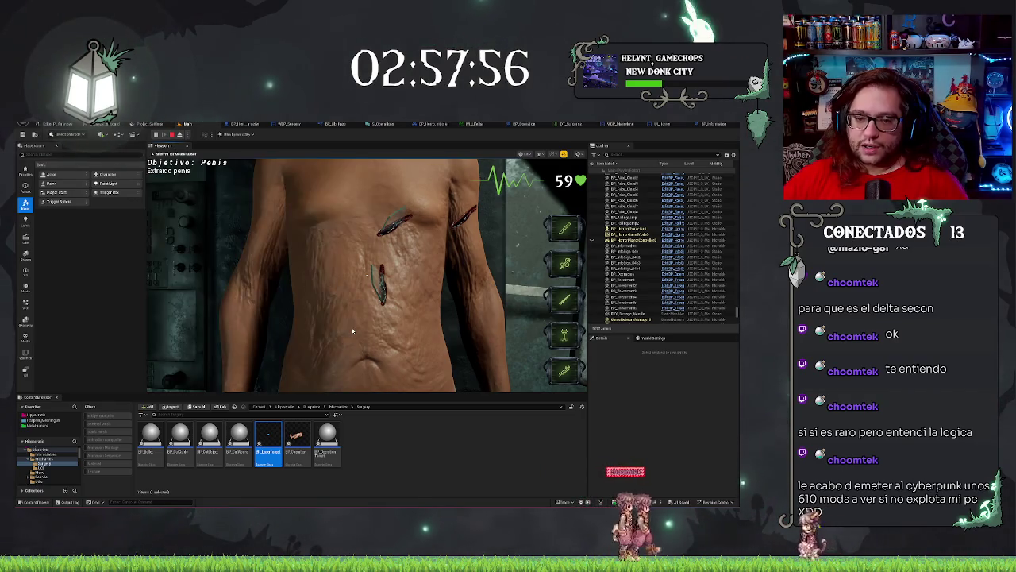
click(352, 328)
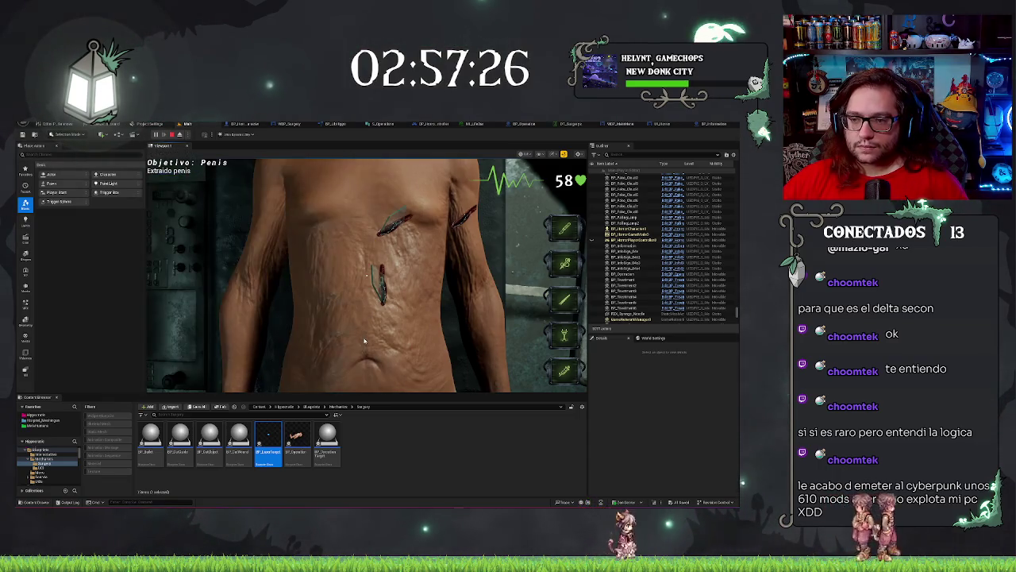
key(Escape)
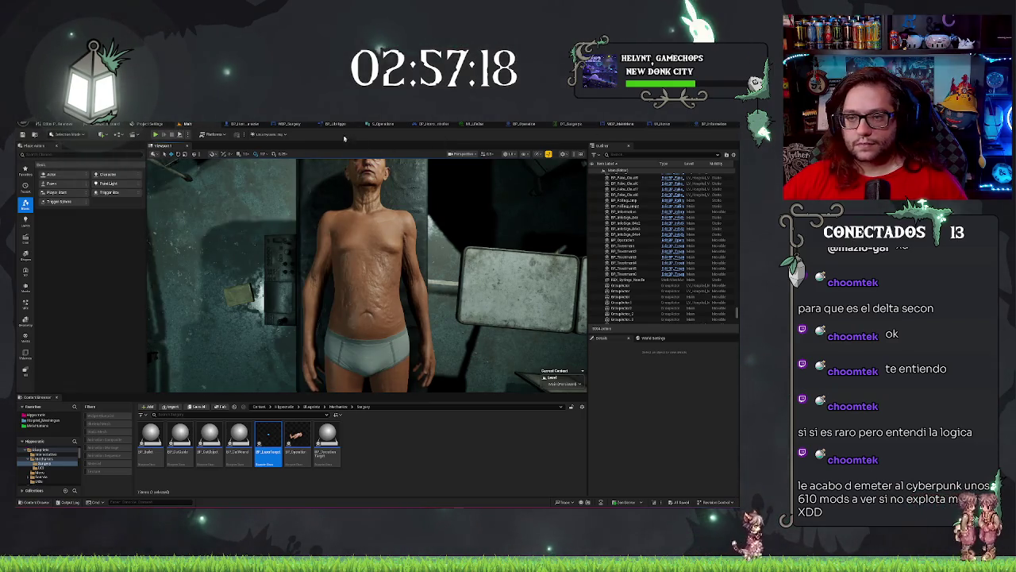
Reposition the Print String node below the countdown SET node in BP_Operation's Event Graph
click(520, 124)
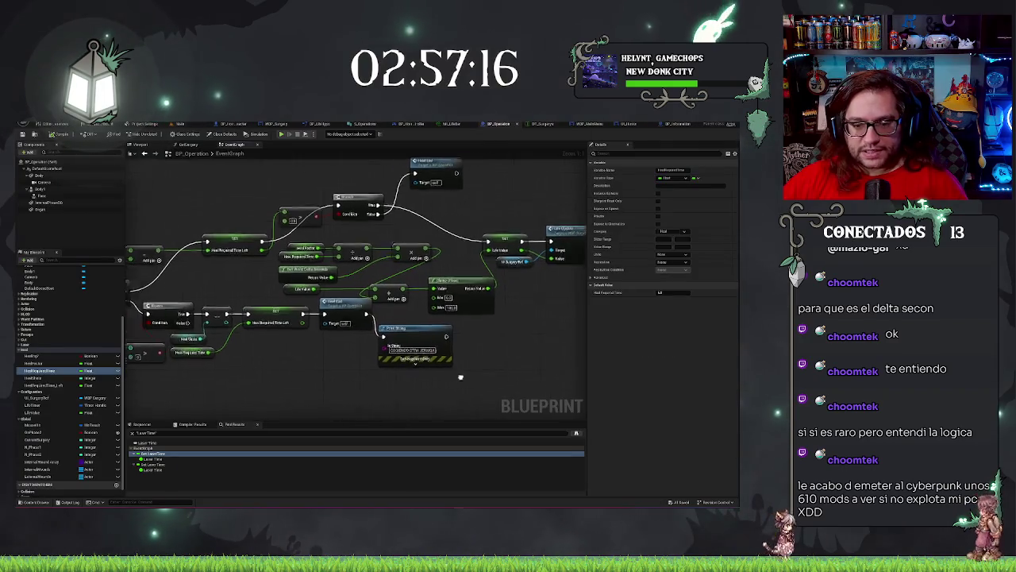
drag(460, 377, 476, 371)
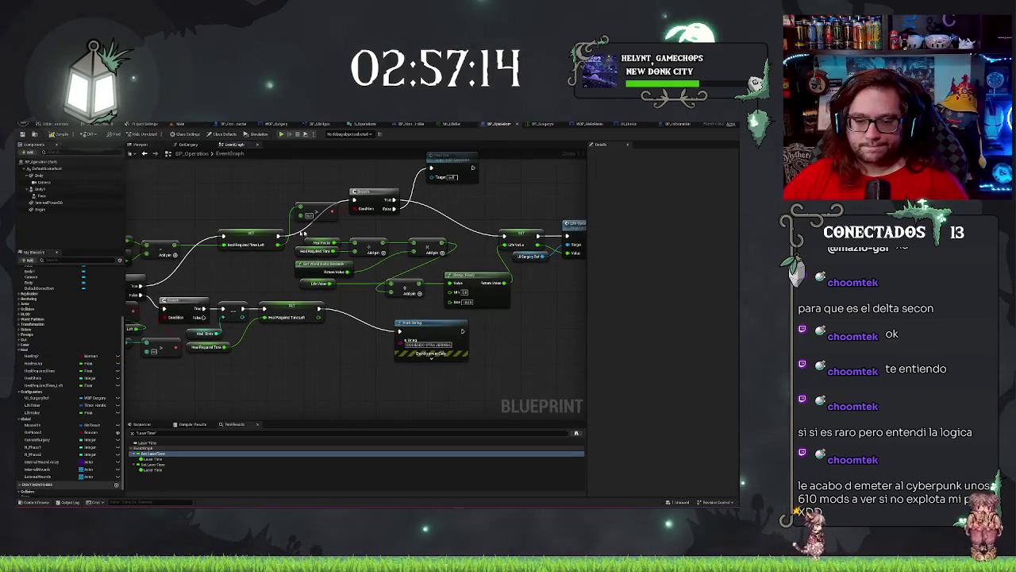
drag(422, 323, 369, 347)
mouse_move(309, 367)
mouse_down()
mouse_move(504, 347)
mouse_move(413, 329)
mouse_move(306, 334)
mouse_up()
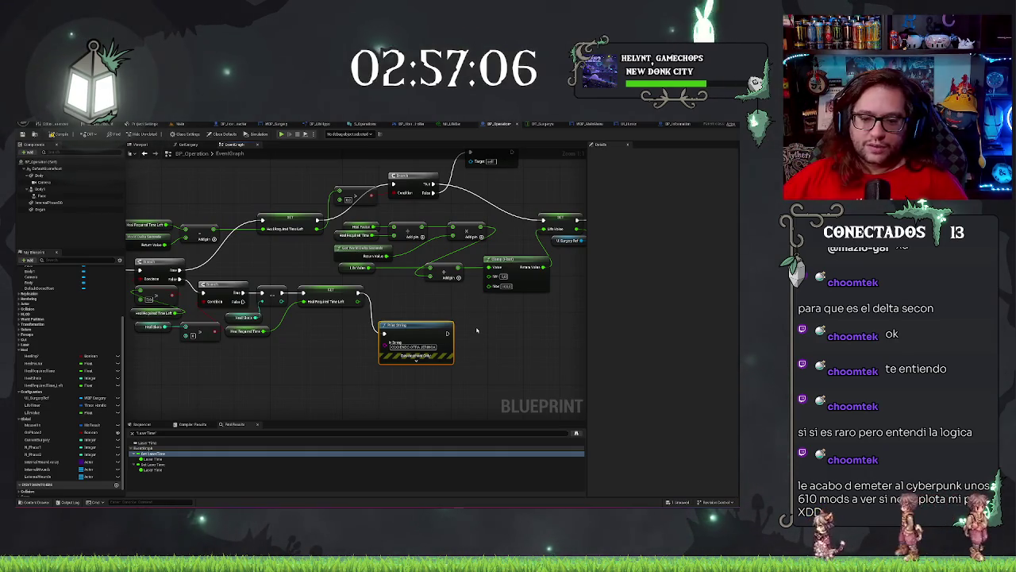
mouse_move(422, 344)
mouse_down()
mouse_move(471, 338)
mouse_move(523, 364)
mouse_up()
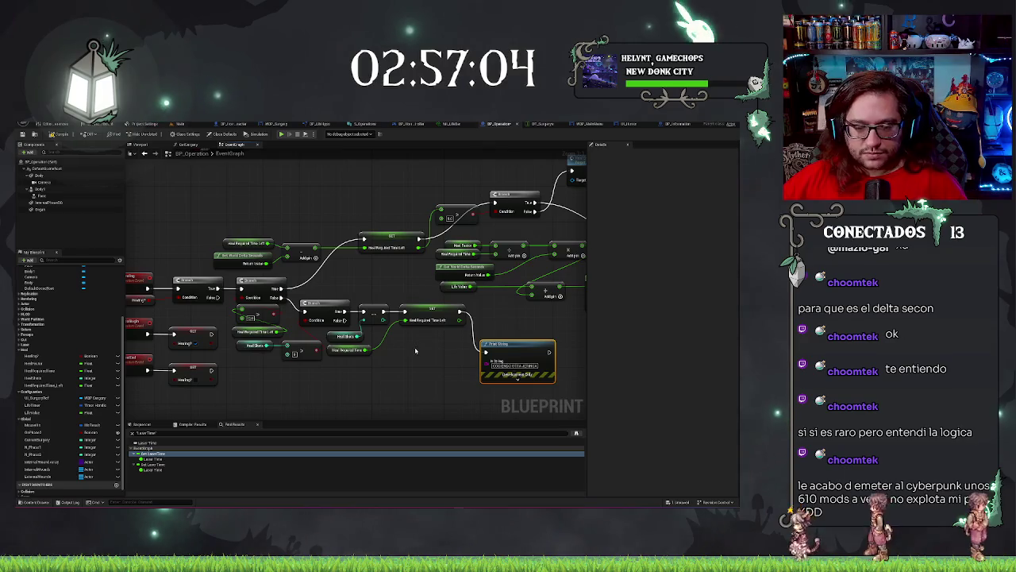
drag(415, 351, 269, 368)
drag(503, 351, 468, 302)
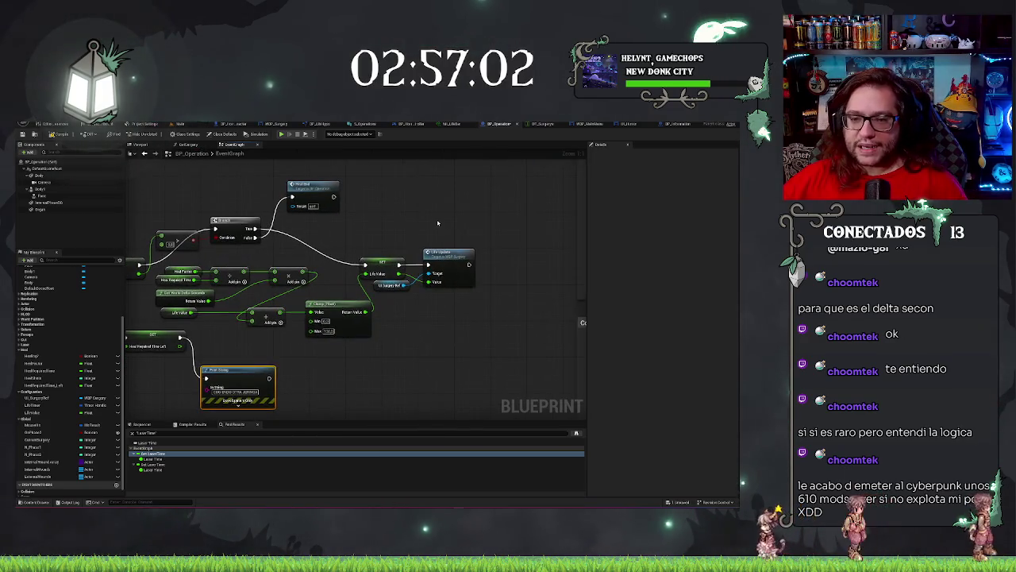
drag(295, 251, 482, 237)
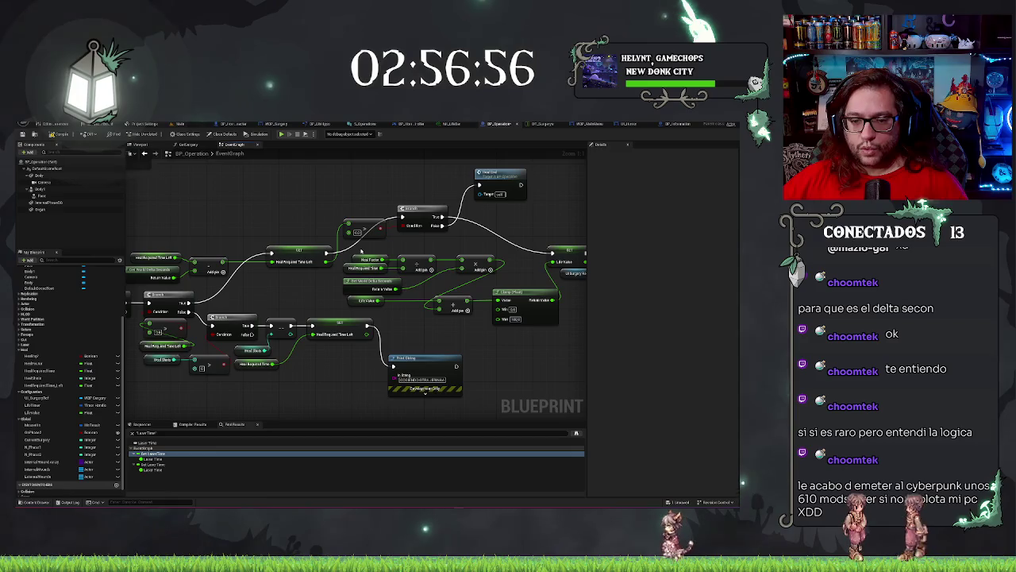
Move the Heal Factor, heal-time math, Life Value, Add and Clamp nodes down together
mouse_move(361, 250)
mouse_down()
mouse_move(512, 270)
mouse_move(481, 284)
mouse_up()
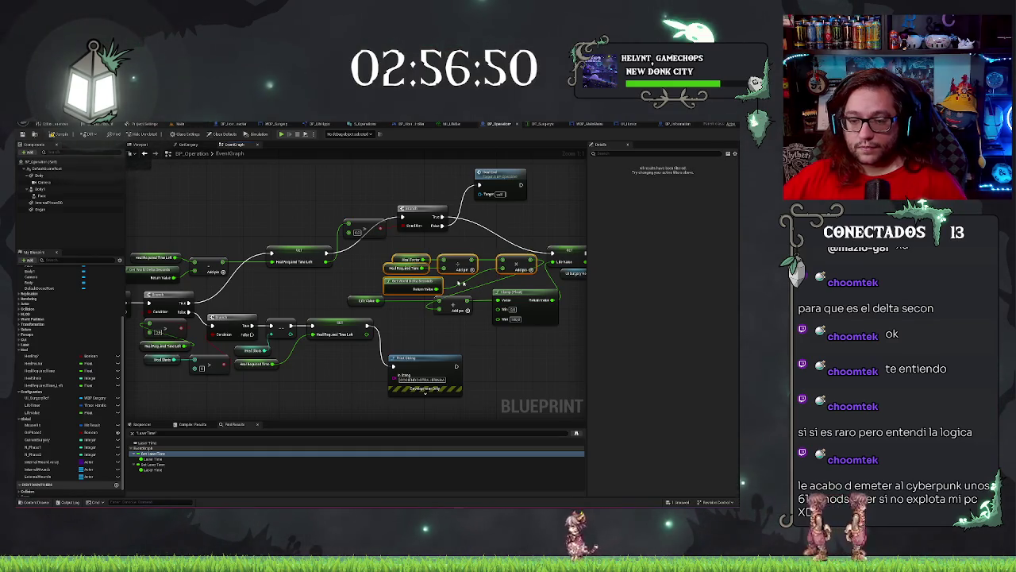
drag(381, 316, 450, 302)
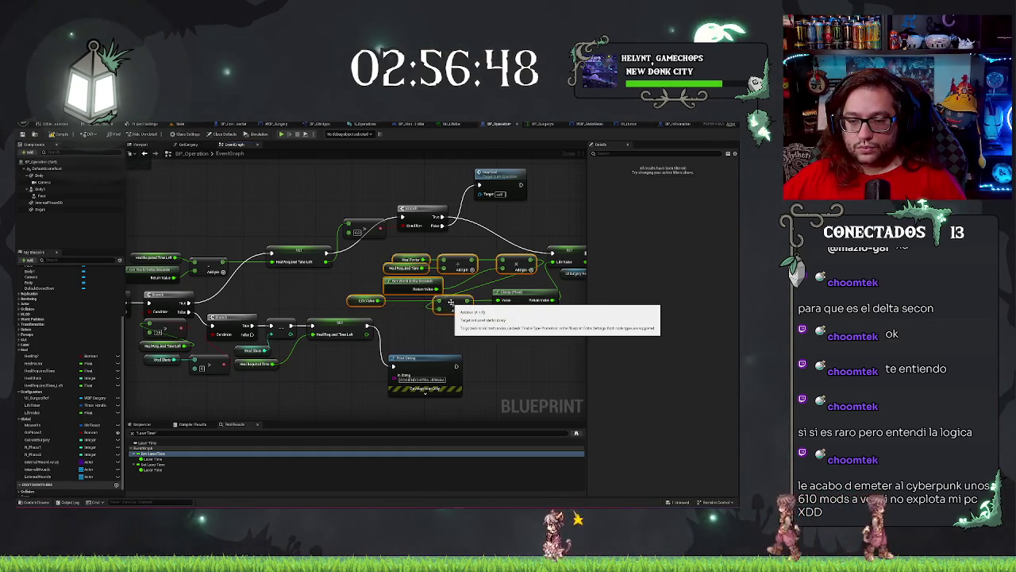
shift+click(514, 299)
drag(514, 299, 514, 309)
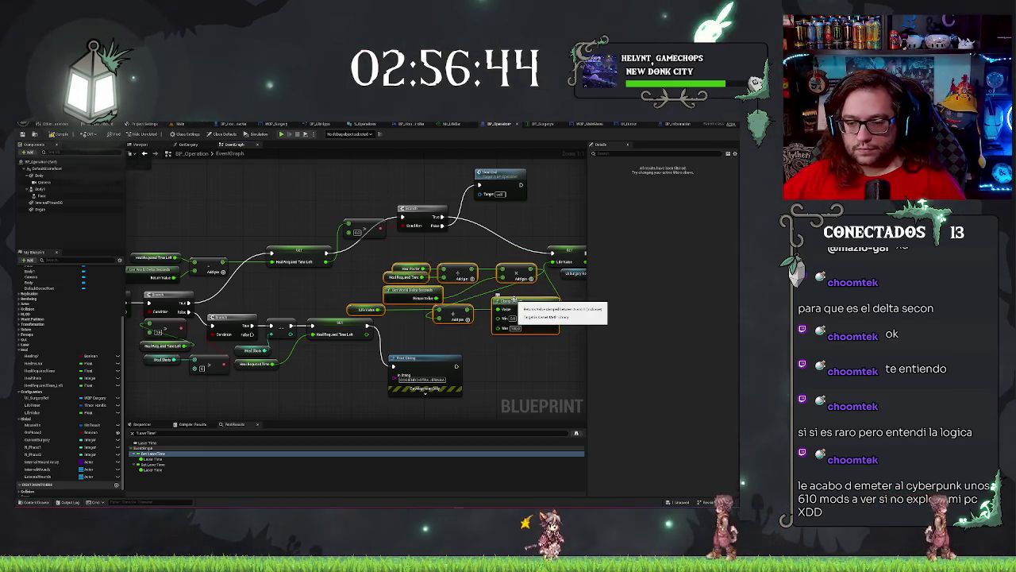
click(380, 310)
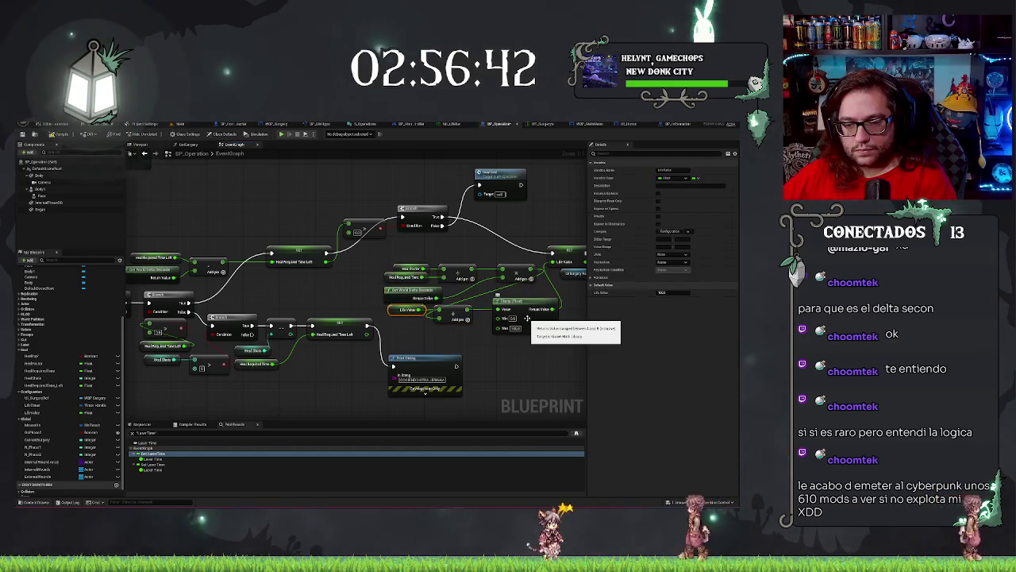
Lower the small value node beside the Branch and select the SET and Branch nodes
drag(481, 352, 457, 350)
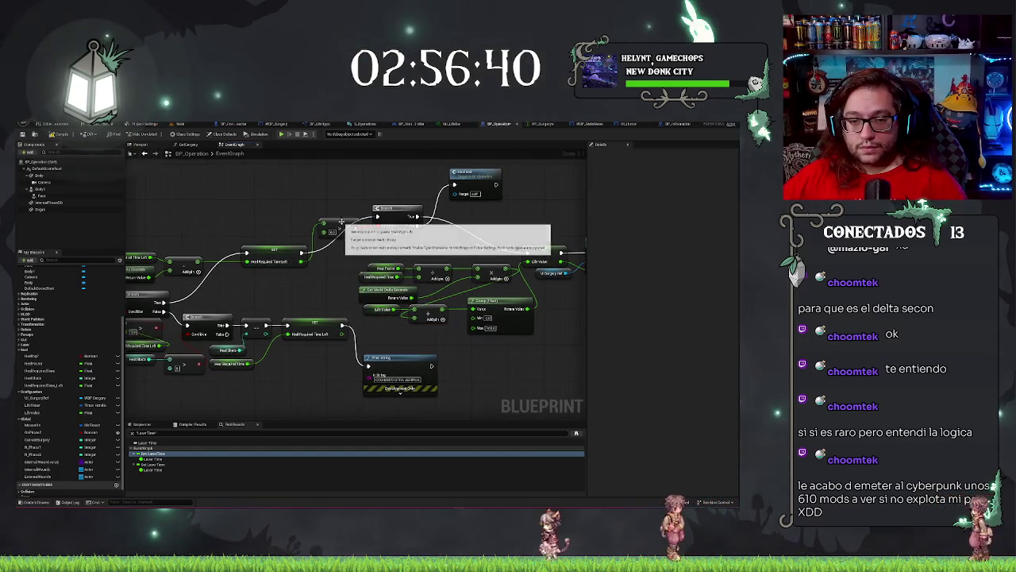
mouse_move(333, 230)
mouse_down()
mouse_move(341, 251)
mouse_move(332, 270)
mouse_up()
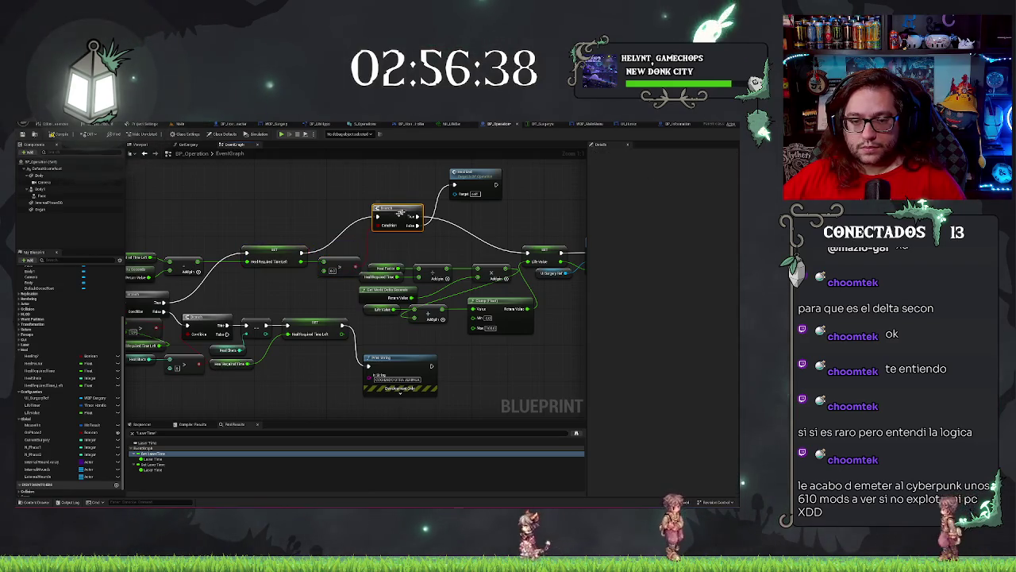
key(q)
mouse_move(238, 260)
mouse_down()
mouse_move(487, 213)
mouse_move(423, 247)
mouse_up()
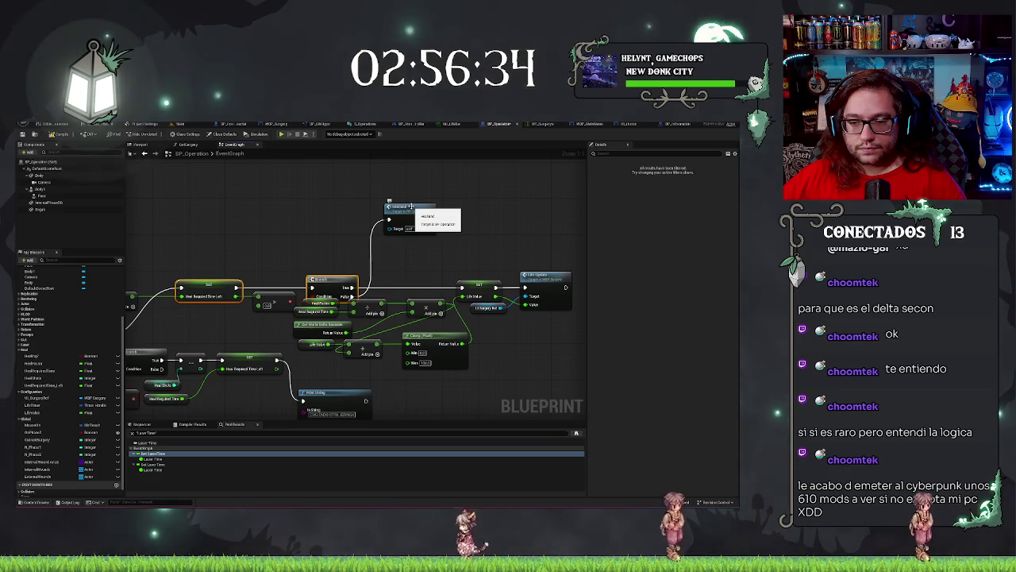
Move the HealthHud node down and to the left in the heal graph
drag(411, 206, 396, 249)
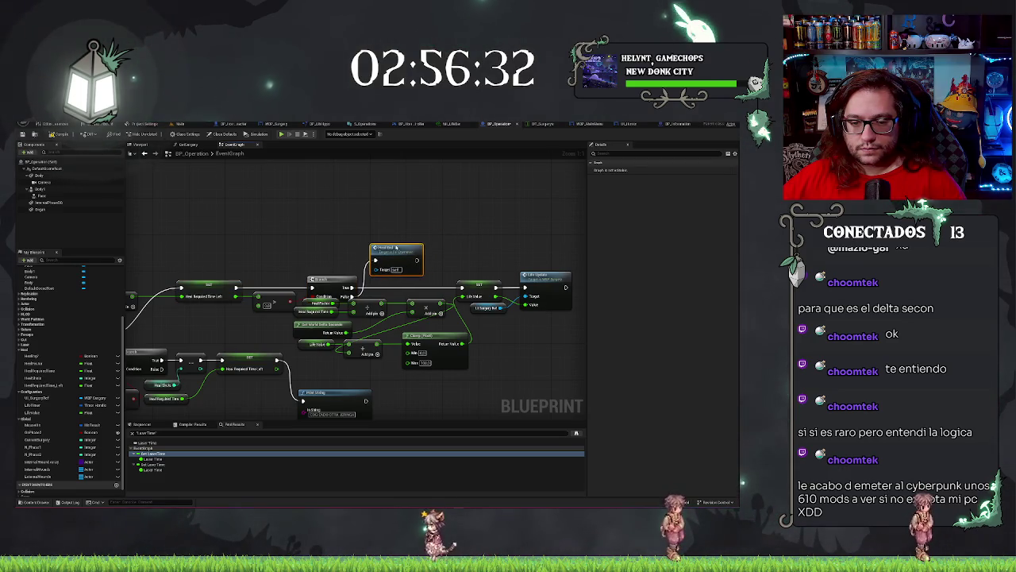
scroll(419, 236, down, 1)
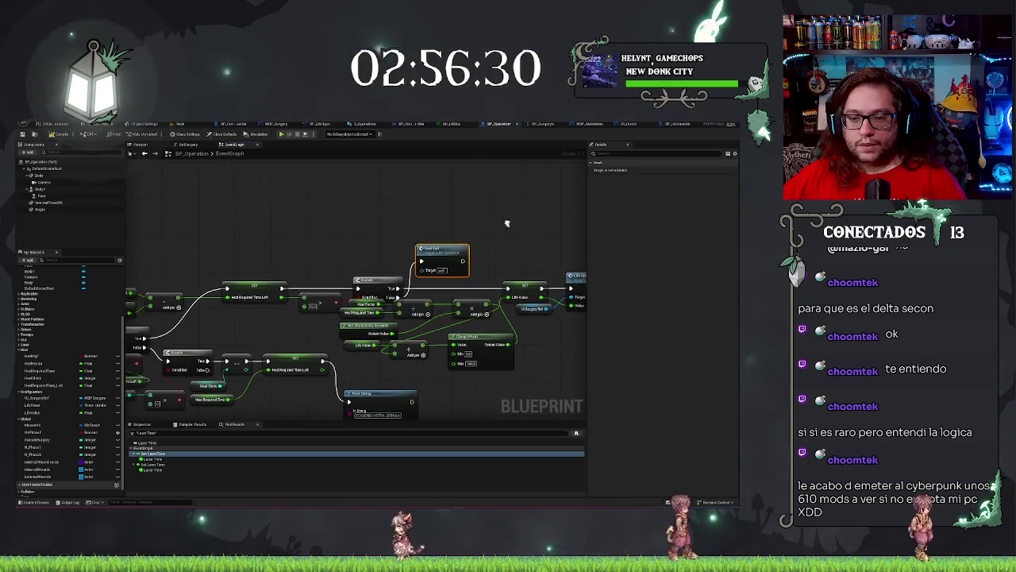
scroll(362, 375, down, 2)
scroll(349, 370, up, 1)
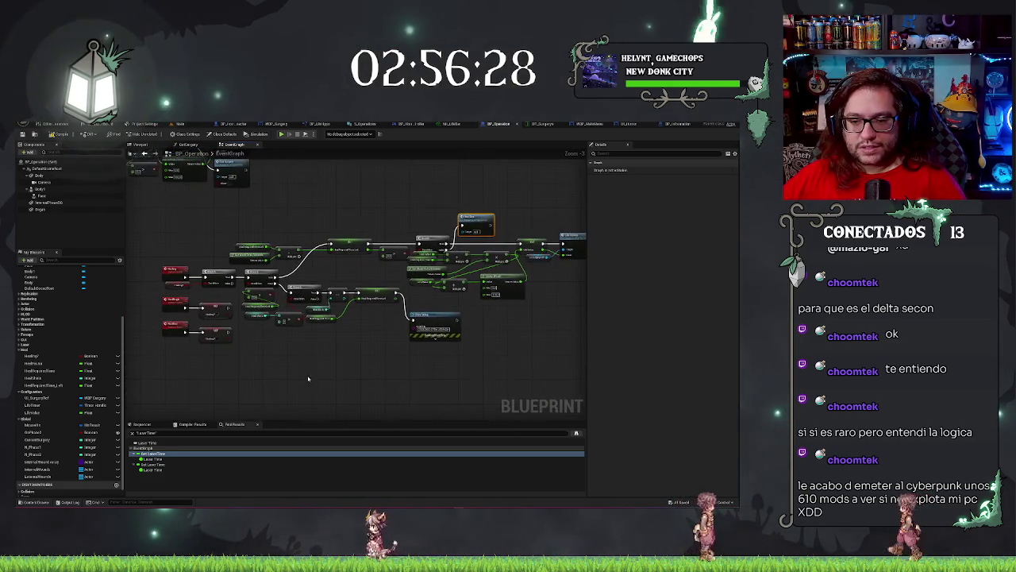
scroll(318, 365, down, 3)
scroll(314, 365, up, 2)
scroll(318, 365, up, 1)
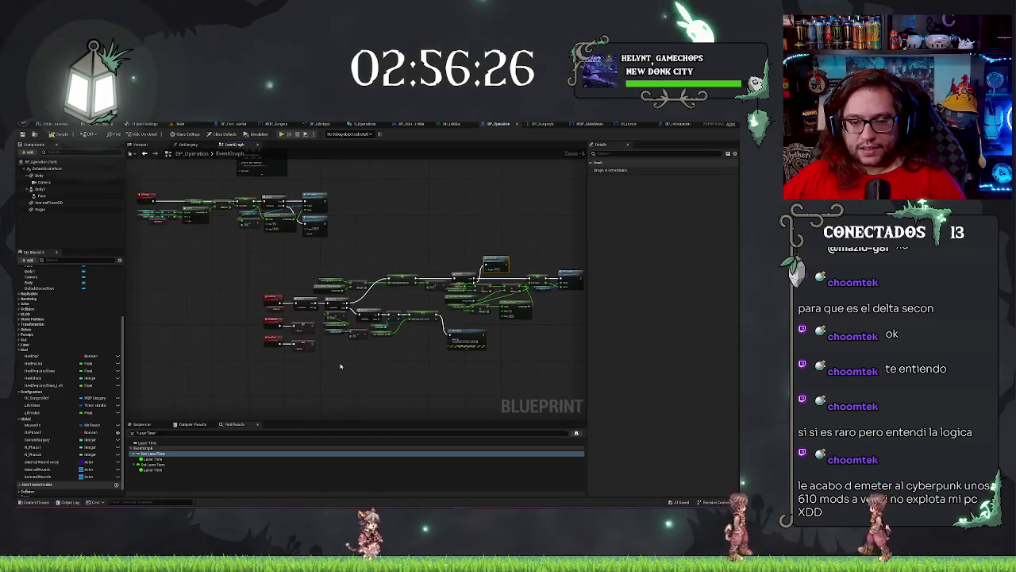
scroll(338, 365, up, 1)
scroll(338, 364, up, 1)
scroll(338, 365, up, 1)
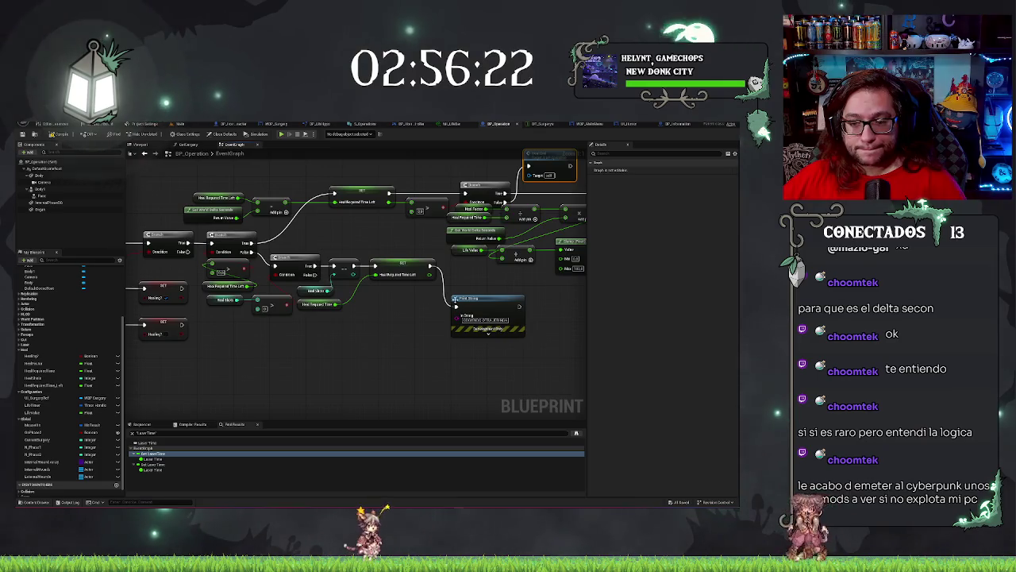
Duplicate the Print String node, wire its exec pin into the countdown branch, and clear its message
click(486, 310)
key(ctrl+c)
key(ctrl+v)
drag(368, 338, 342, 274)
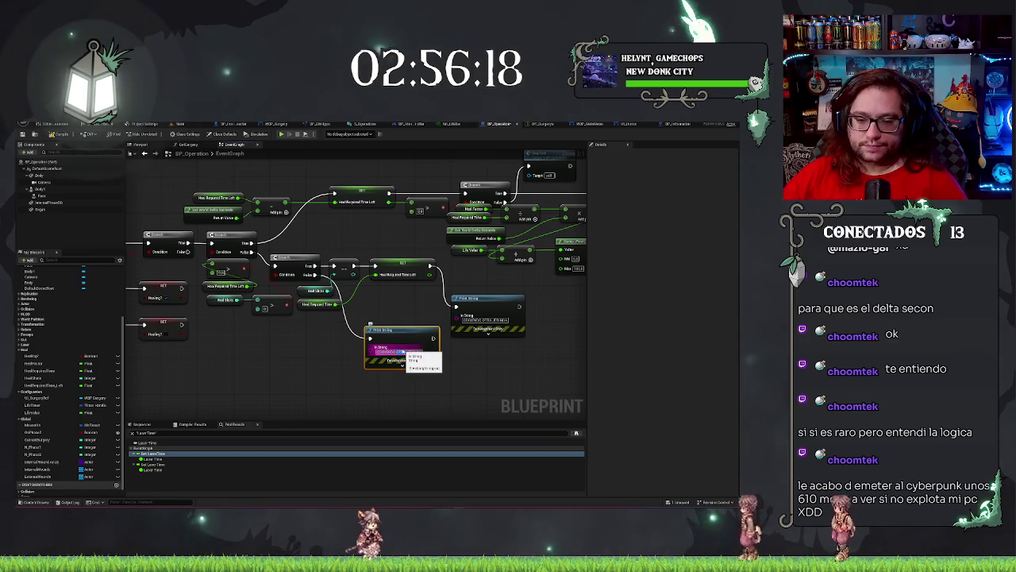
key(BackSpace)
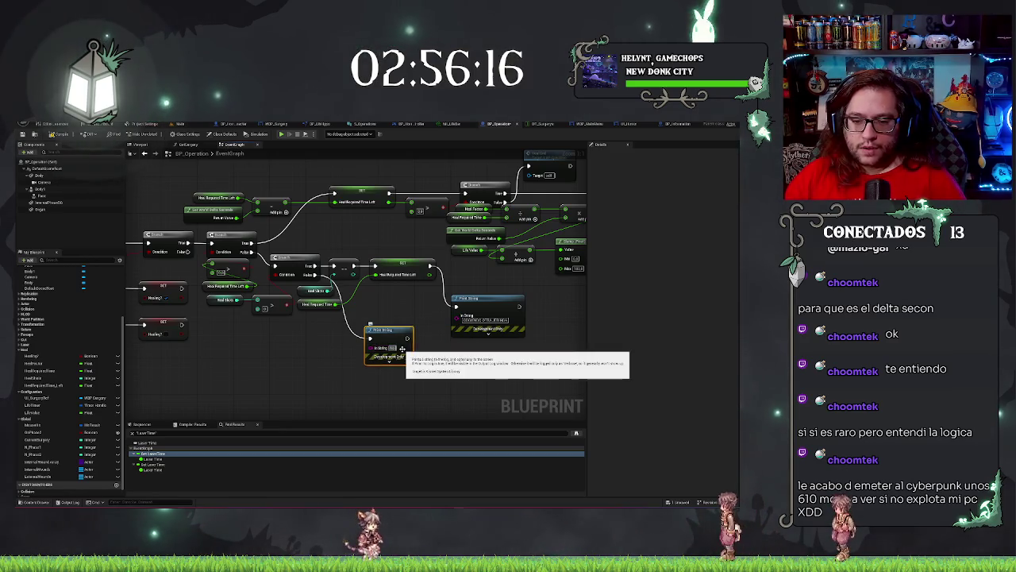
Enter the second Print String's debug message and set its Text Color to red
key(ctrl+z)
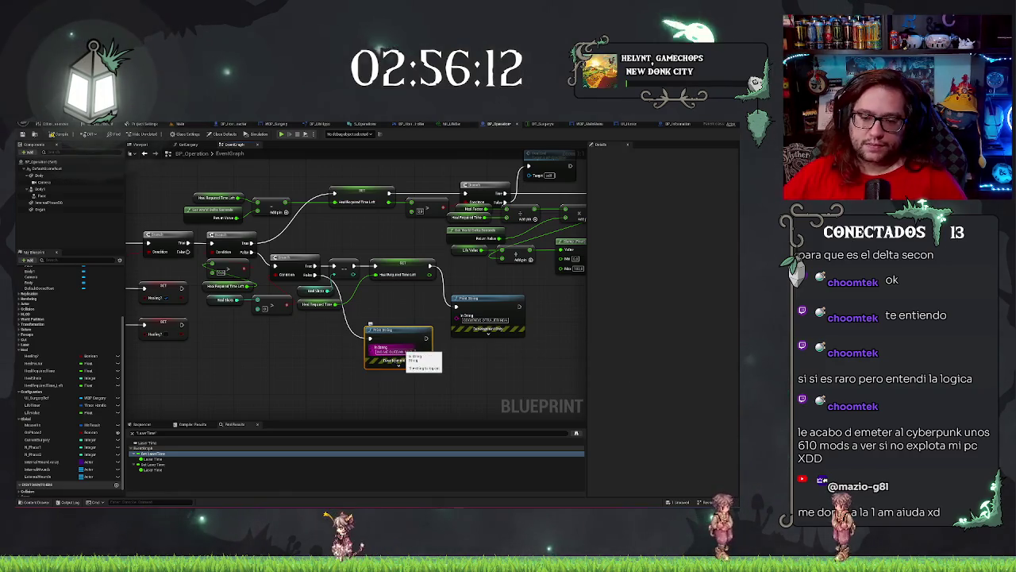
click(367, 372)
click(385, 366)
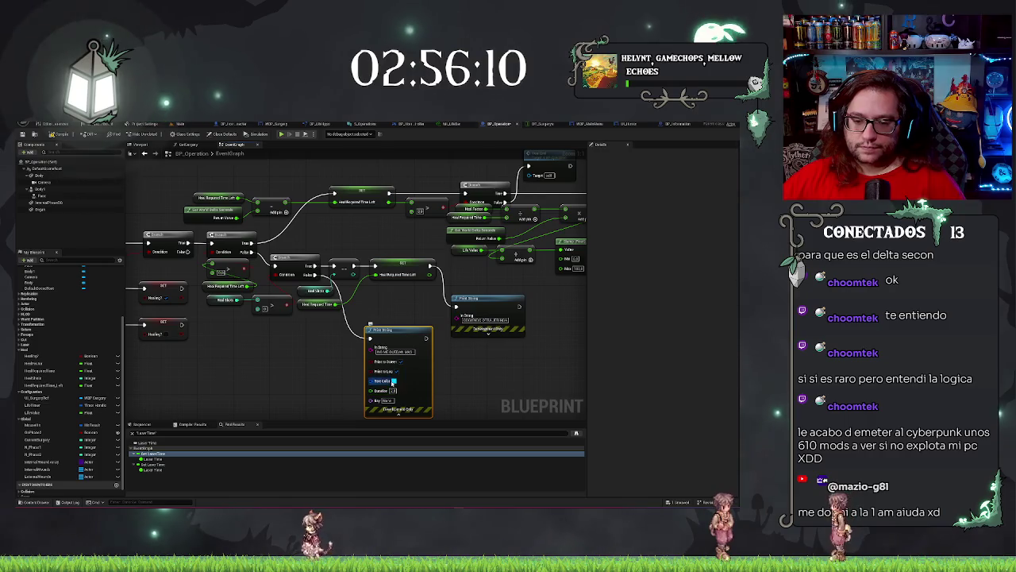
click(394, 382)
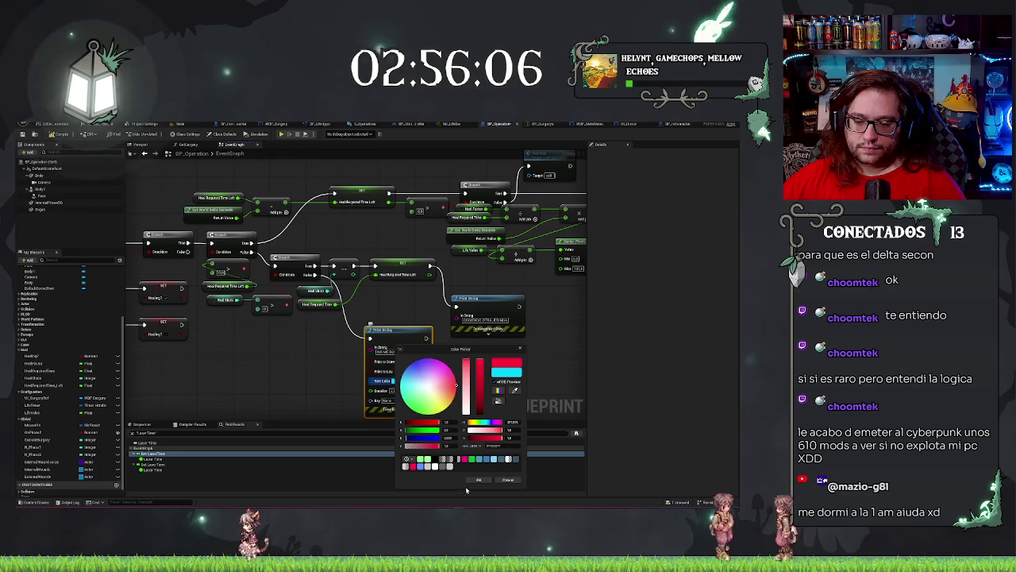
click(478, 479)
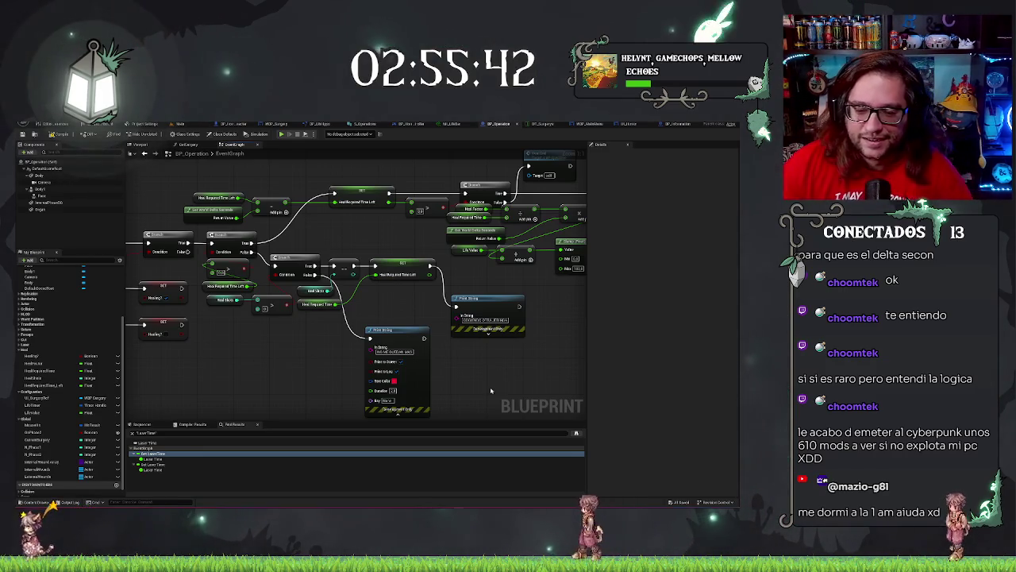
click(421, 373)
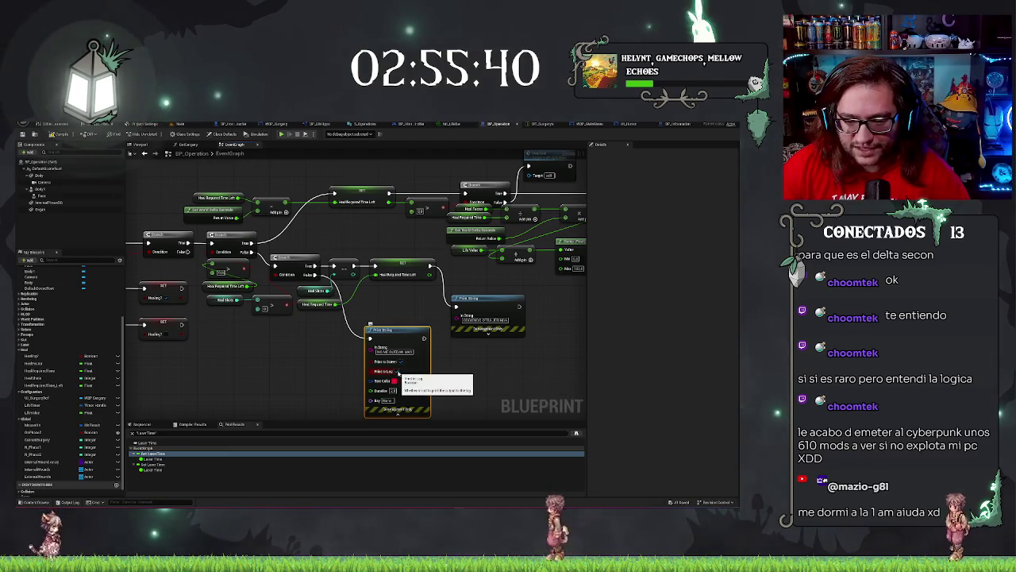
drag(468, 390, 482, 325)
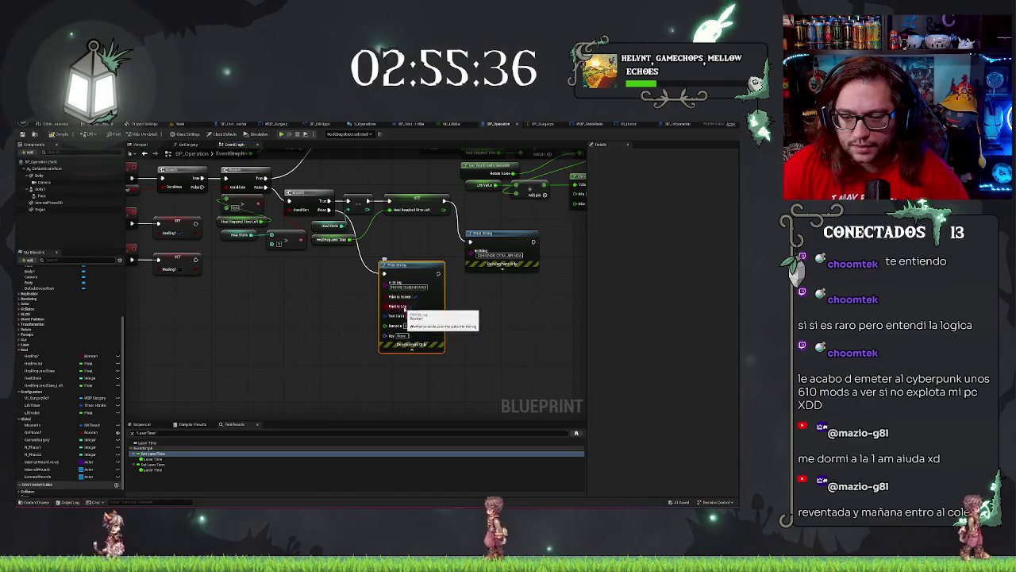
click(286, 320)
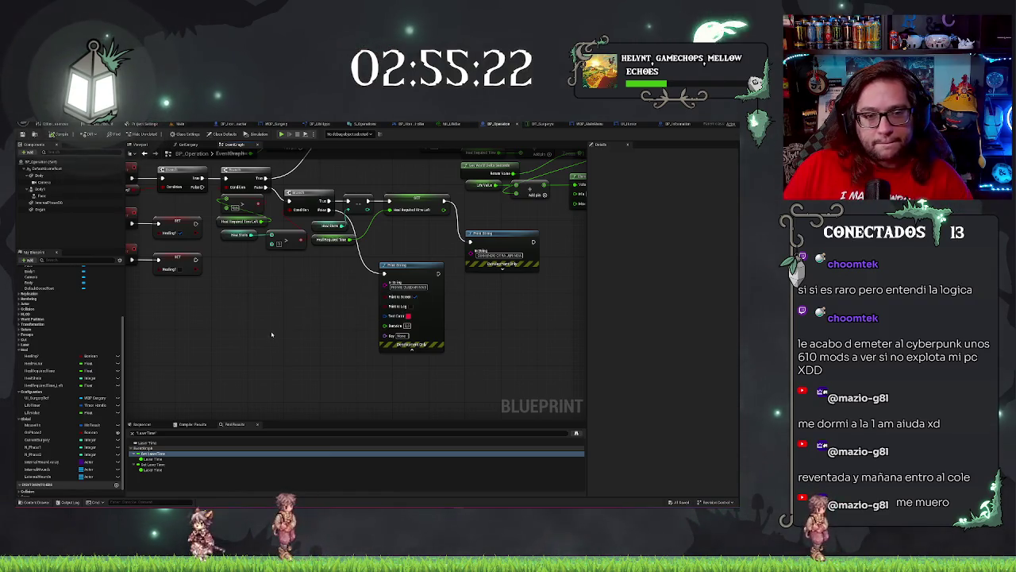
mouse_move(443, 267)
mouse_down()
mouse_move(470, 323)
mouse_move(445, 291)
mouse_up()
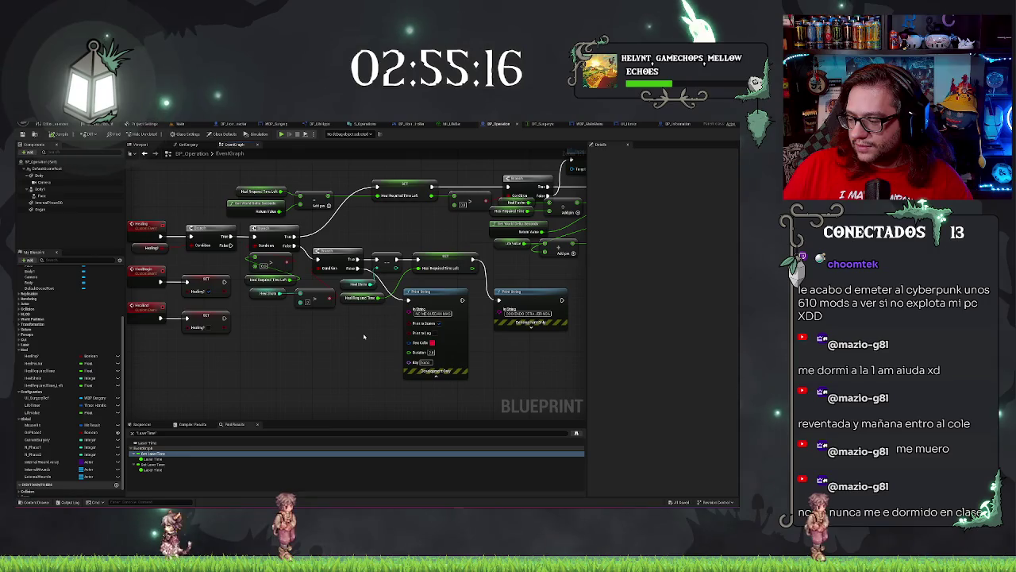
drag(292, 346, 330, 347)
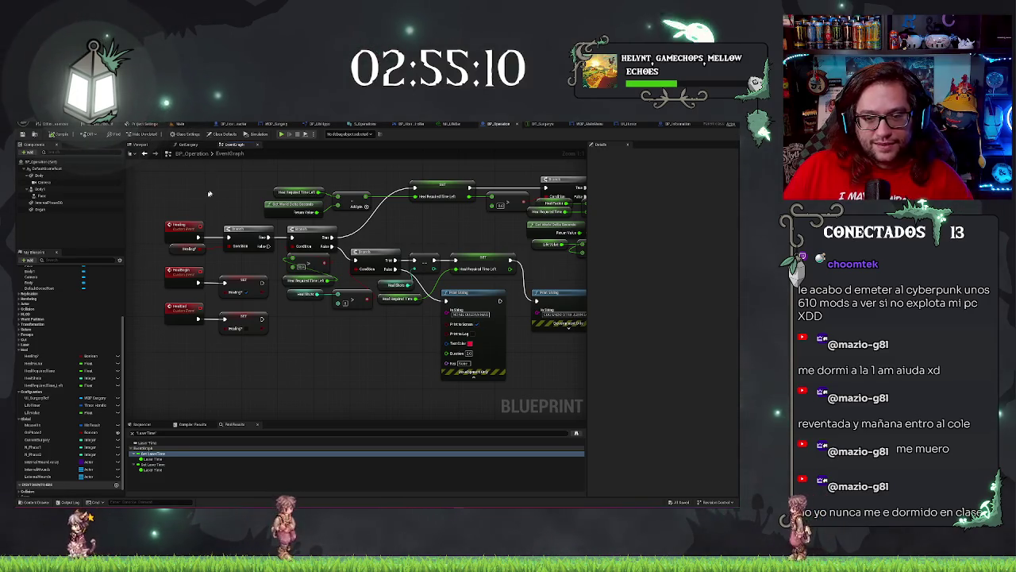
scroll(209, 193, down, 5)
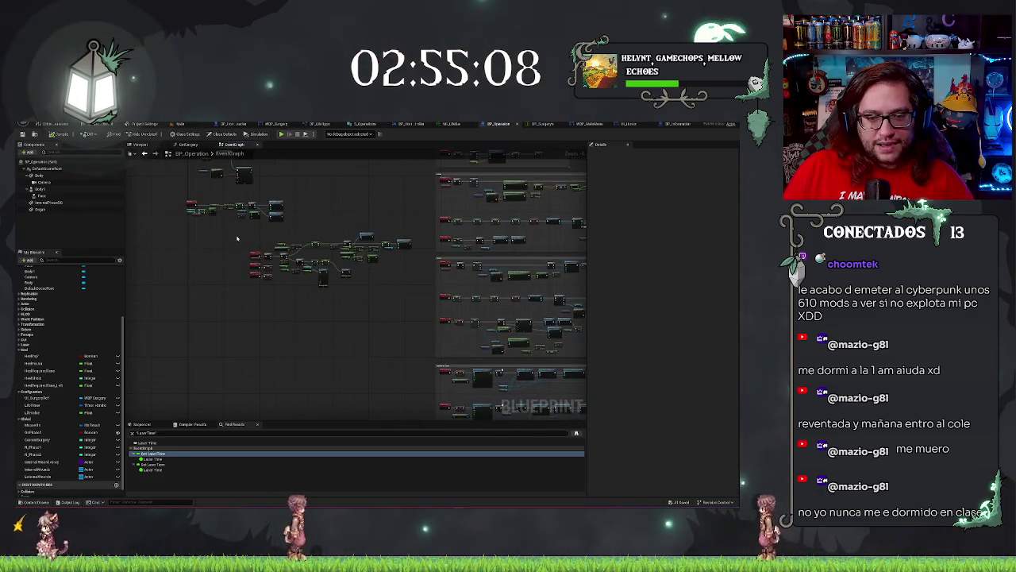
Wrap the heal logic nodes in a comment box placed beside the other commented groups
drag(236, 238, 415, 295)
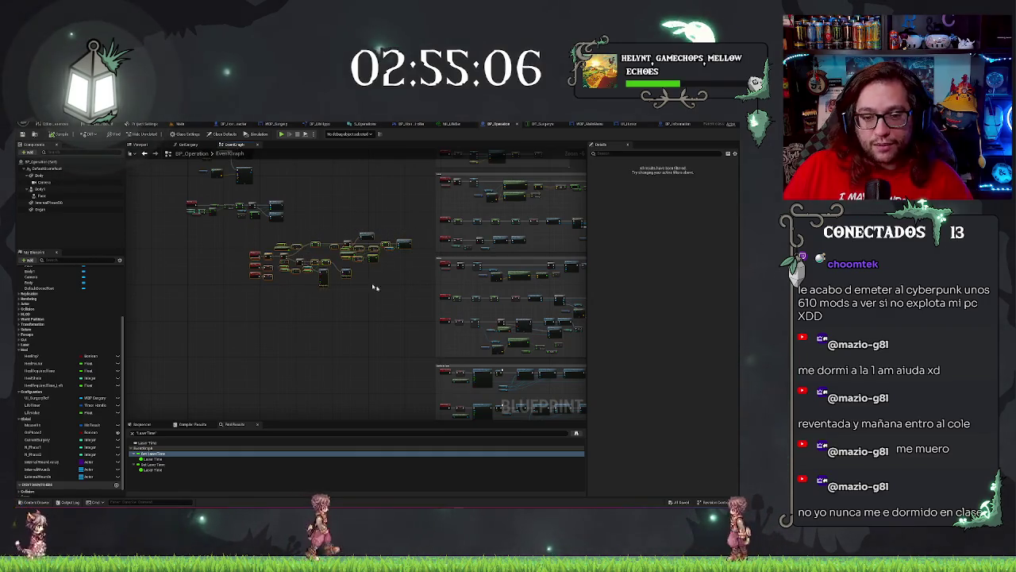
key(c)
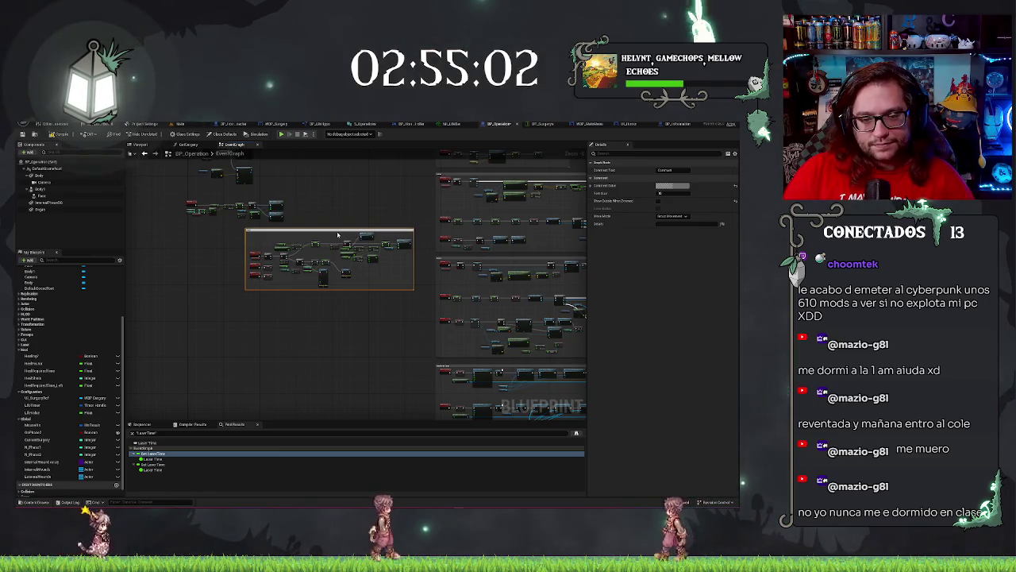
scroll(351, 331, down, 2)
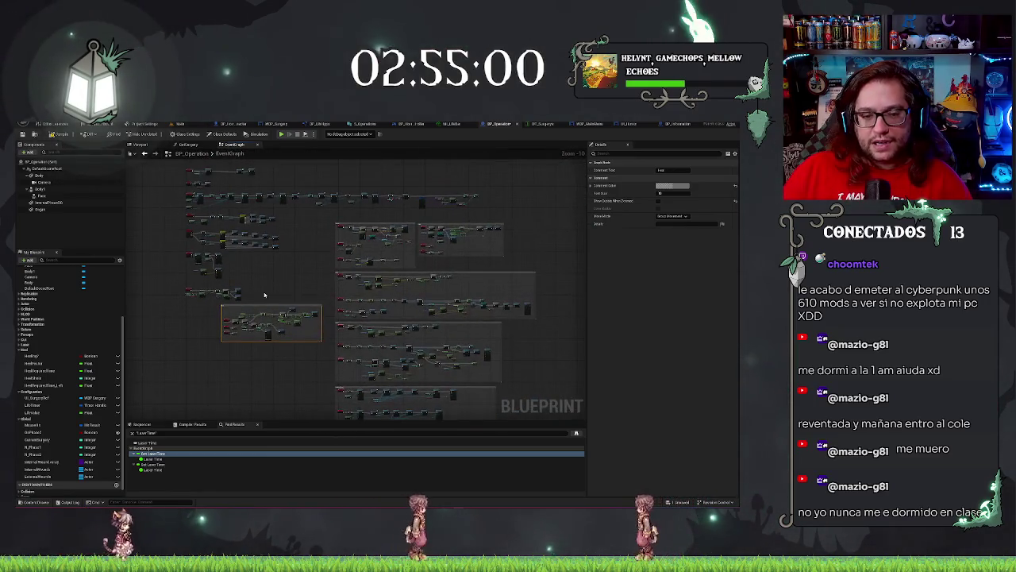
mouse_move(262, 312)
mouse_down()
mouse_move(553, 266)
mouse_move(517, 363)
mouse_move(503, 350)
mouse_up()
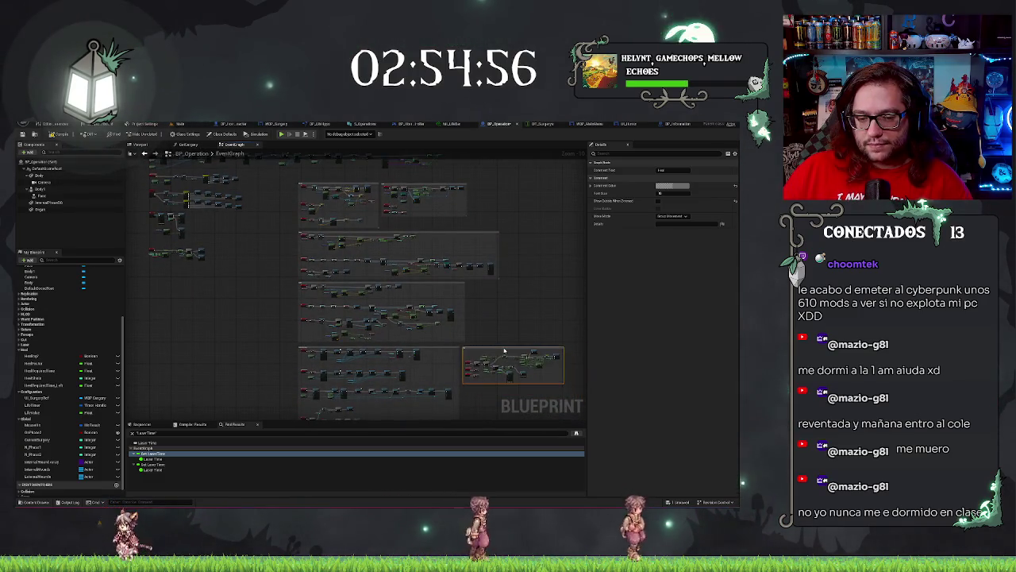
click(356, 334)
Bring the event nodes back into view and switch to the Main level
scroll(236, 327, down, 2)
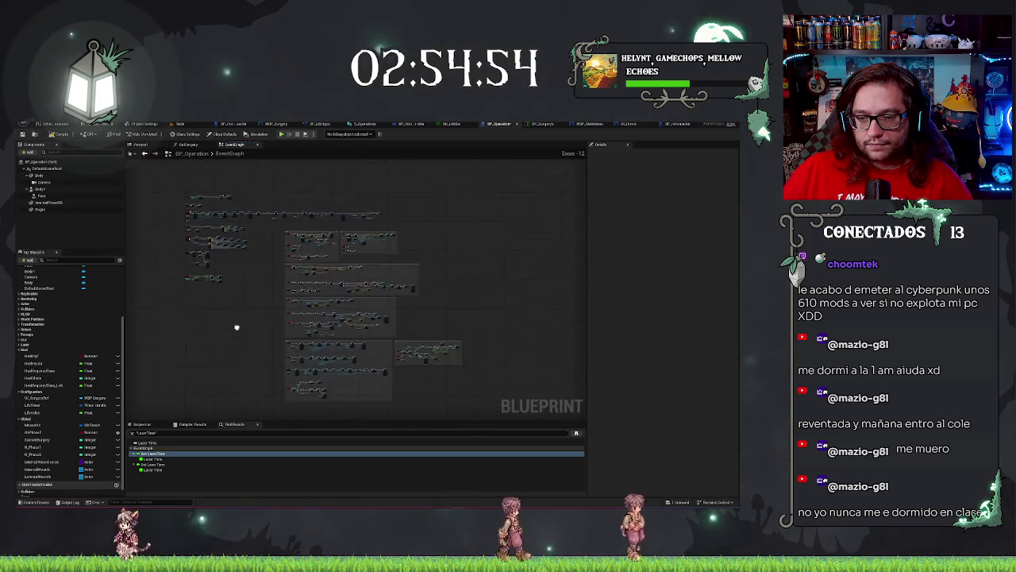
scroll(231, 299, up, 8)
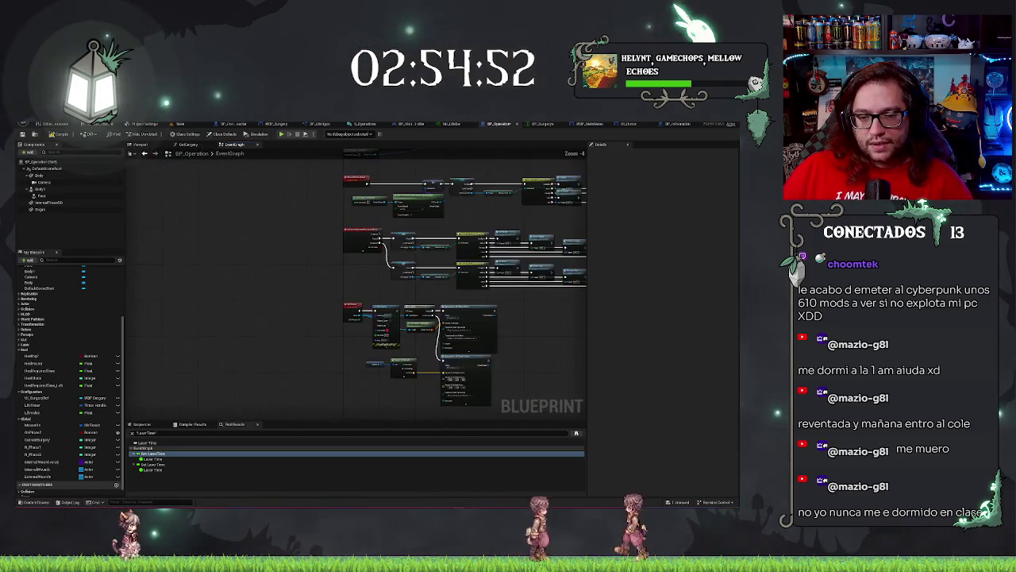
scroll(262, 270, up, 2)
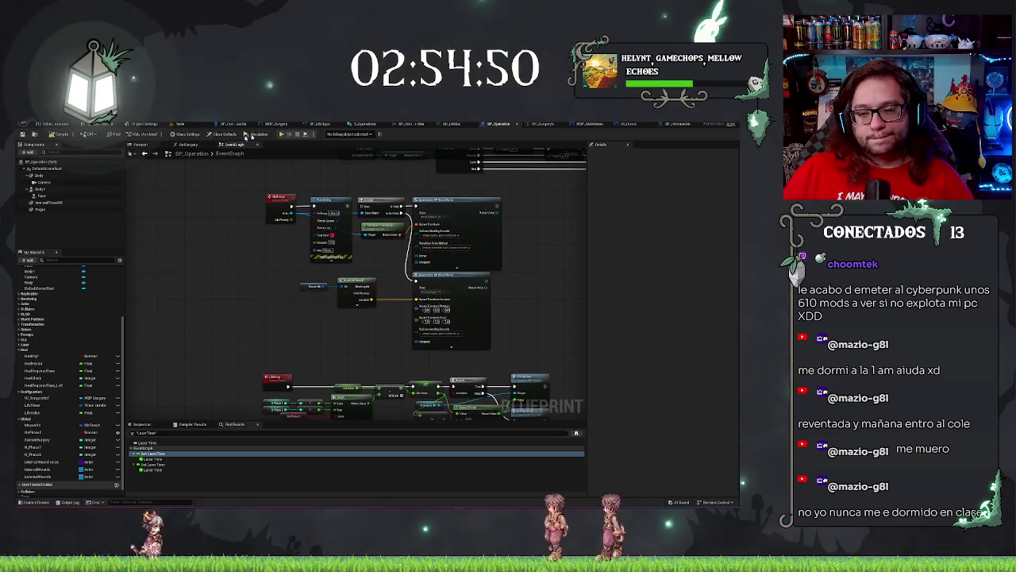
scroll(534, 270, up, 2)
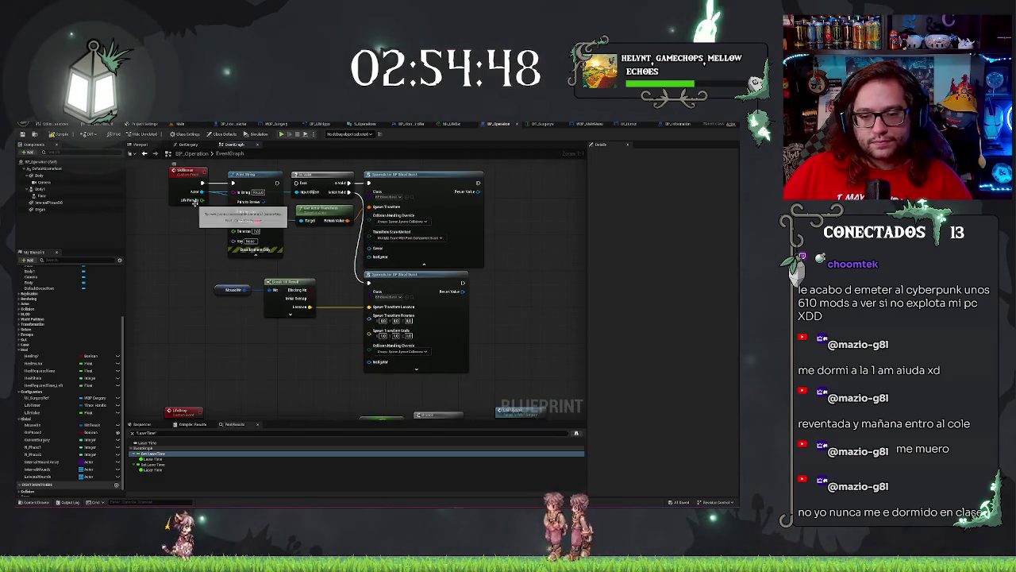
drag(312, 243, 348, 297)
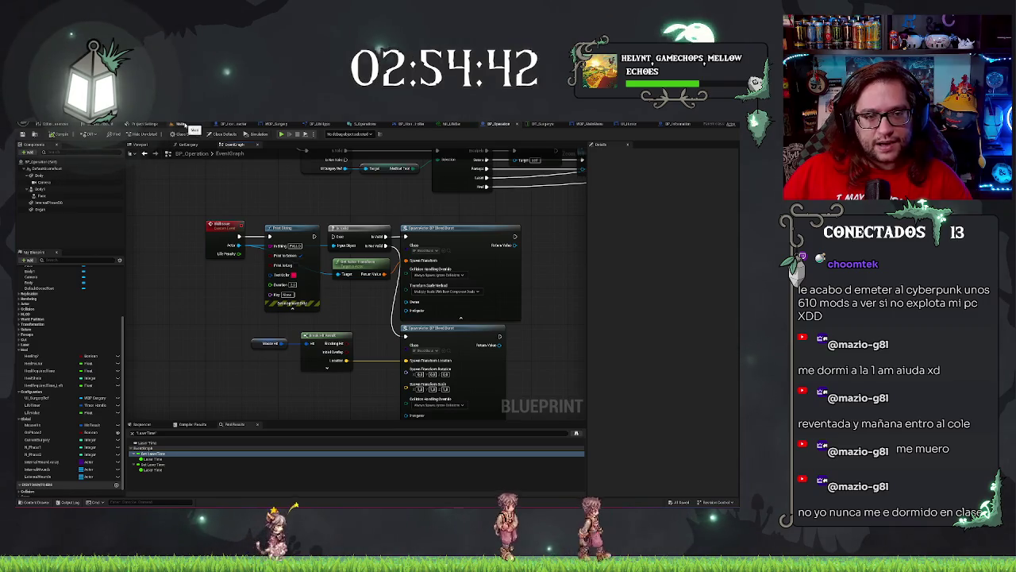
click(181, 125)
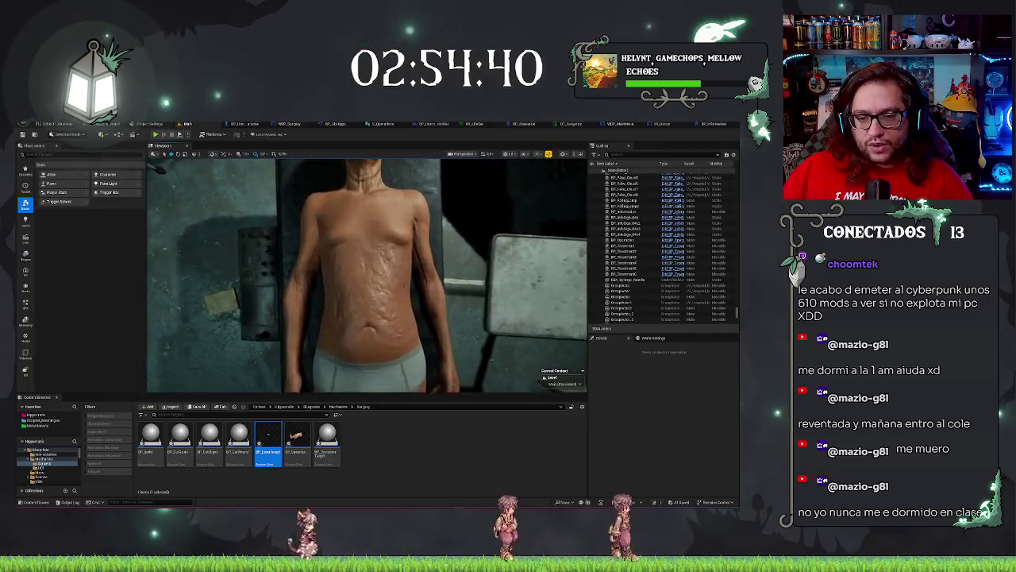
Search the Content Browser and show the BP_BloodBurst asset in its folder
click(360, 451)
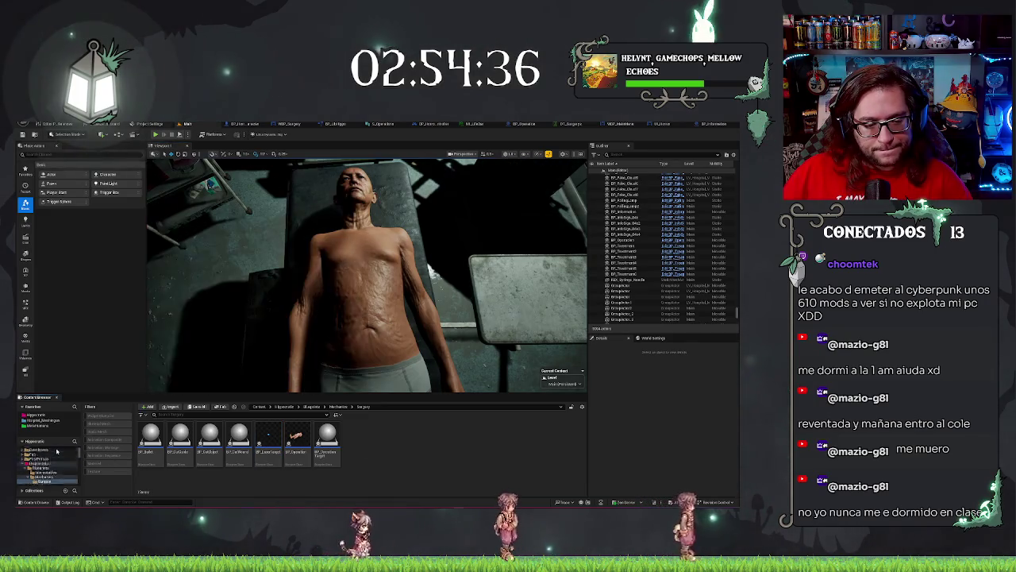
click(36, 449)
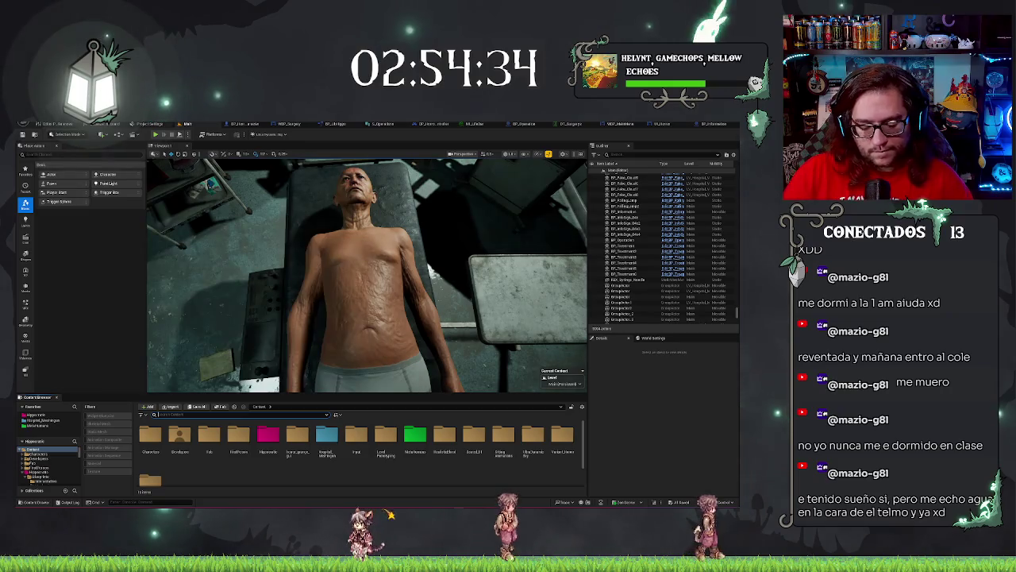
text(M)
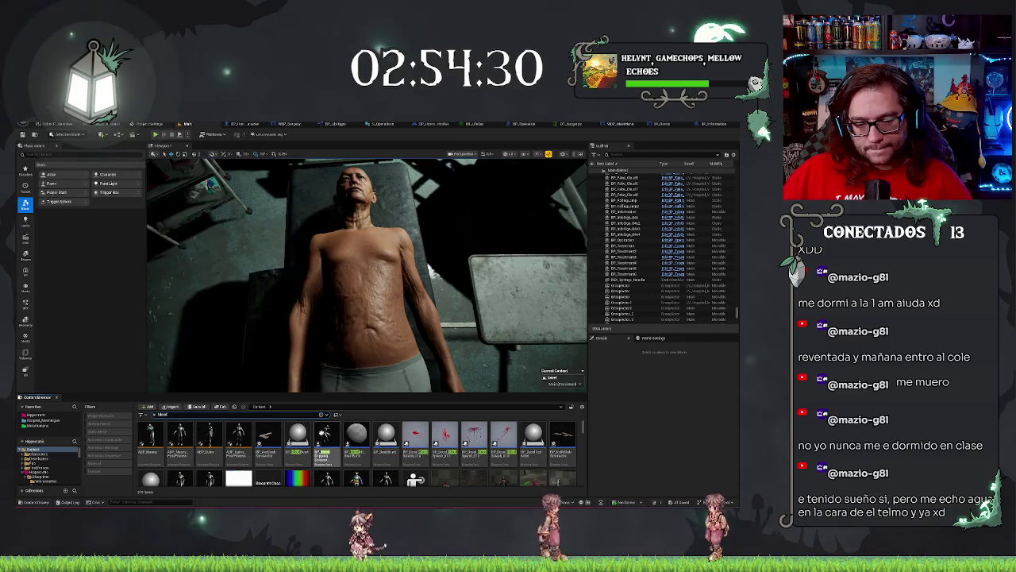
right_click(295, 437)
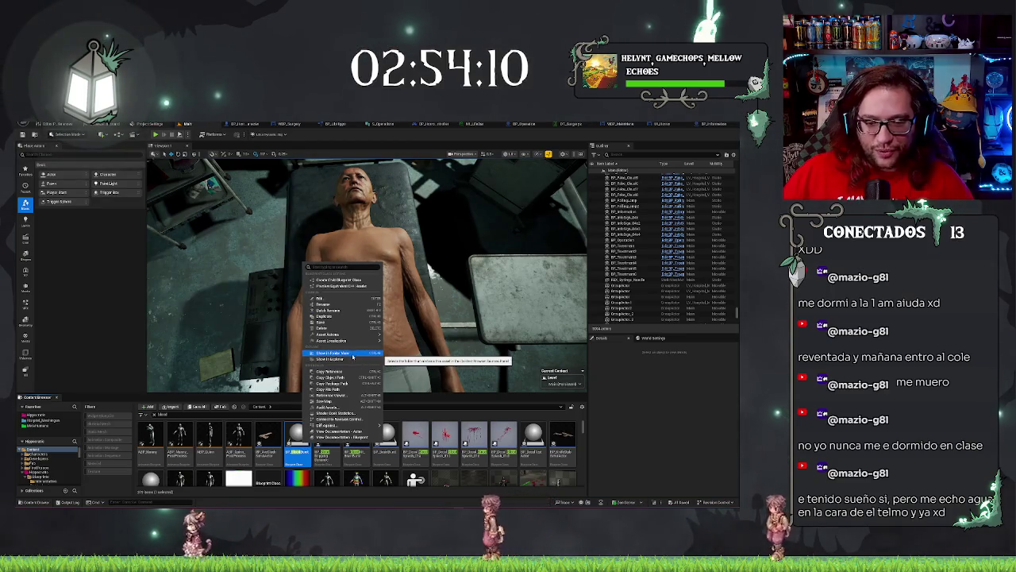
click(353, 357)
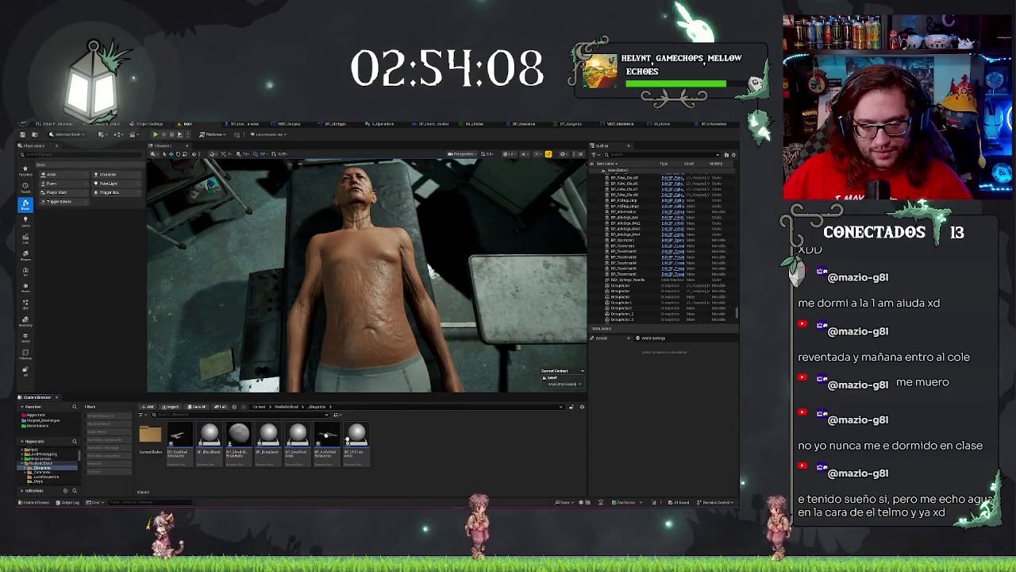
Add BP_BloodBurst to the level, frame the view on it, then delete it
right_click(239, 437)
click(209, 438)
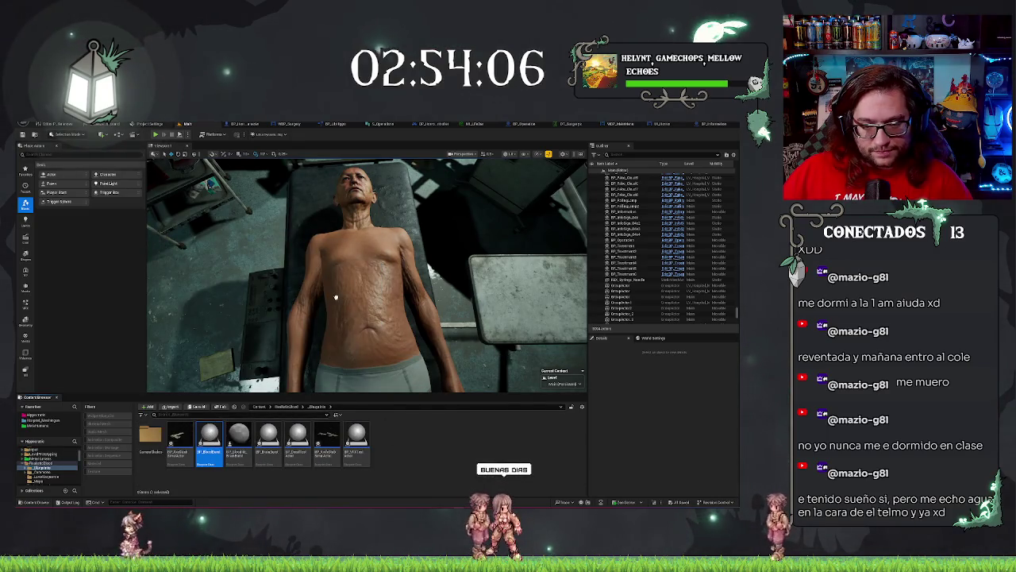
click(370, 303)
key(f)
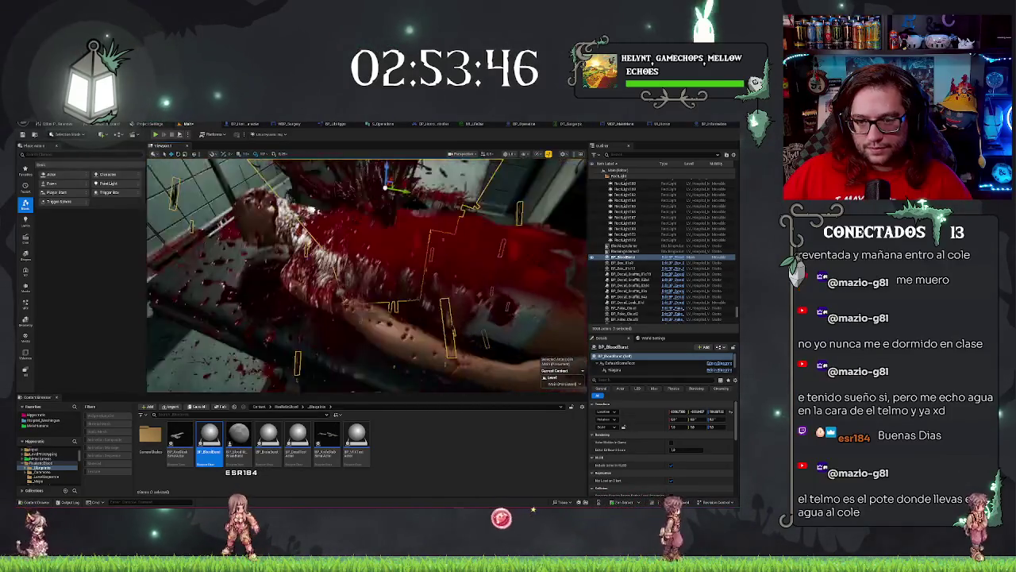
key(Delete)
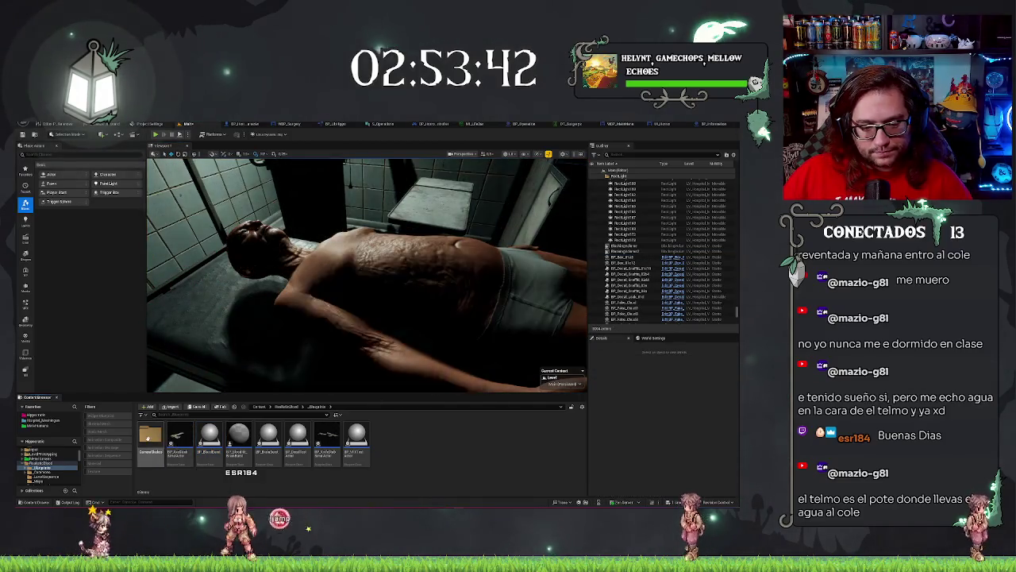
Browse from the HospitalBlood folder into the Burst blood folder's Niagara subfolder
double_click(150, 437)
click(288, 406)
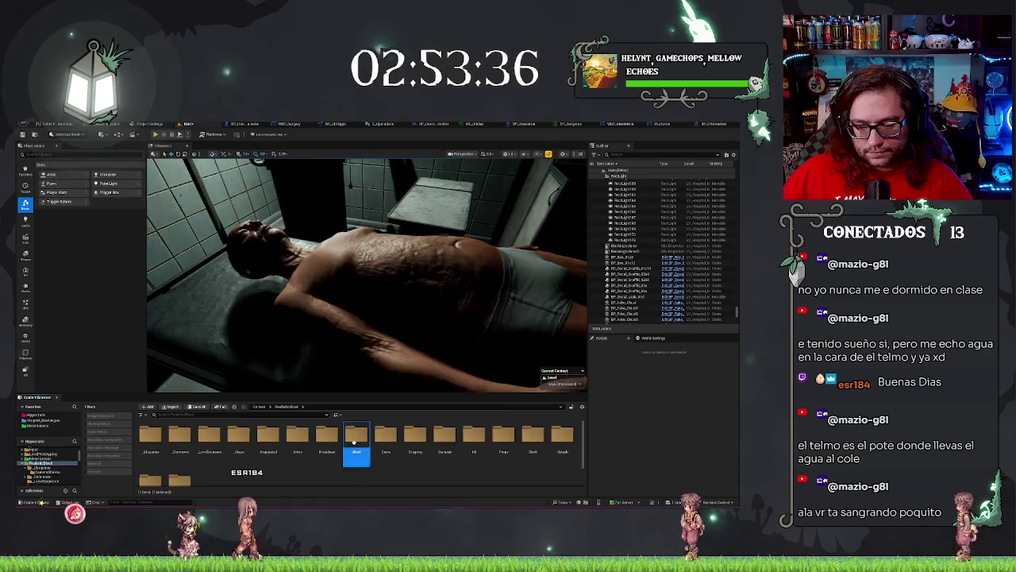
double_click(356, 437)
double_click(150, 435)
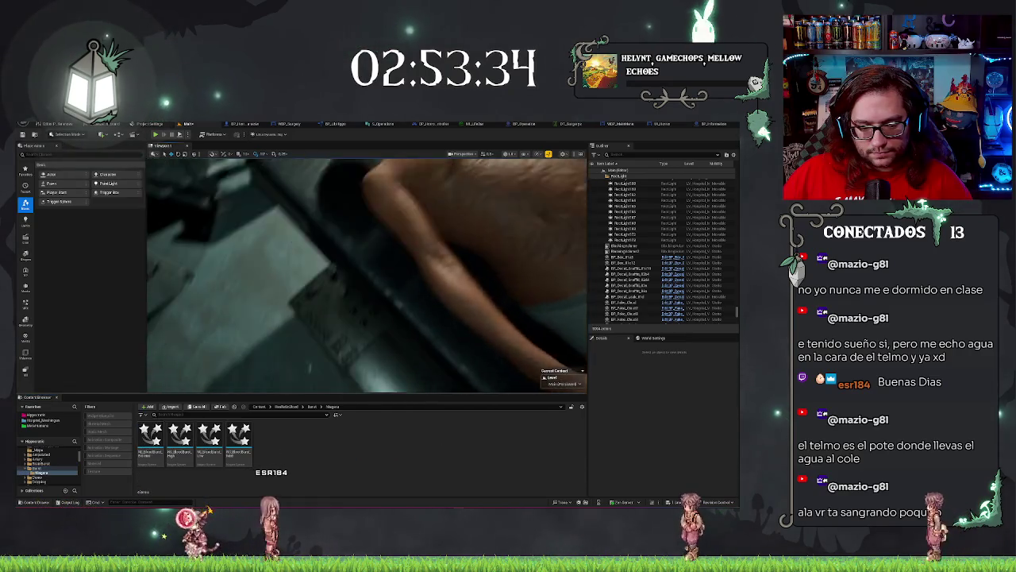
Place the third blood burst Niagara effect on the patient's chest, then delete it and return to Burst
click(208, 438)
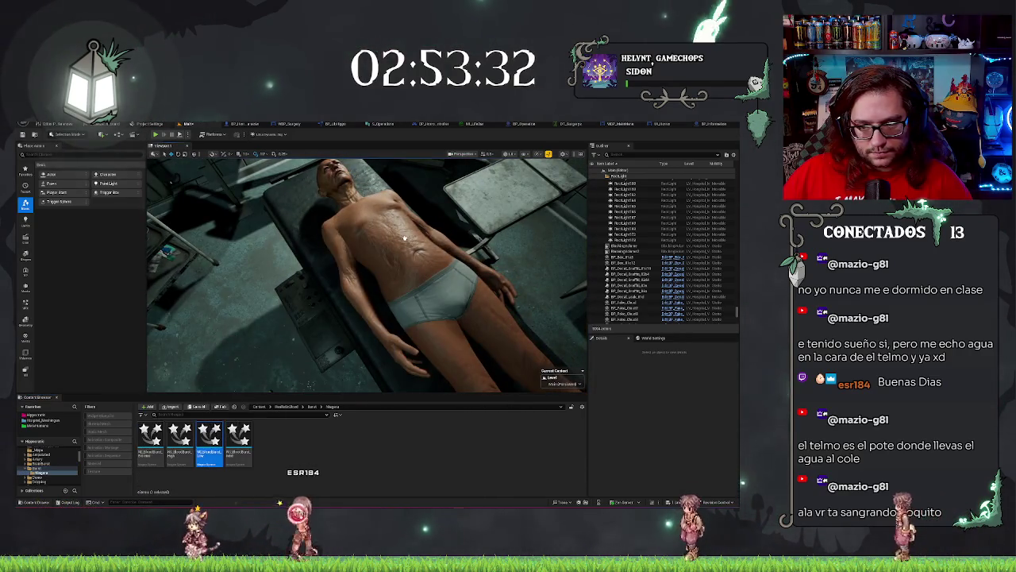
drag(209, 438, 404, 238)
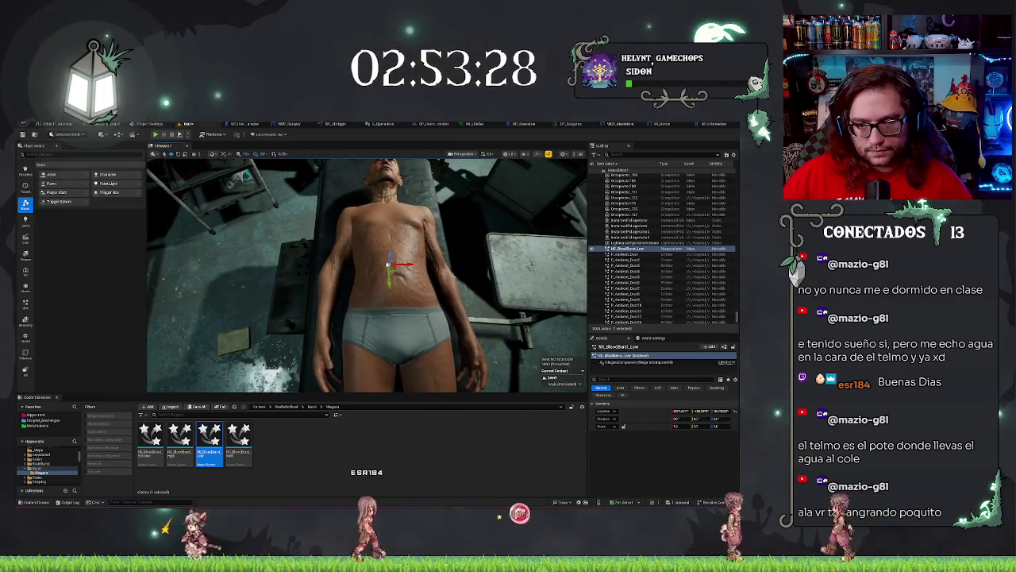
key(Delete)
click(312, 407)
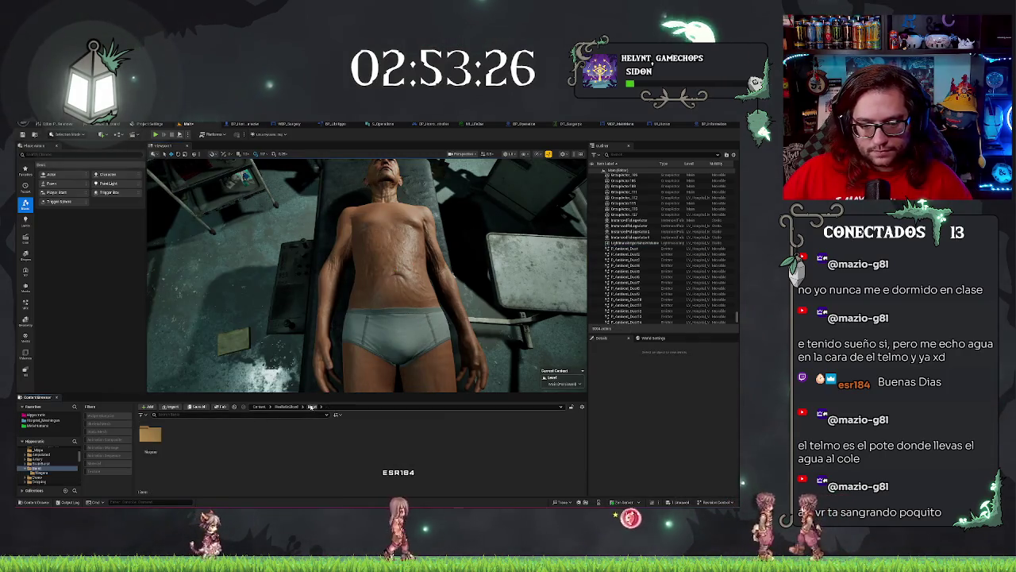
Place NS_Dripping_Low from RealisticBlood > Dripping > Niagara on the patient's chest
click(278, 407)
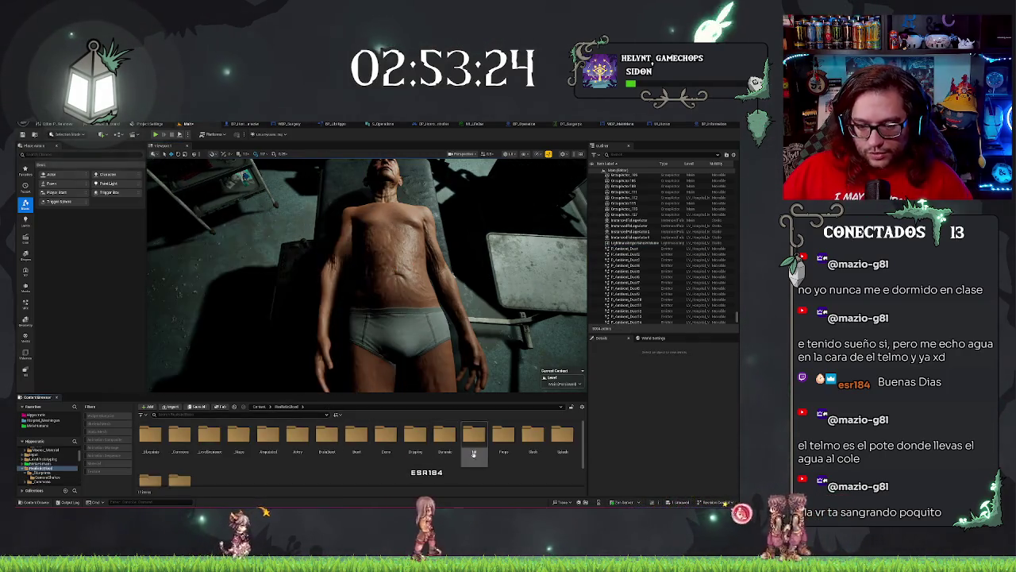
double_click(417, 439)
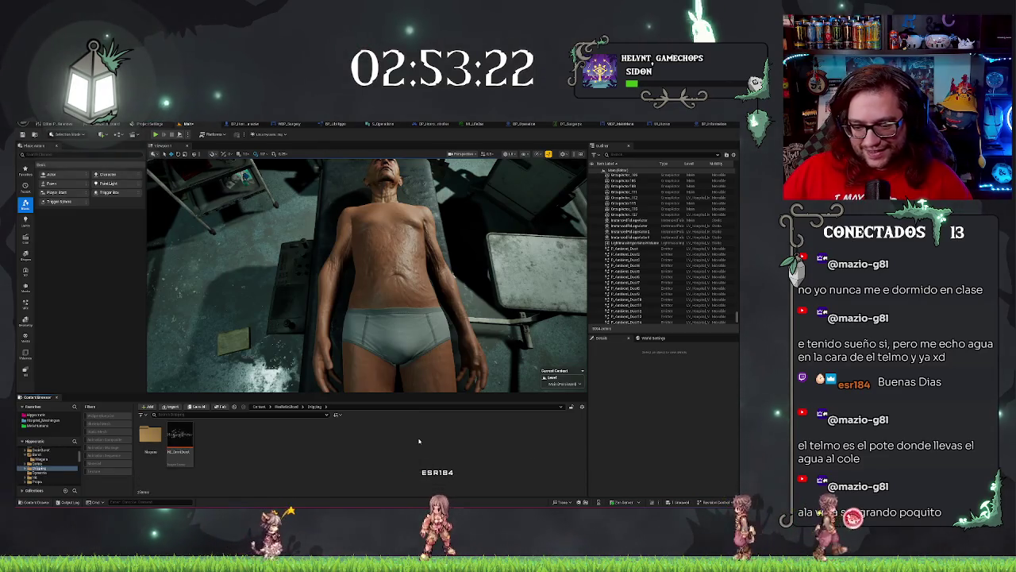
mouse_move(183, 443)
mouse_down()
mouse_move(399, 270)
mouse_move(398, 239)
mouse_up()
double_click(151, 439)
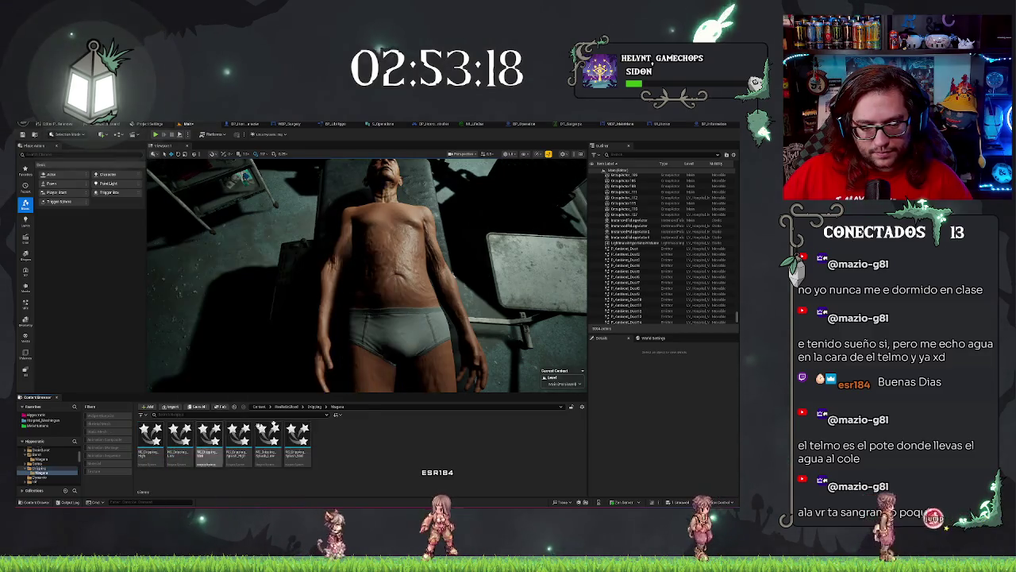
drag(404, 243, 407, 248)
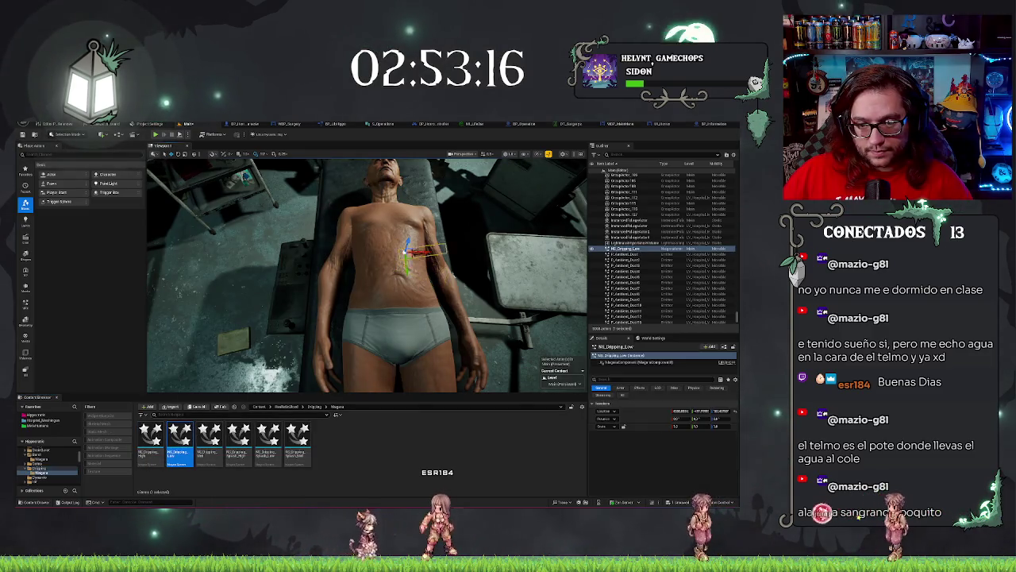
Rotate the dripping effect so blood runs down the torso, then deselect it
mouse_move(426, 361)
mouse_down()
mouse_move(393, 305)
mouse_move(375, 302)
mouse_up()
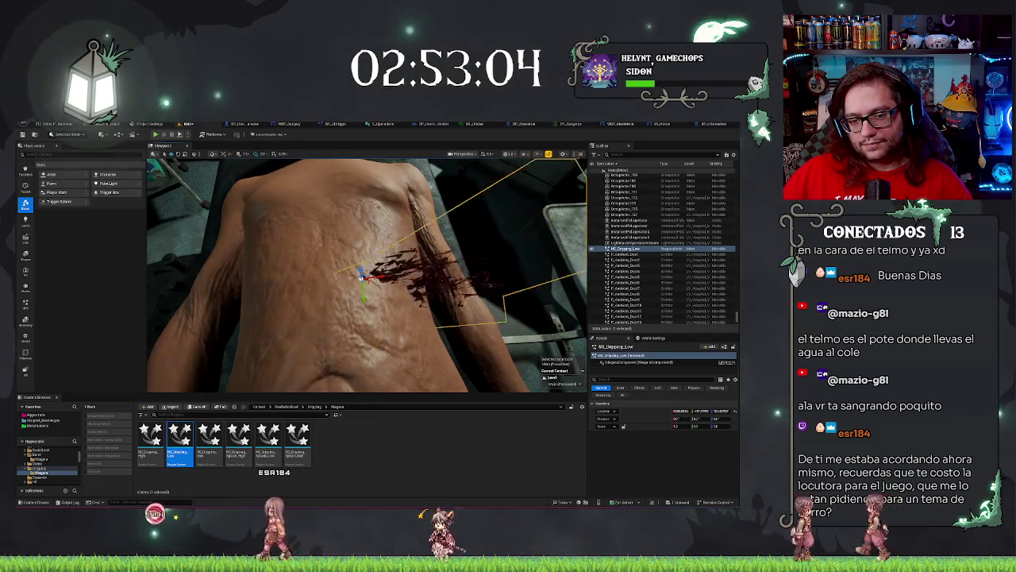
mouse_move(373, 302)
mouse_down()
mouse_move(386, 230)
mouse_move(421, 266)
mouse_move(357, 281)
mouse_move(364, 263)
mouse_move(413, 266)
mouse_move(388, 253)
mouse_move(413, 270)
mouse_up()
key(e)
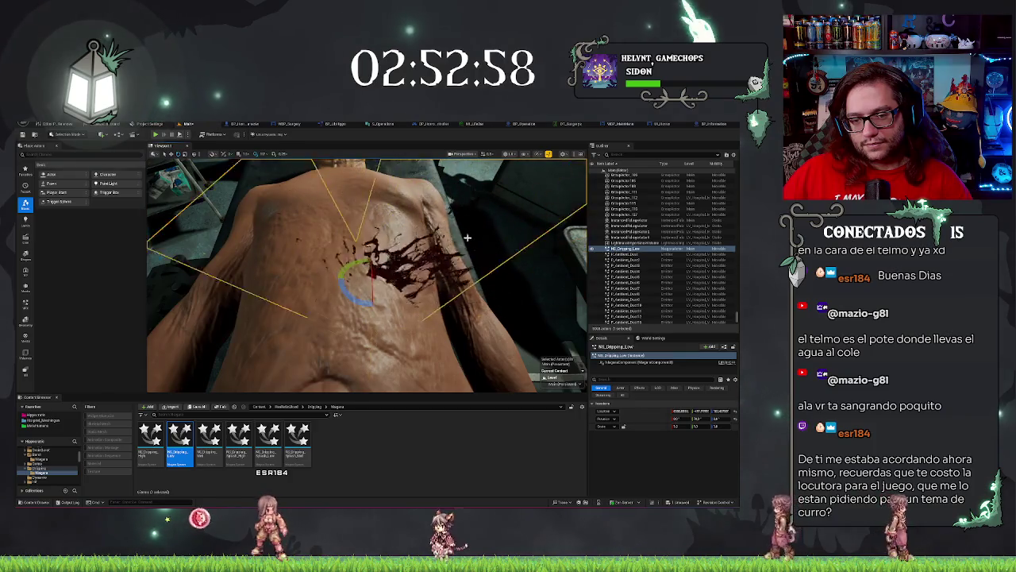
scroll(365, 270, up, 5)
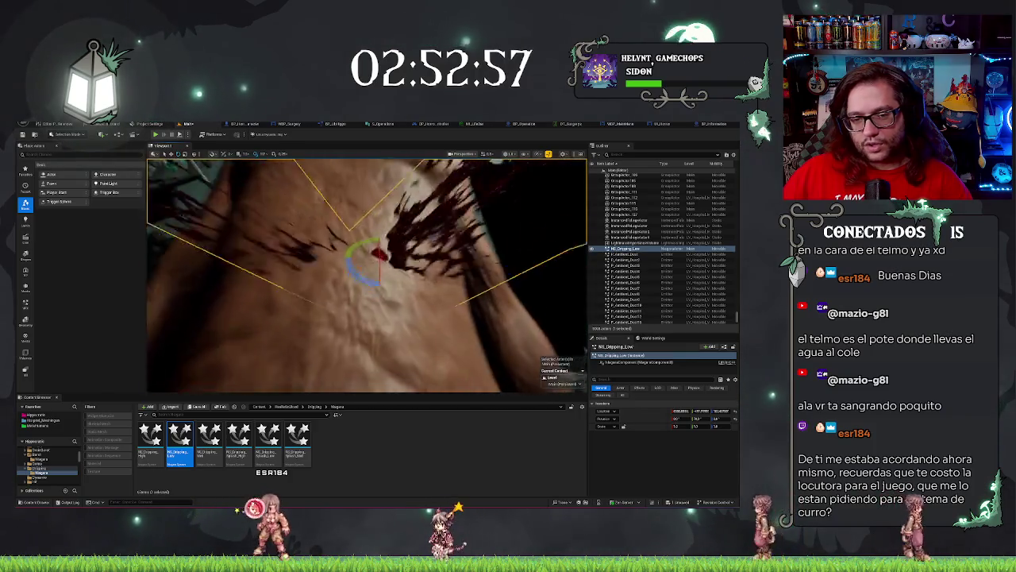
scroll(365, 270, down, 5)
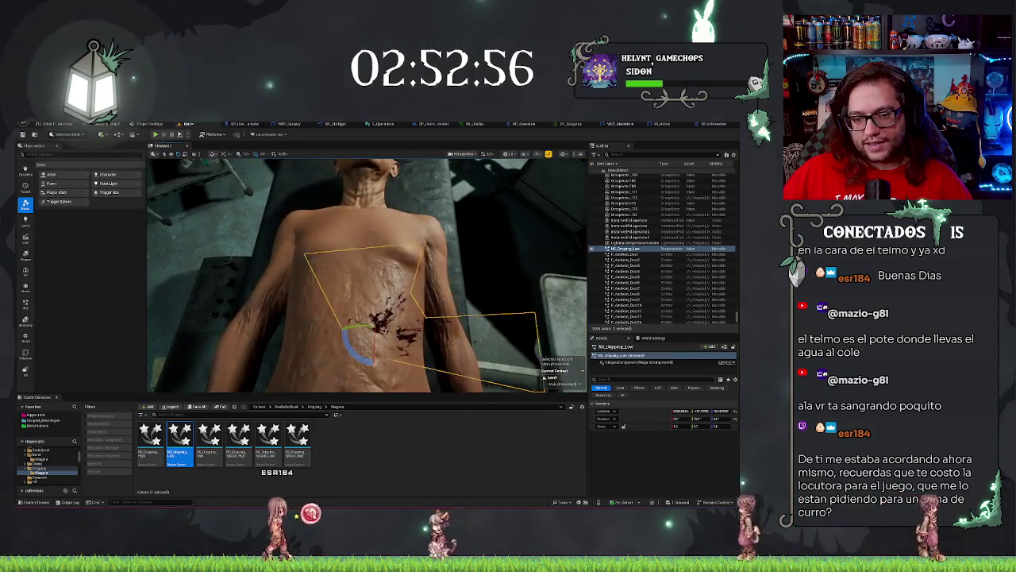
key(Escape)
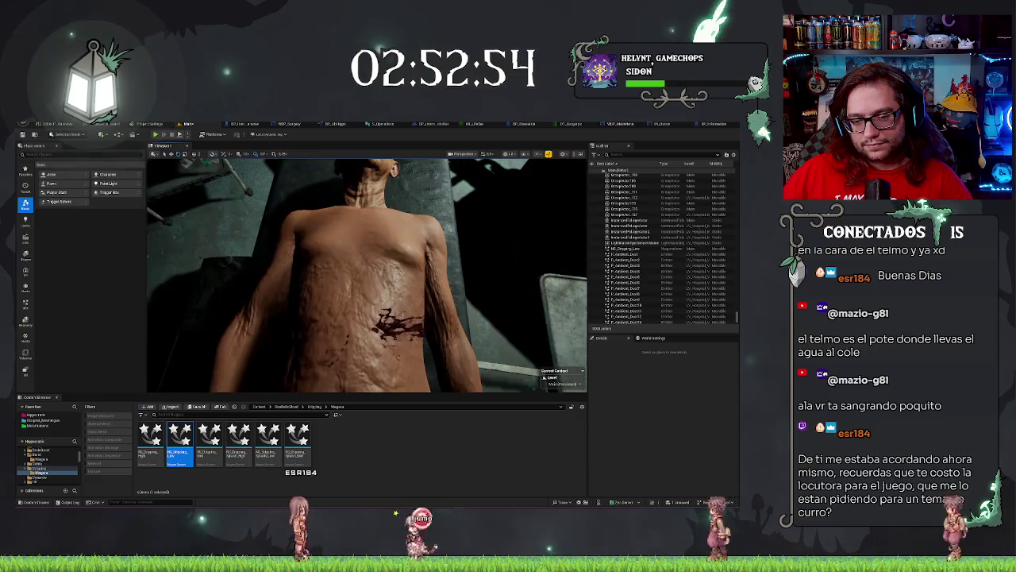
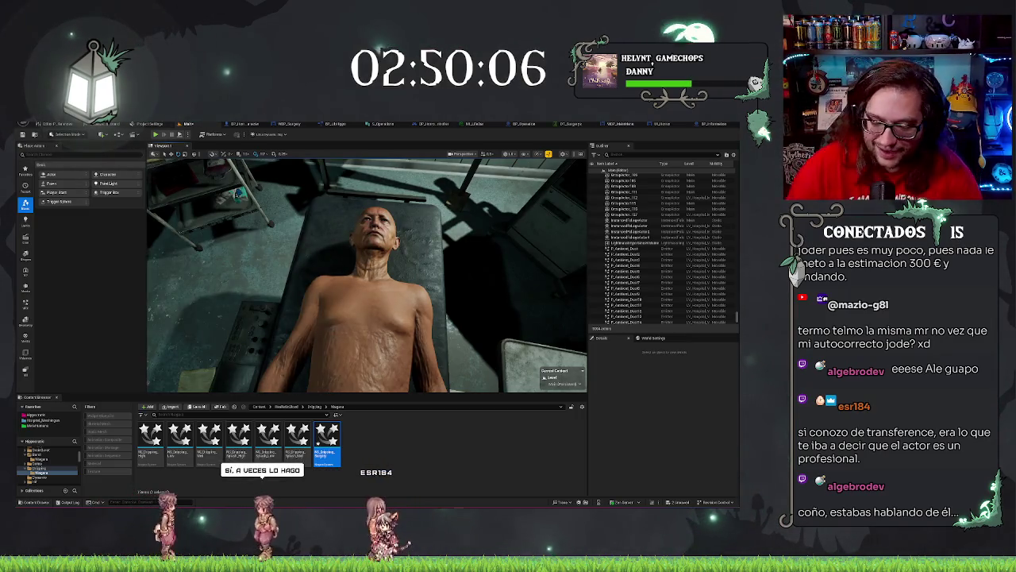
Save the Main map and browse back up to the RealisticBlood folder
key(ctrl+s)
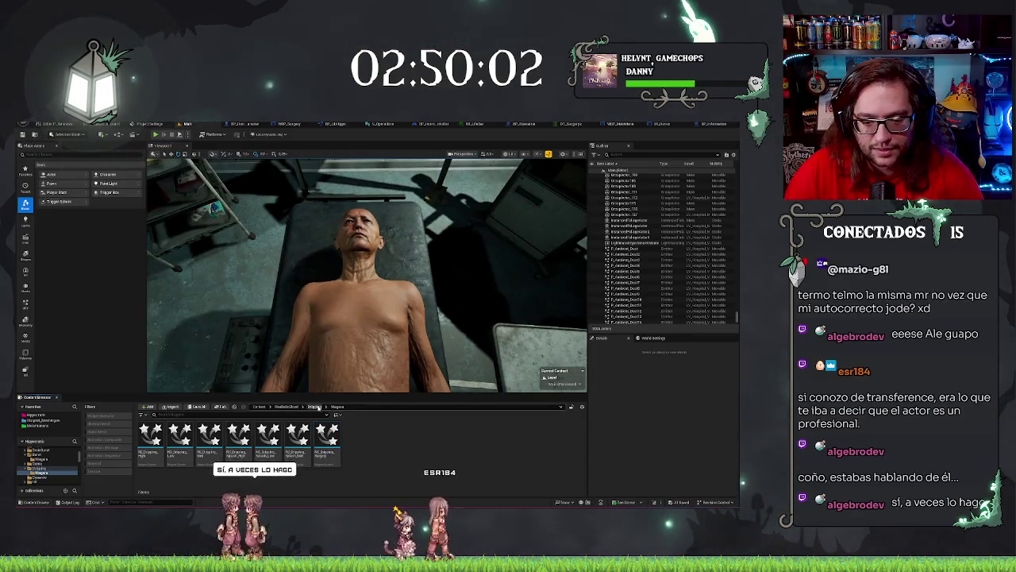
click(37, 468)
click(287, 406)
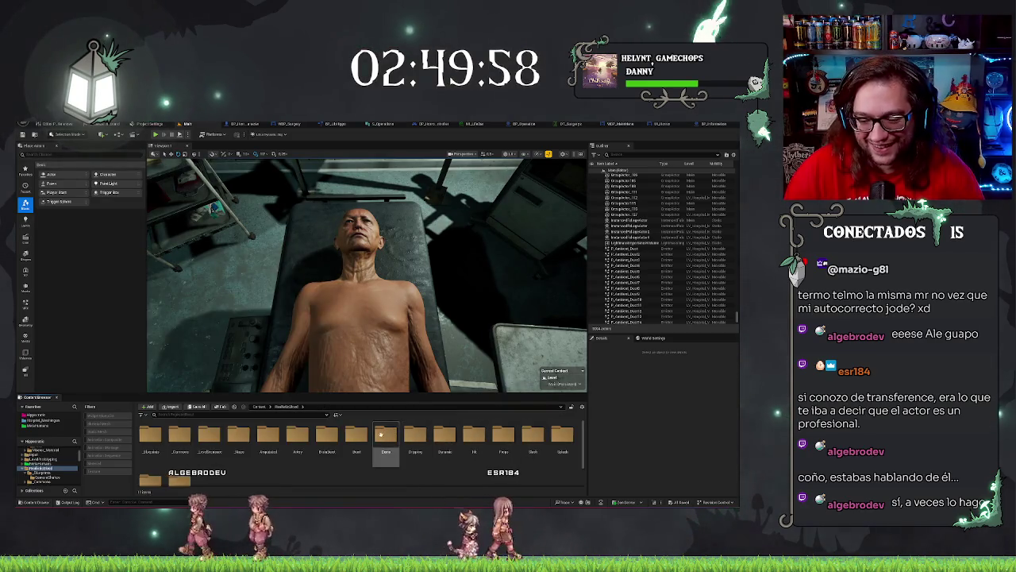
double_click(445, 433)
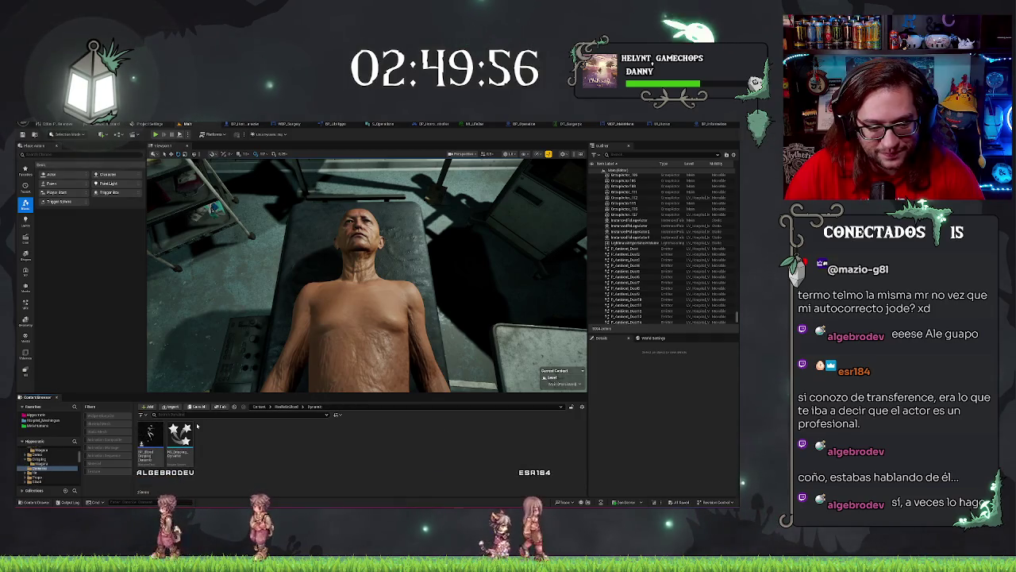
click(295, 406)
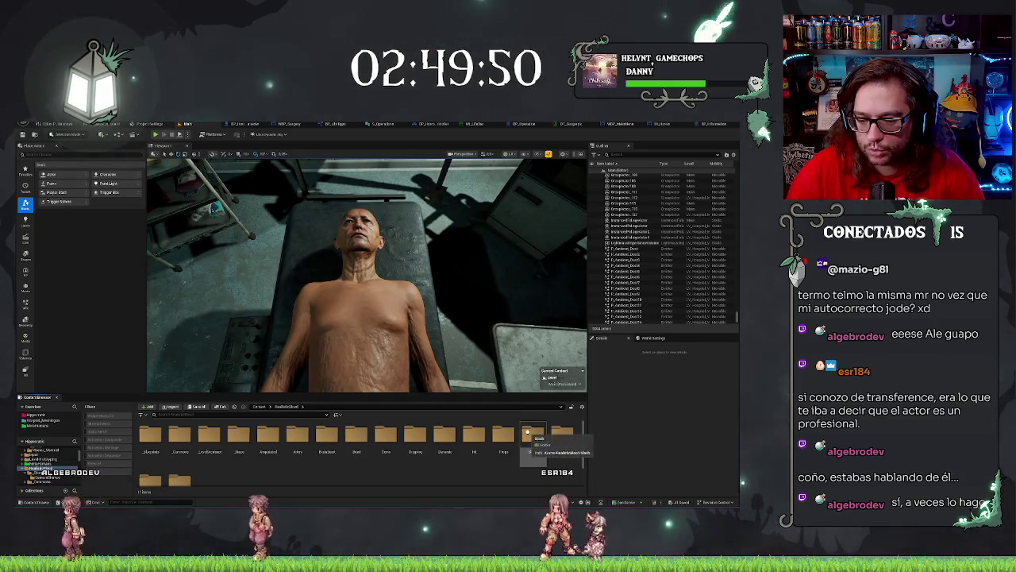
Open RealisticBlood > Splash > Niagara and drop NS_BloodSplash_Low onto the patient's body
scroll(493, 478, down, 1)
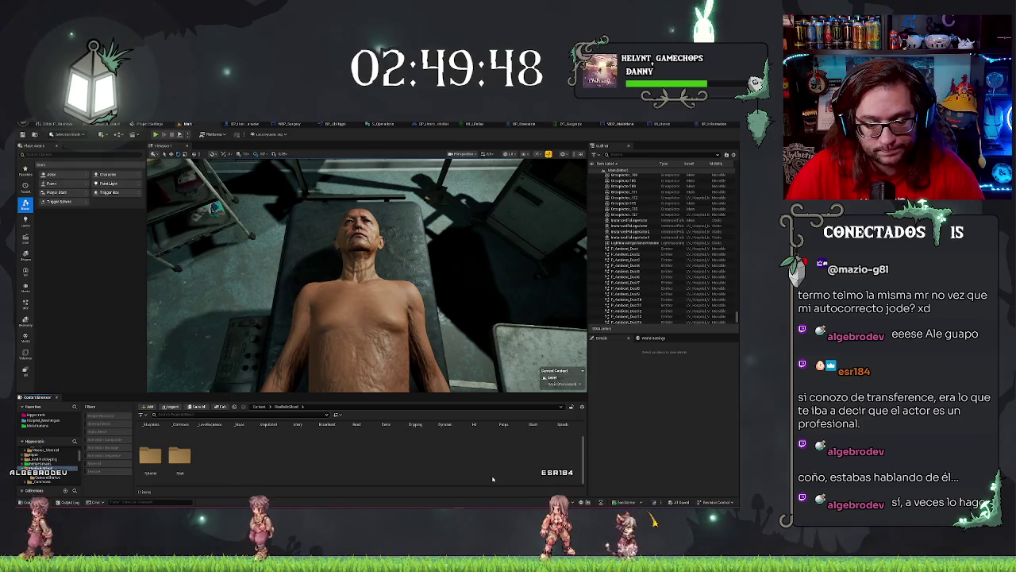
scroll(540, 453, up, 1)
click(564, 430)
double_click(562, 433)
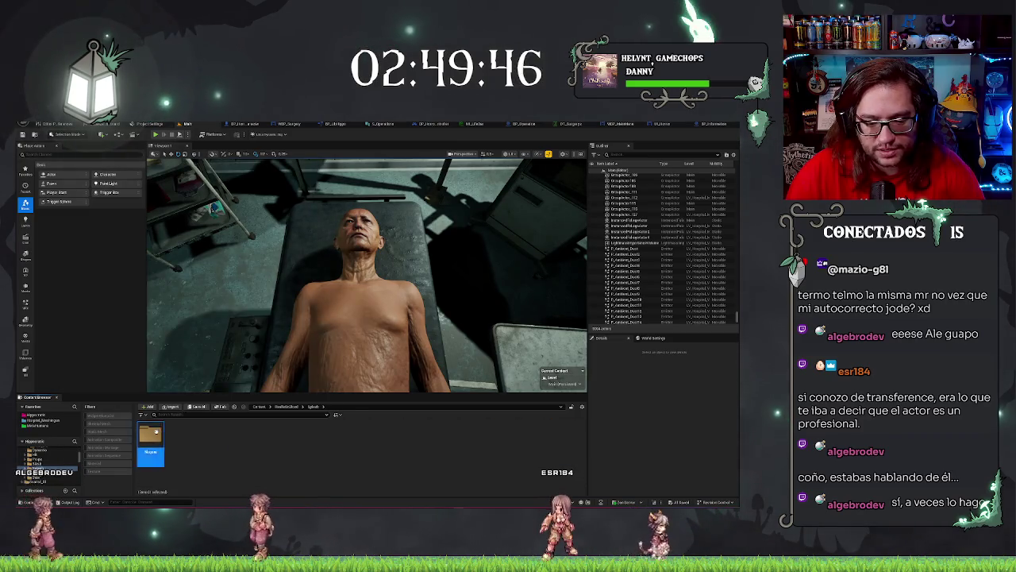
double_click(150, 433)
drag(363, 324, 369, 333)
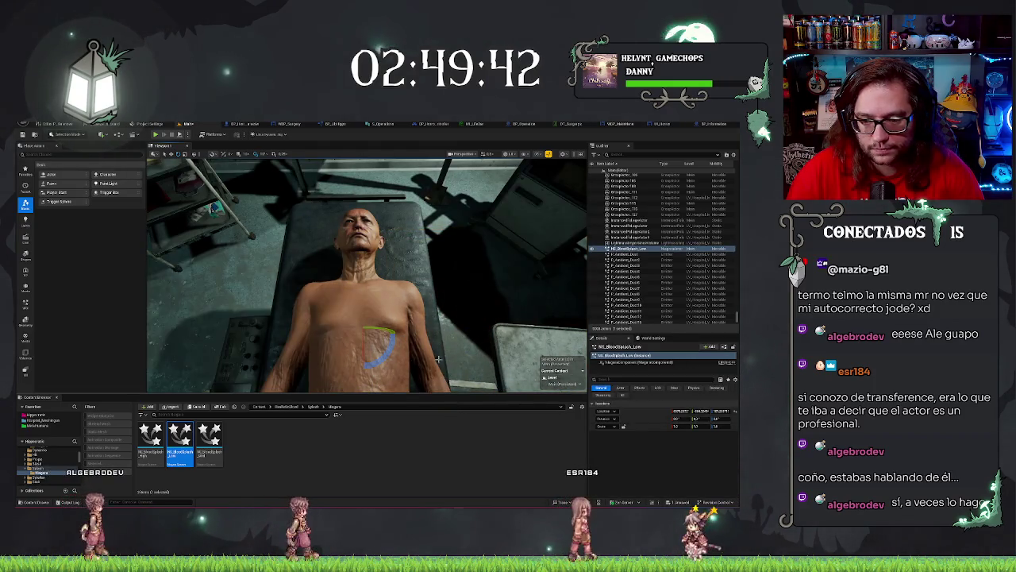
Inspect the placed blood splash on the body, then delete it from the level
mouse_move(367, 274)
mouse_down()
mouse_move(367, 254)
mouse_move(381, 270)
mouse_up()
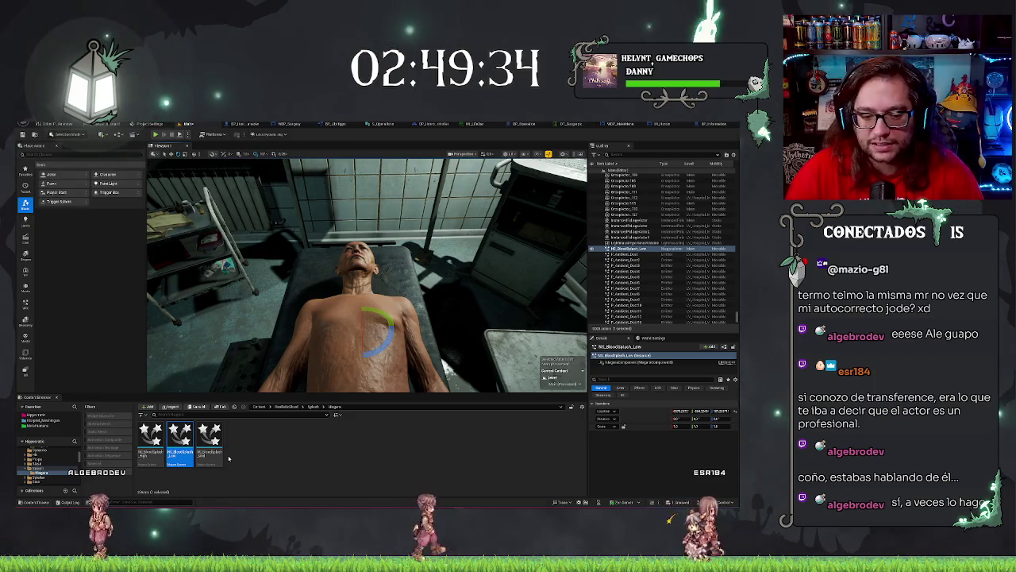
drag(326, 360, 313, 357)
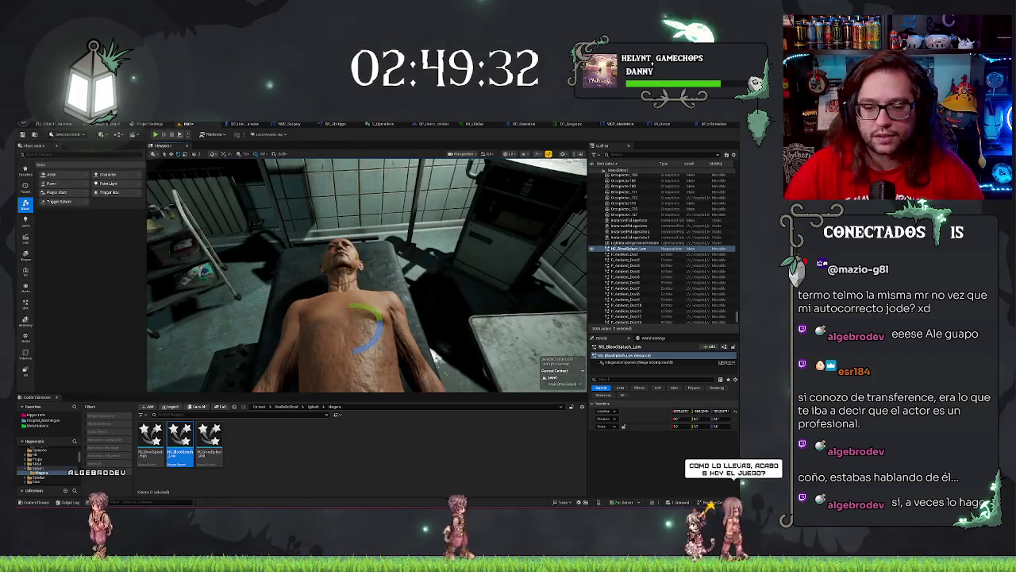
key(Delete)
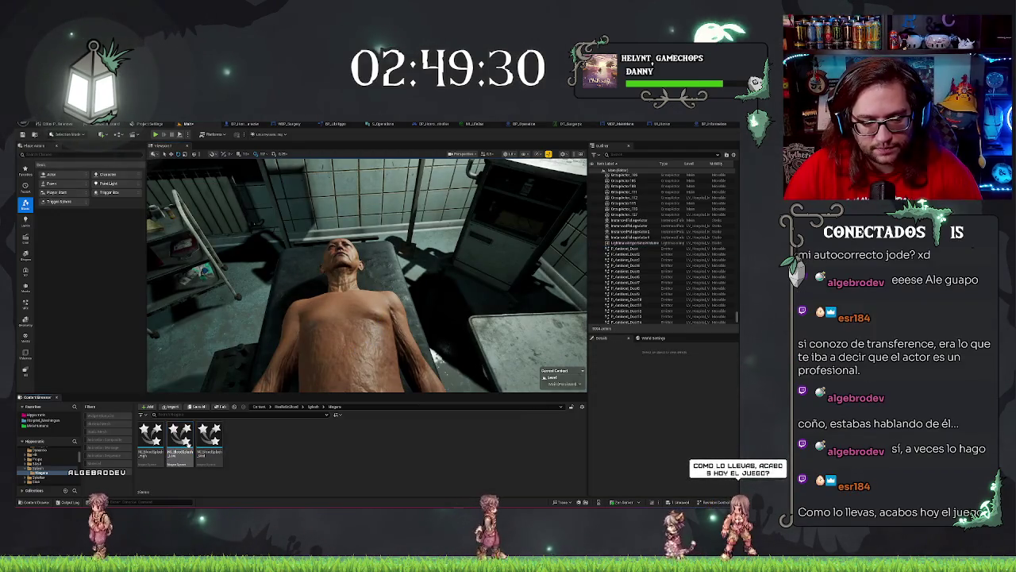
Duplicate NS_BloodSplash_Low as NS_BloodSplash_Surgery and open the copy
right_click(187, 444)
click(215, 359)
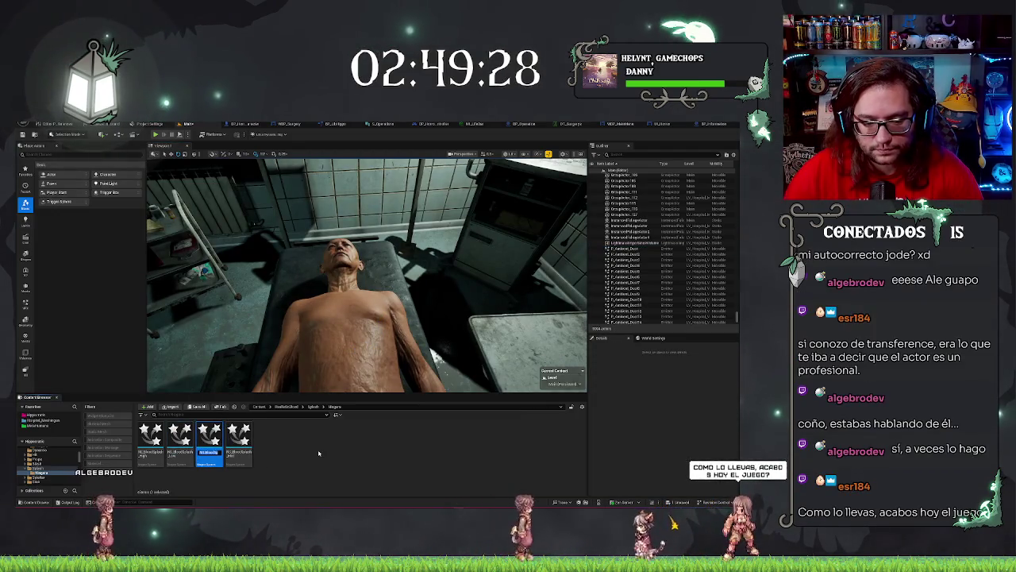
text(NS_BloodSplash_Lo)
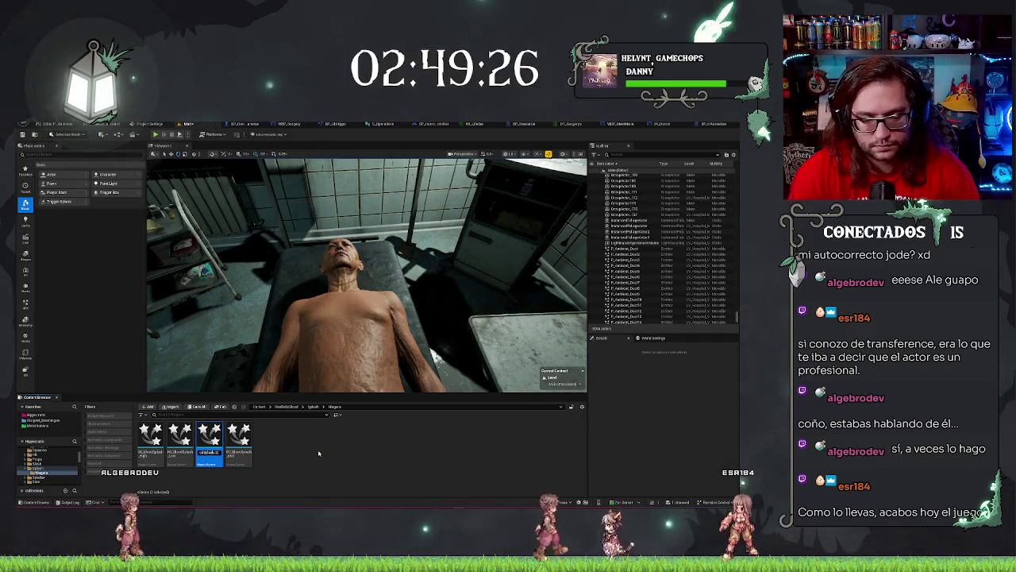
key(Return)
key(Return)
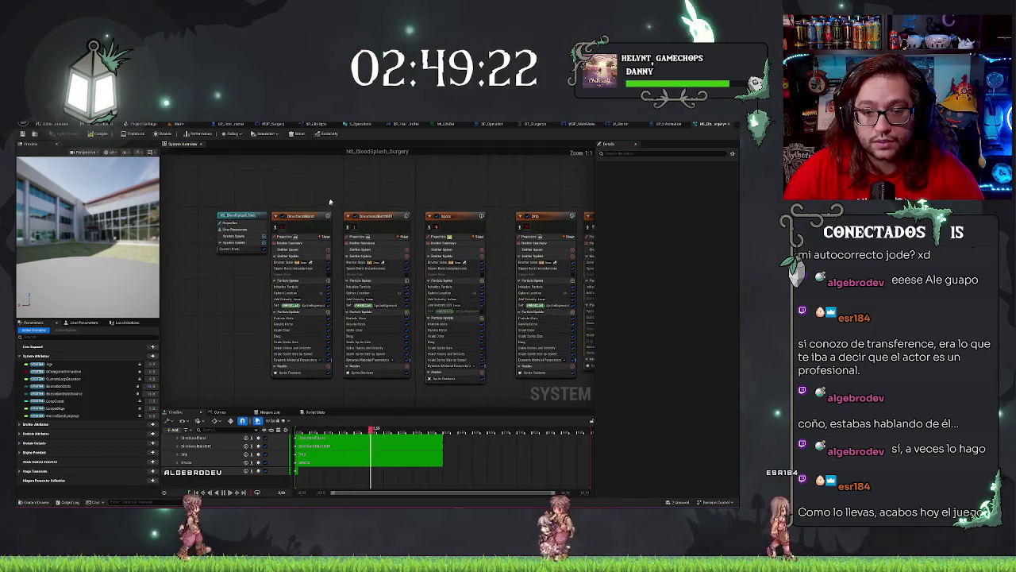
Select the DirectionalBurst emitter and orbit the preview around the splash
click(308, 216)
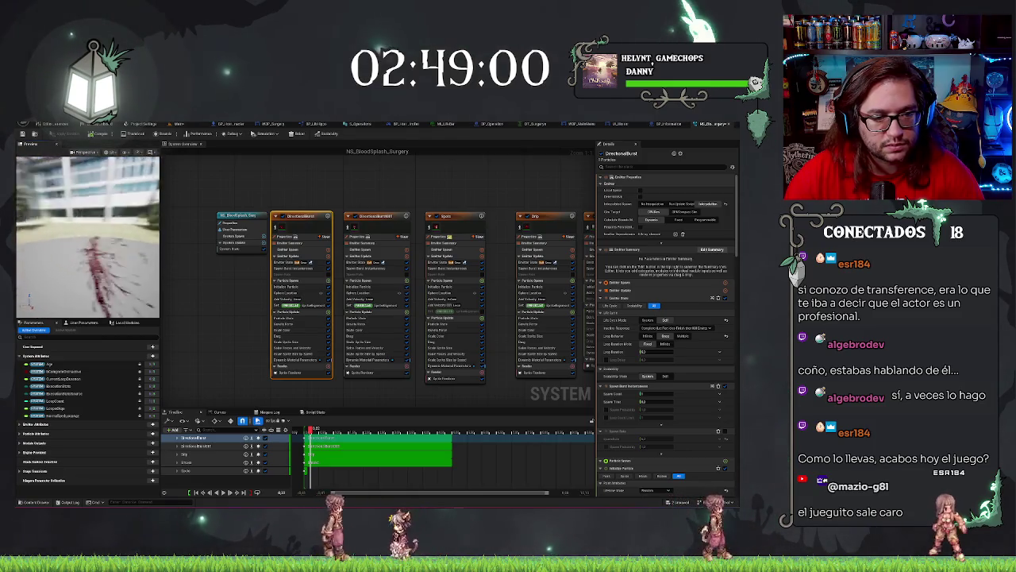
drag(106, 252, 106, 252)
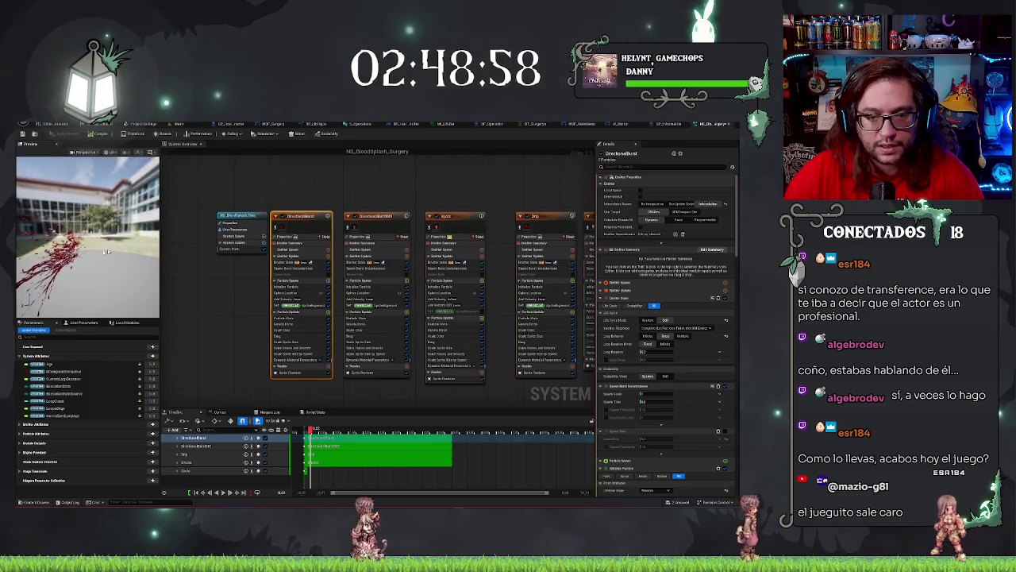
click(383, 209)
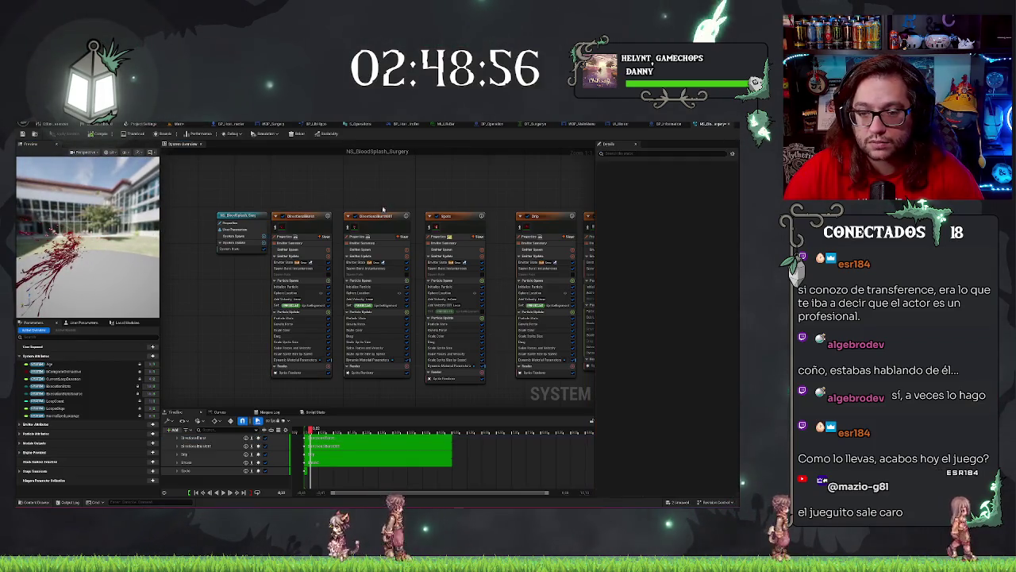
Select the Smoke emitter and filter its Details property list
drag(495, 189, 397, 193)
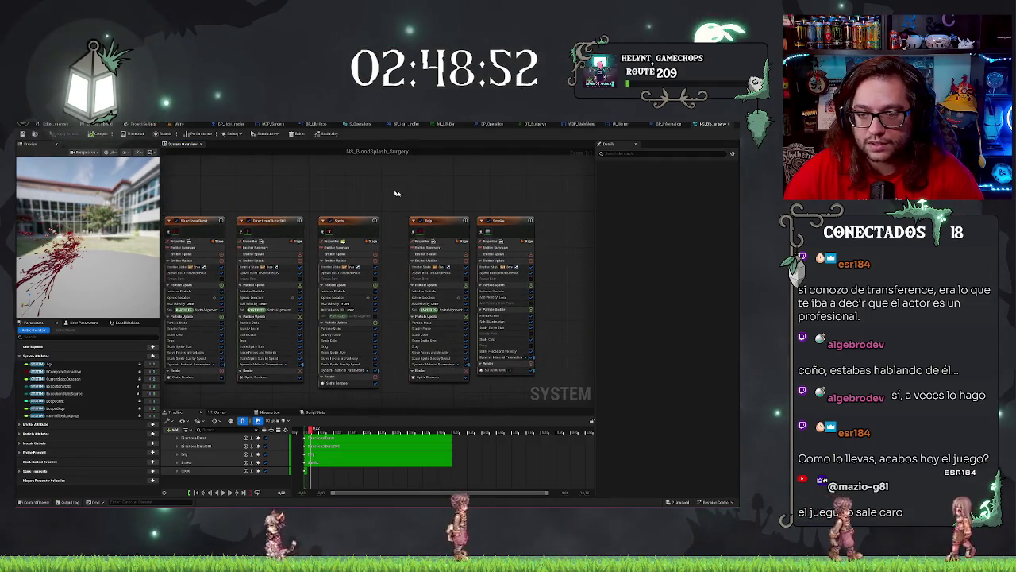
click(505, 223)
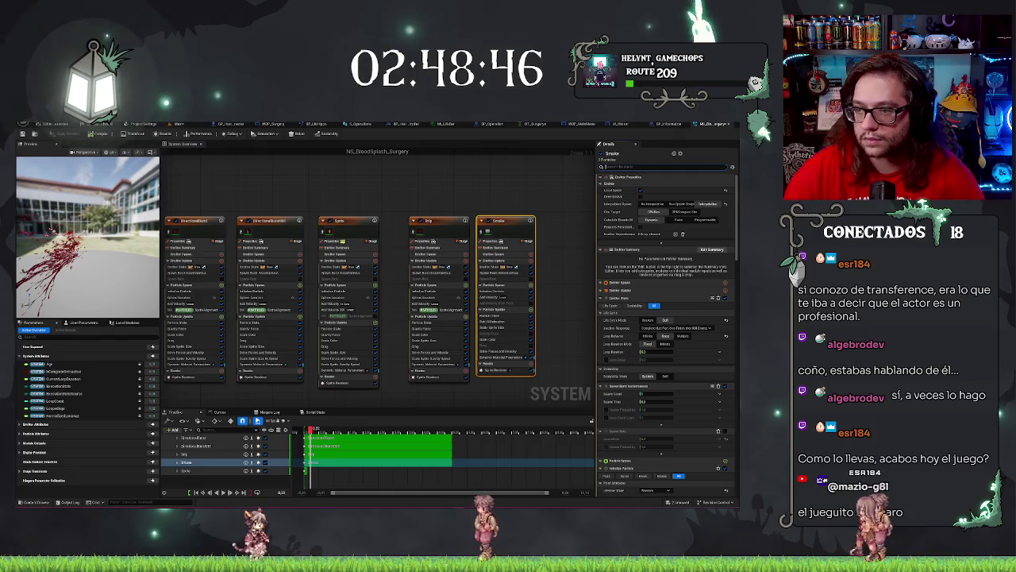
click(671, 200)
scroll(650, 290, down, 5)
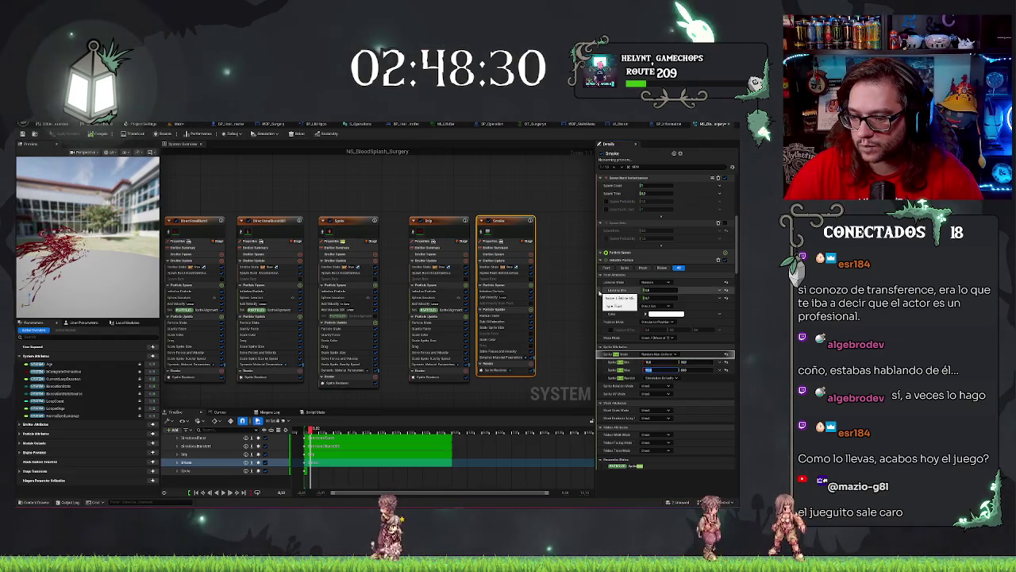
Set the Smoke emitter's maximum sprite size to 5, then select the Drip emitter
text(5)
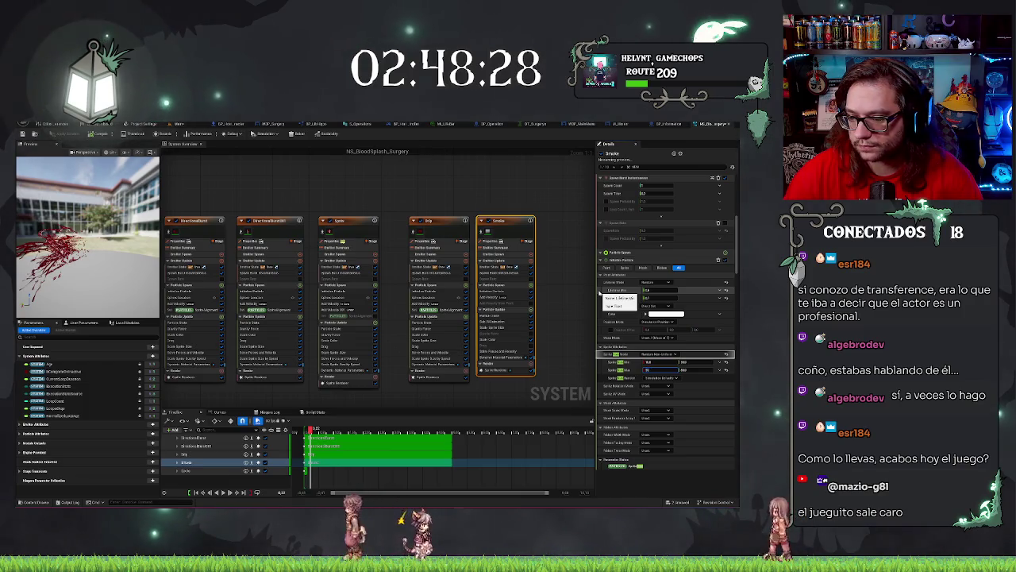
key(Tab)
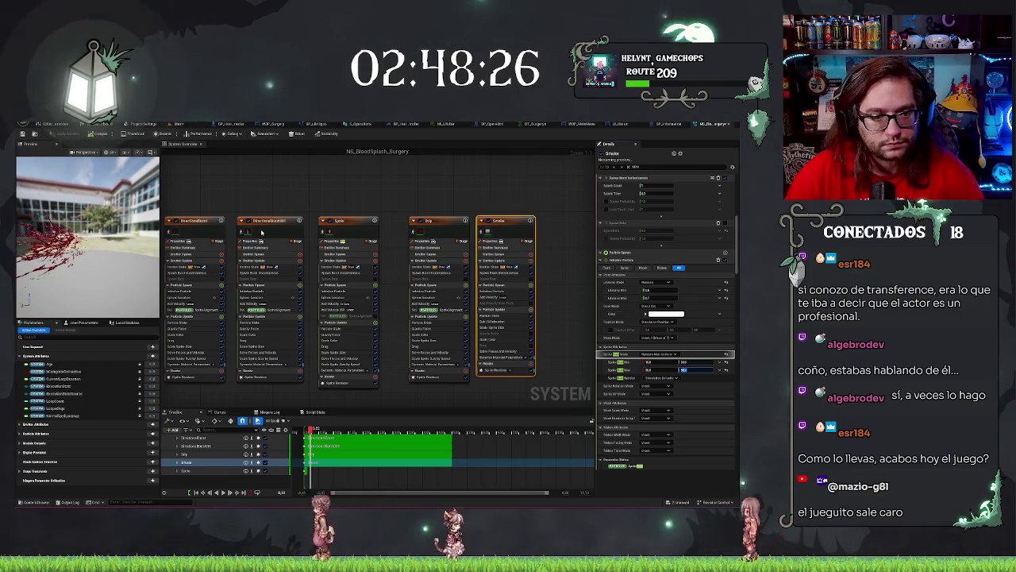
click(449, 223)
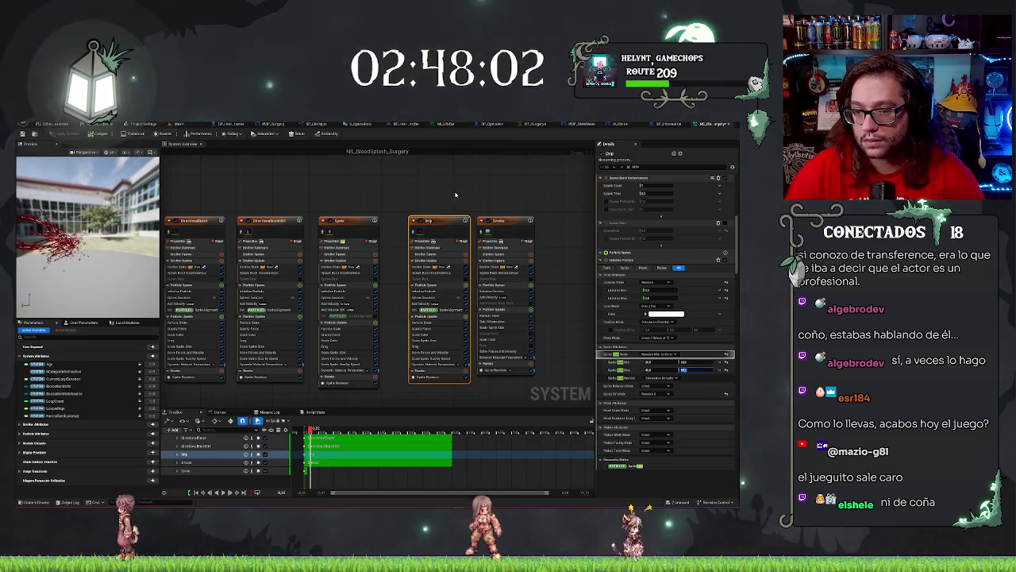
Check the Spots emitter's uniform sprite size, then edit DirectionalBurst01's minimum sprite size
click(351, 221)
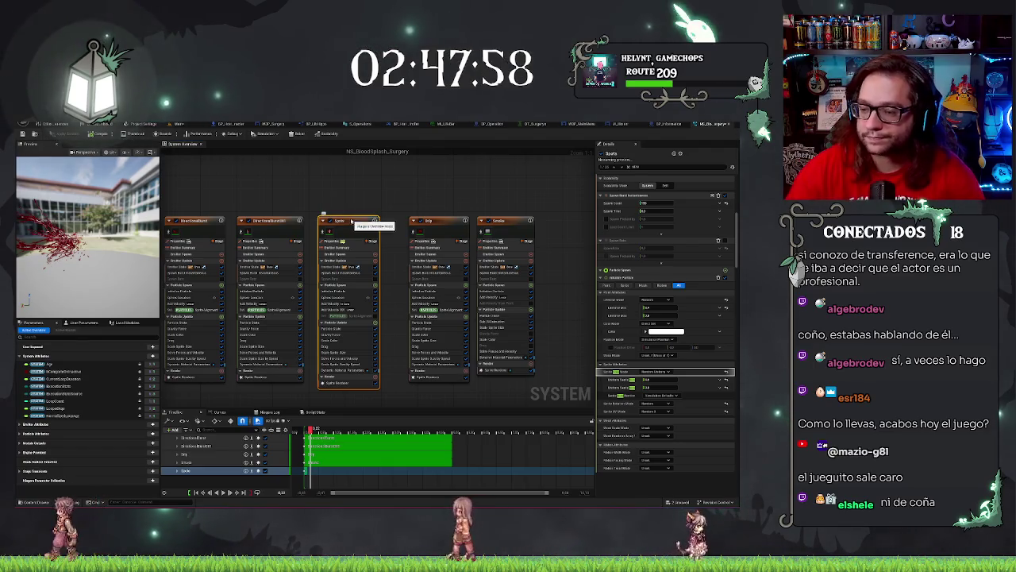
click(660, 387)
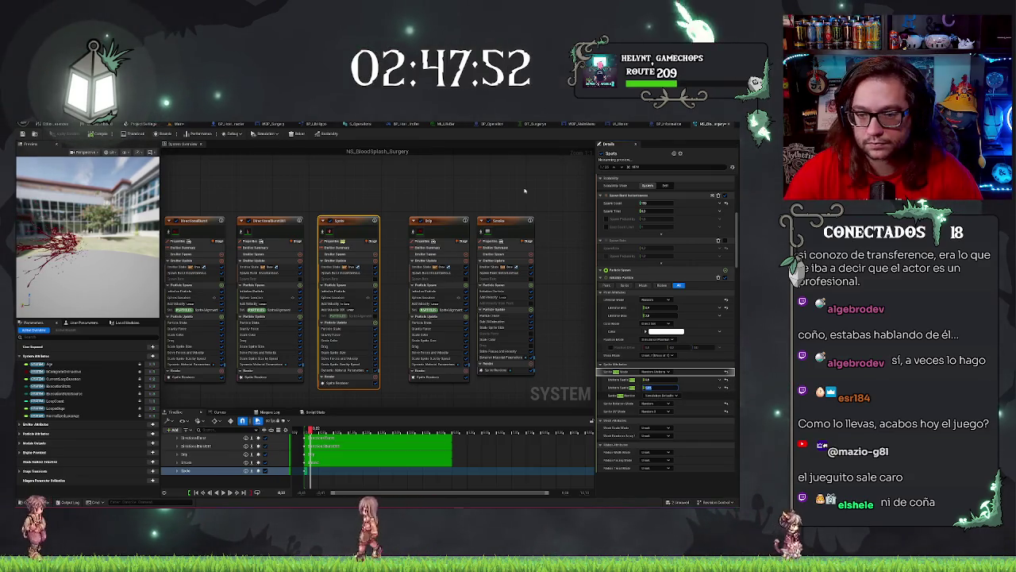
click(269, 224)
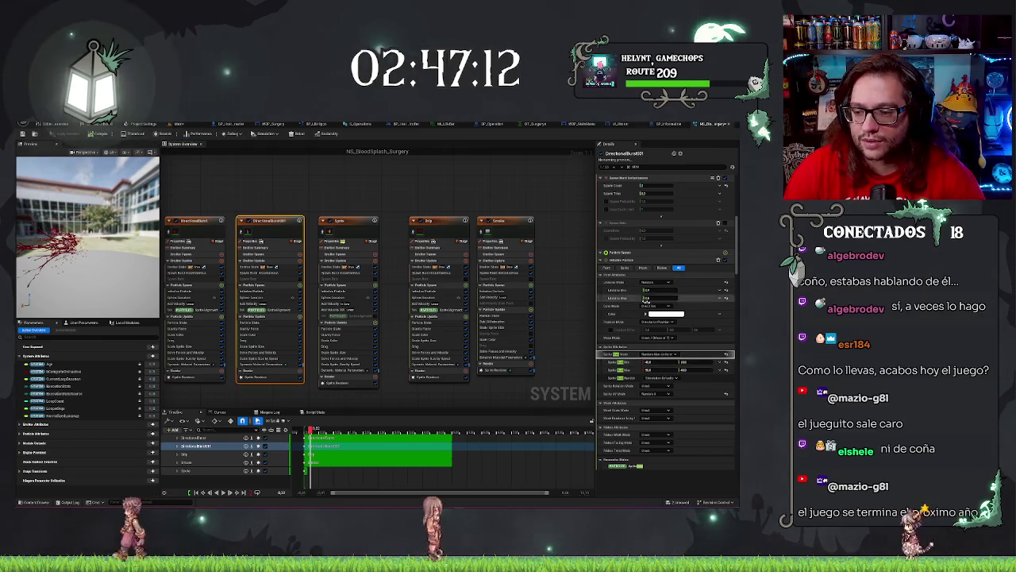
click(650, 361)
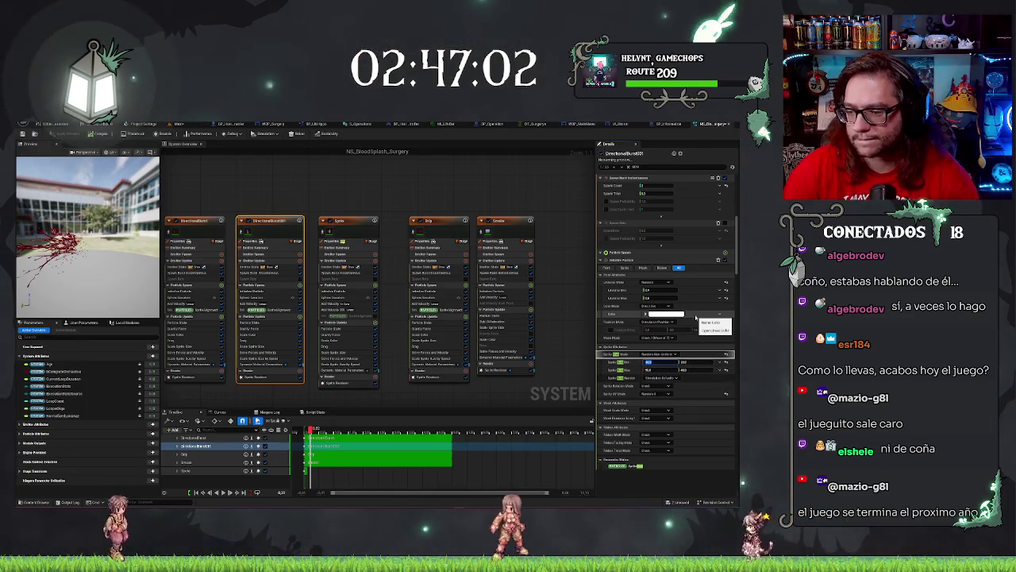
Set burst emitter sprite sizes to minimum 25 and maximum 18, then compile NS_BloodSplash_Surgery
text(25)
key(Tab)
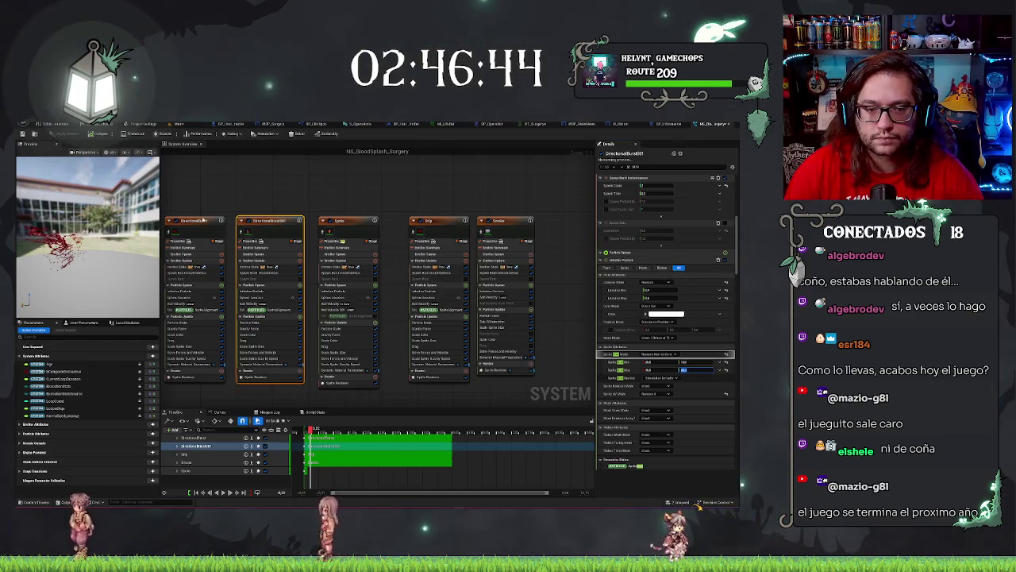
click(203, 220)
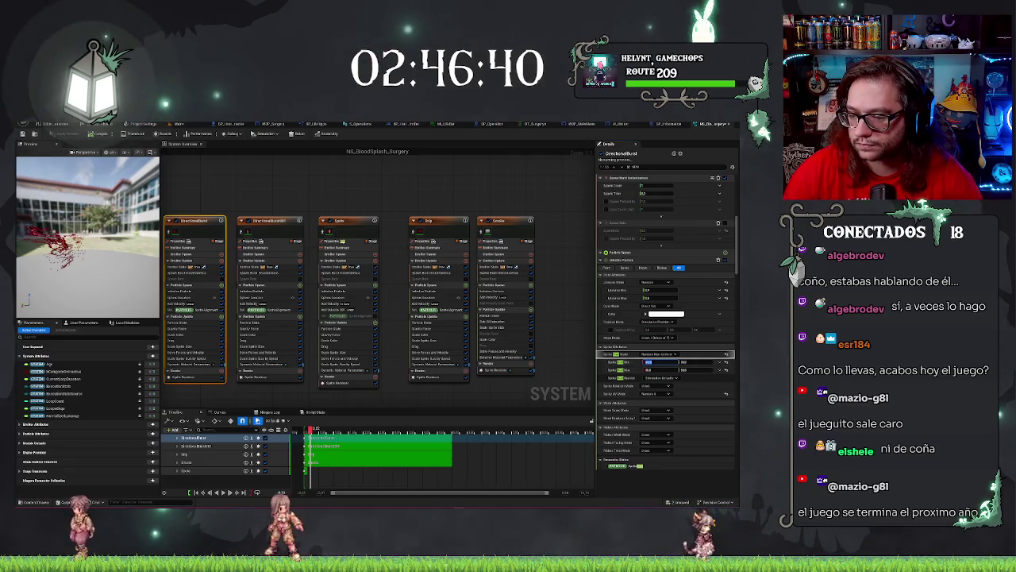
key(Tab)
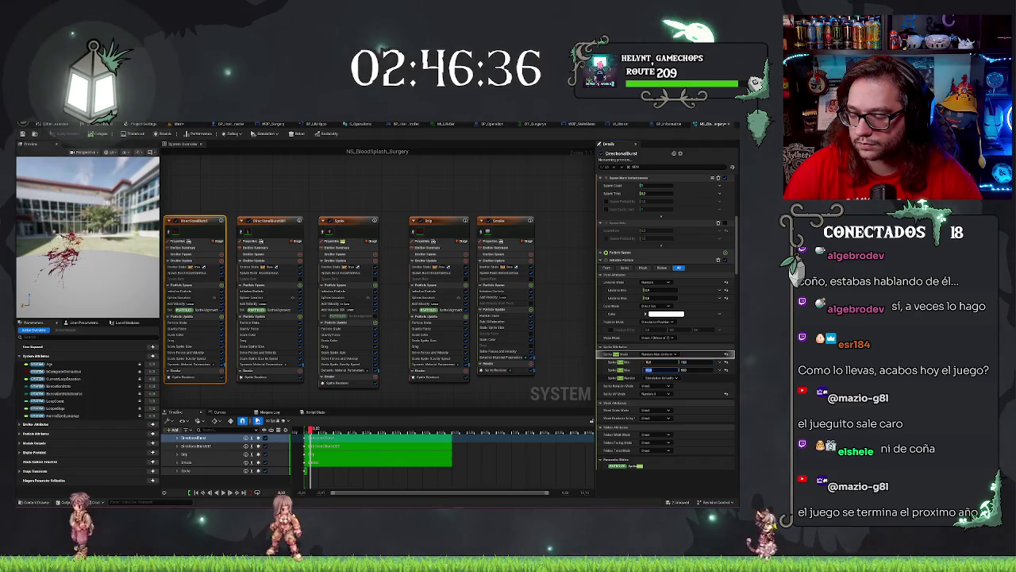
key(Tab)
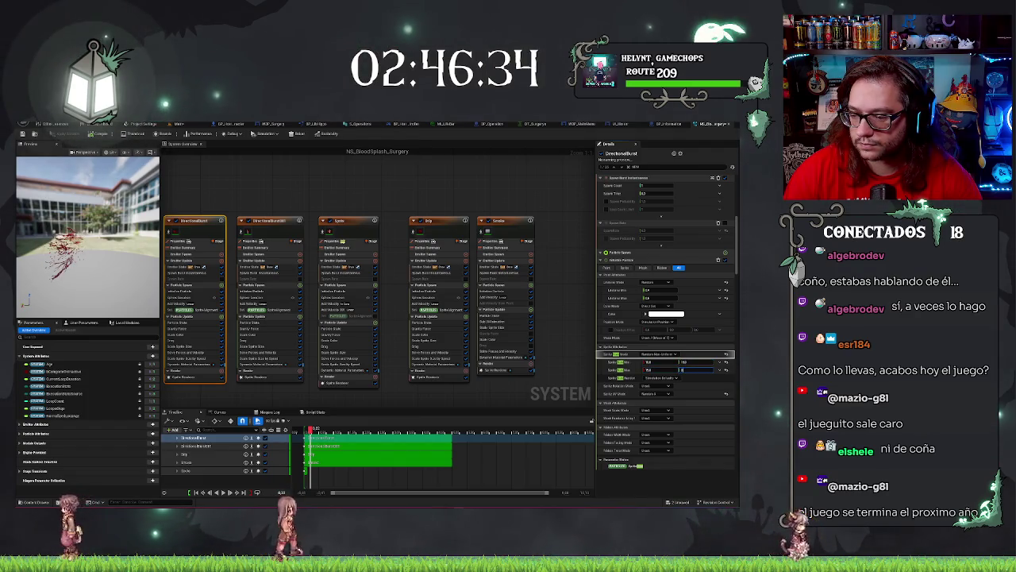
text(8)
key(Return)
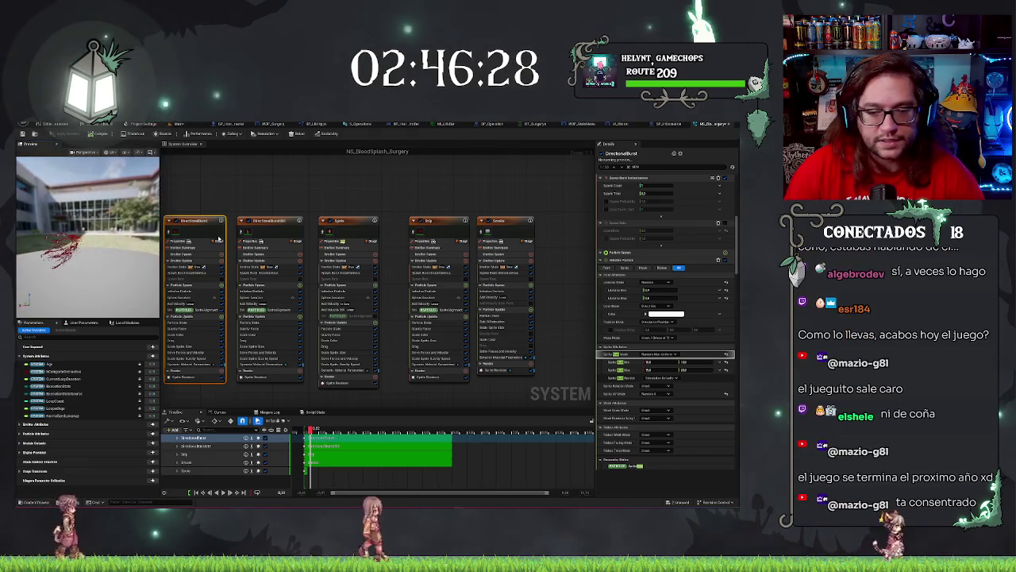
key(ctrl+s)
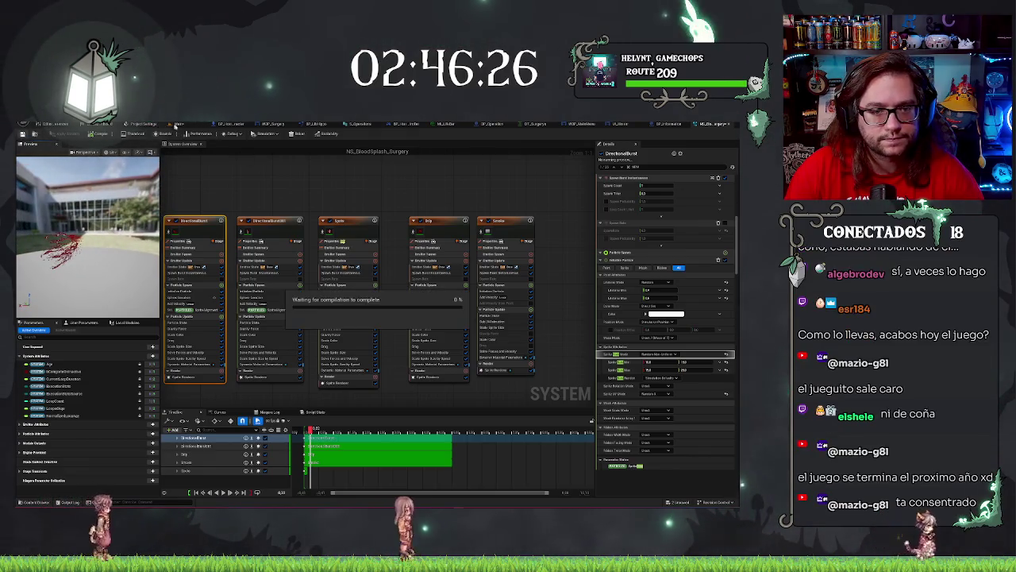
click(181, 124)
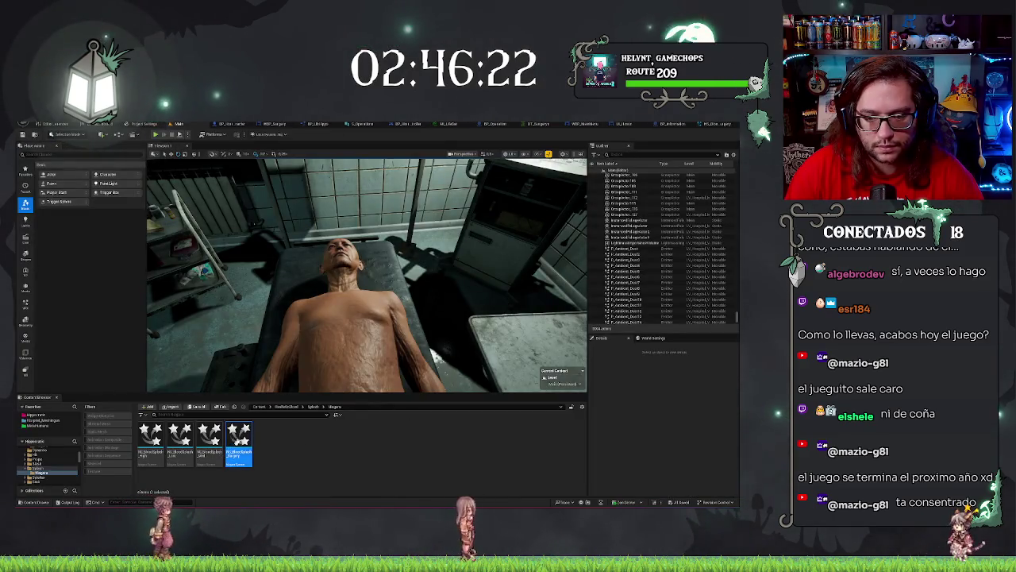
Drop NS_BloodSplash_Surgery on the body, delete it, then preview it and another splash variant
drag(364, 327, 363, 326)
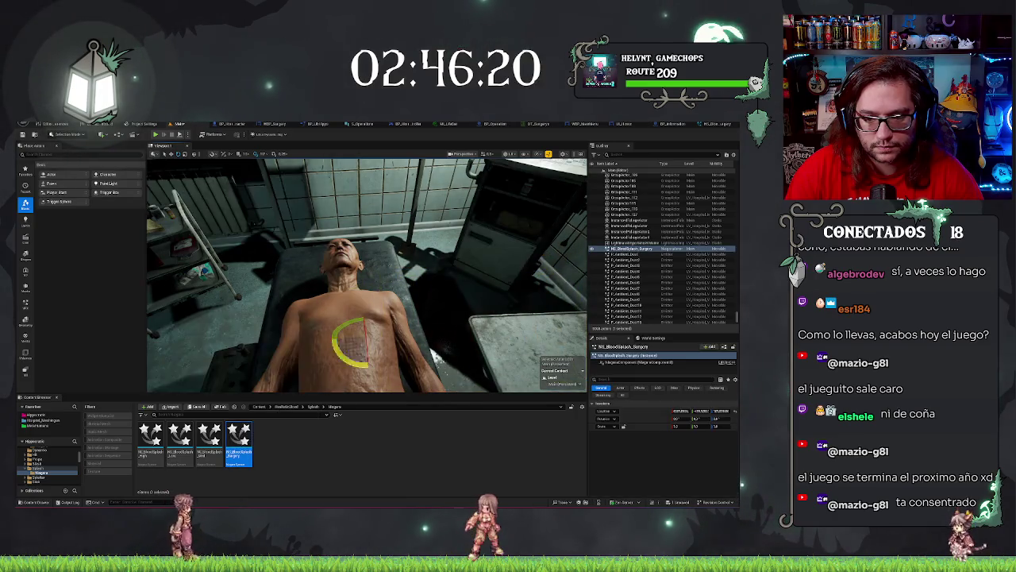
key(Delete)
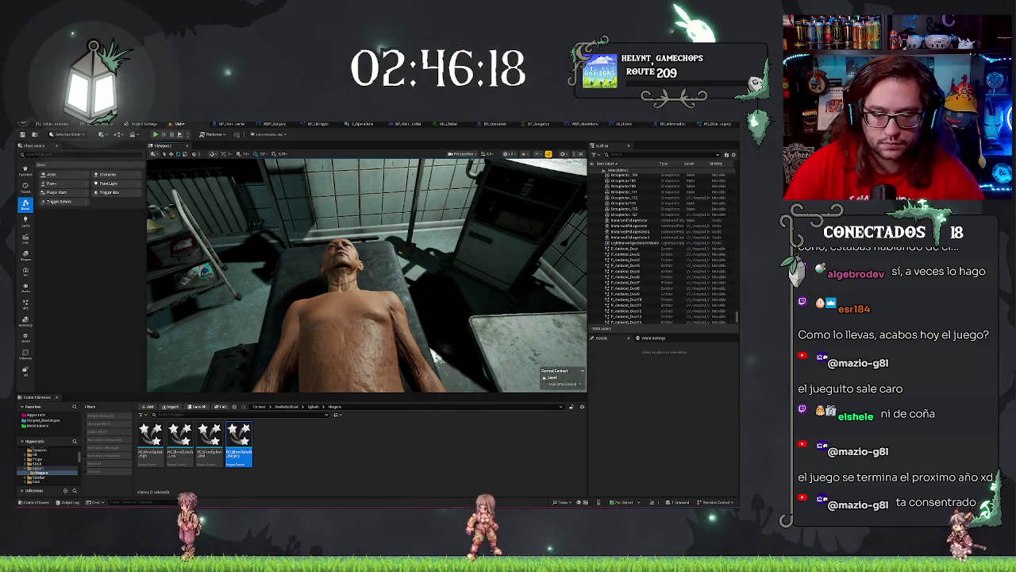
mouse_move(238, 443)
mouse_down()
mouse_move(373, 334)
mouse_move(351, 343)
mouse_up()
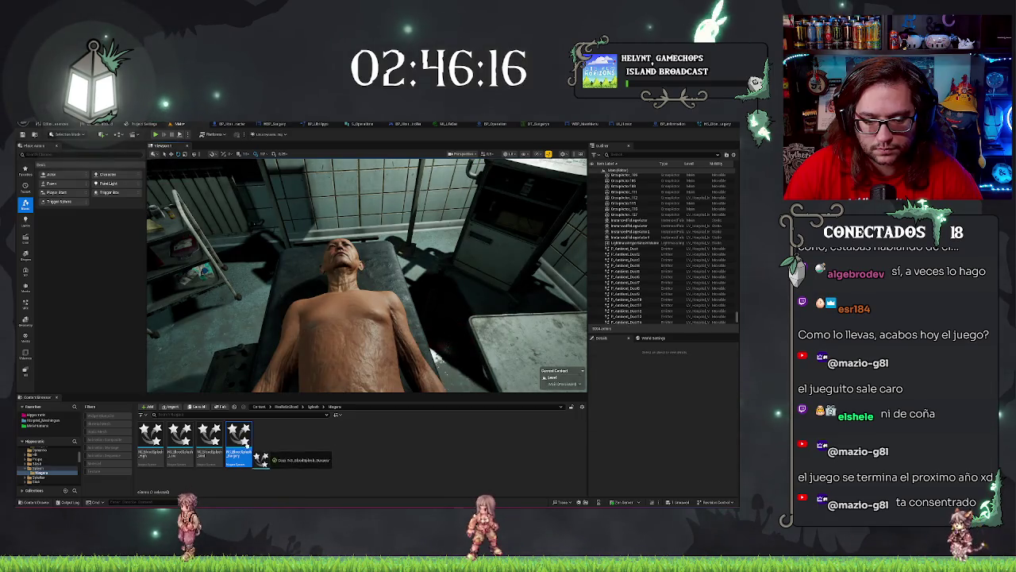
mouse_move(262, 459)
mouse_down()
mouse_move(365, 338)
mouse_move(370, 350)
mouse_move(355, 311)
mouse_move(415, 307)
mouse_move(408, 340)
mouse_move(389, 350)
mouse_move(343, 441)
mouse_up()
mouse_move(180, 435)
mouse_down()
mouse_move(365, 319)
mouse_move(317, 357)
mouse_move(251, 451)
mouse_up()
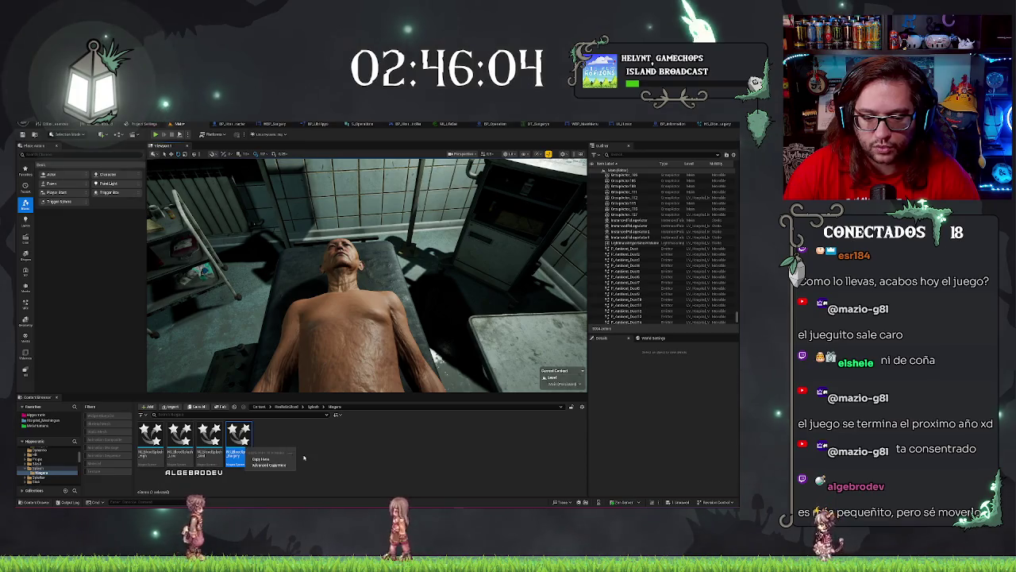
Open NS_BloodSplash_Surgery, select DirectionalBurst001 and orbit the preview
double_click(239, 435)
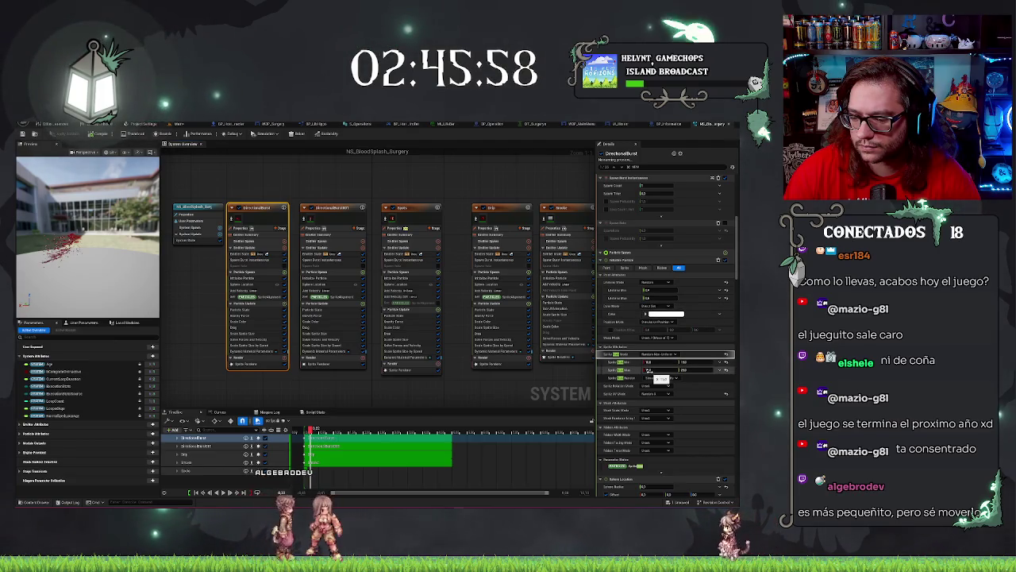
scroll(656, 393, down, 2)
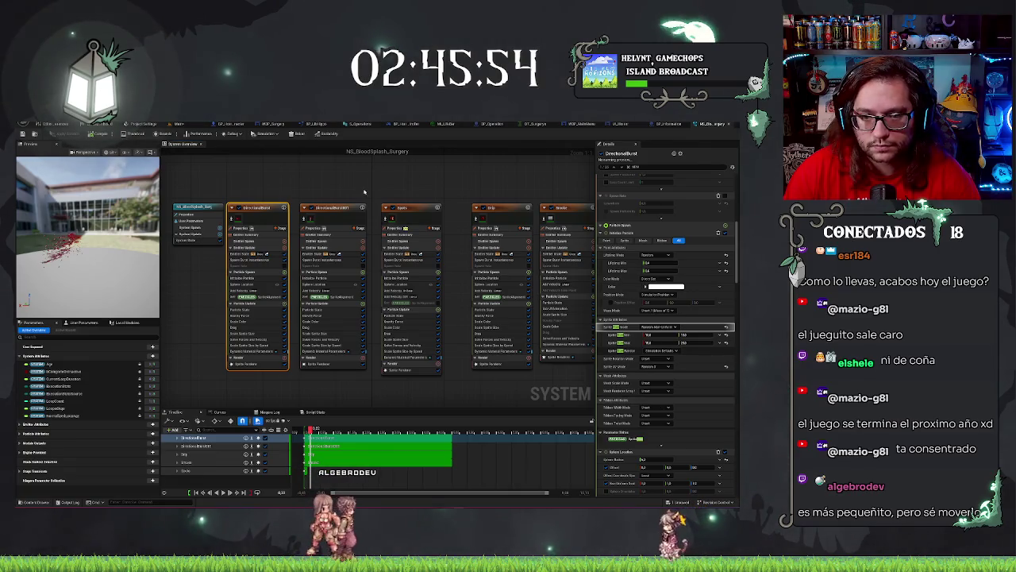
scroll(696, 330, down, 3)
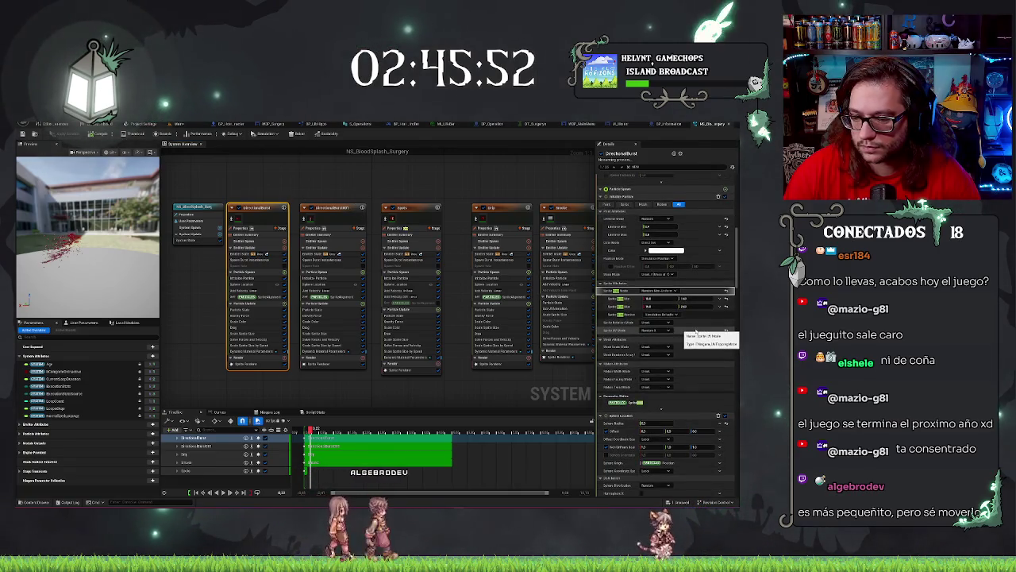
scroll(696, 330, up, 2)
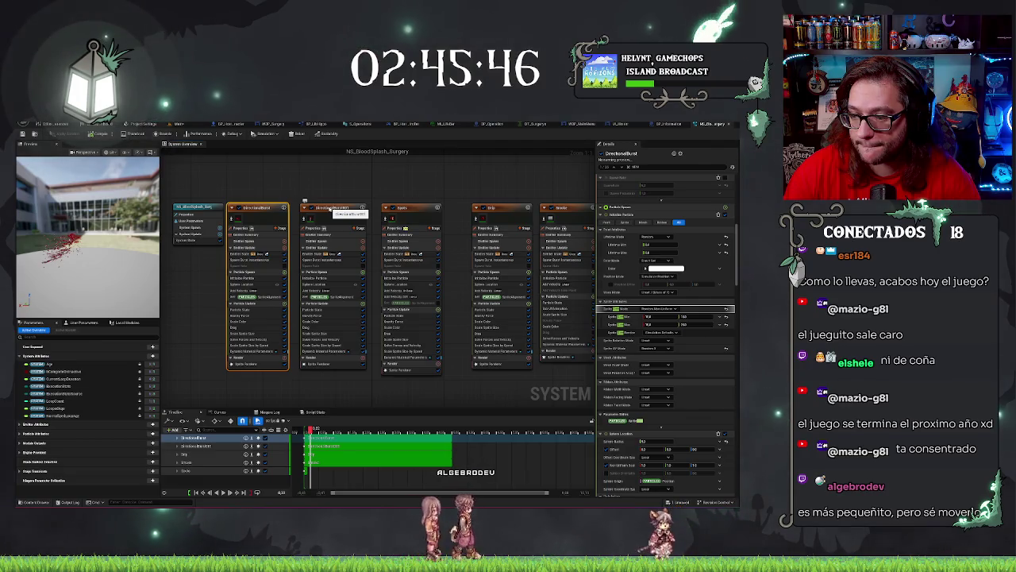
click(330, 208)
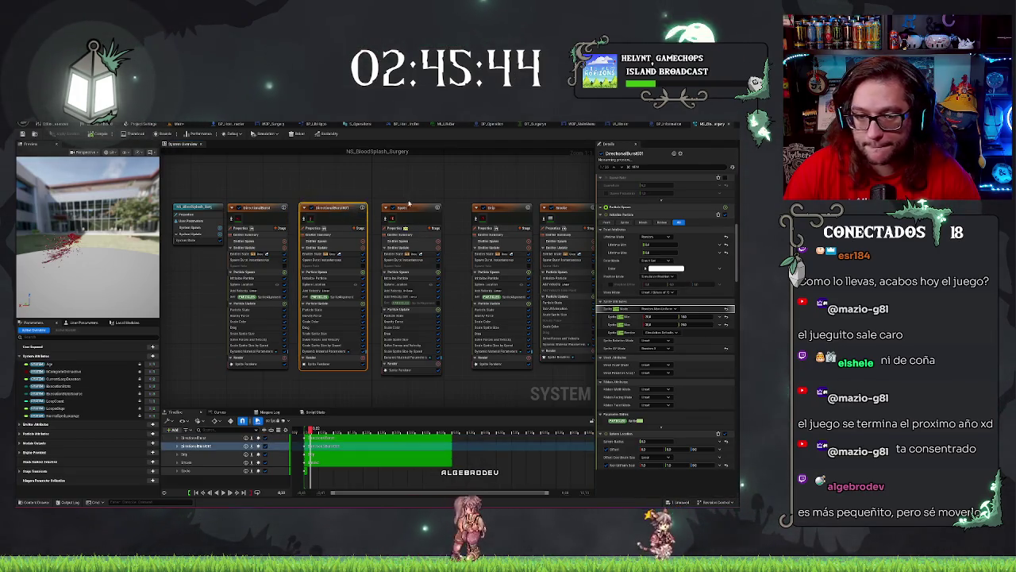
drag(86, 261, 59, 258)
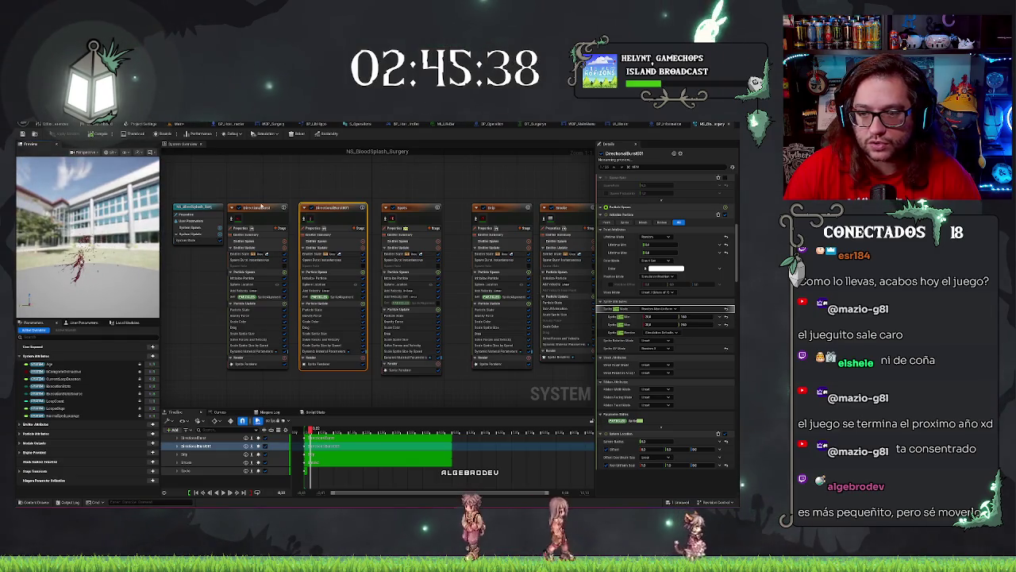
drag(119, 238, 79, 242)
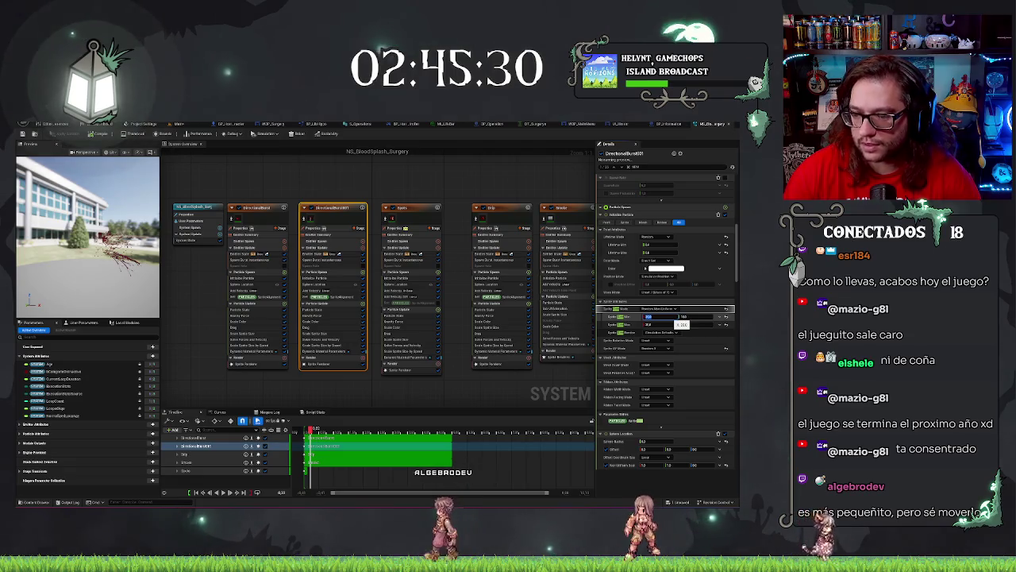
Try a value of 1.4 on DirectionalBurst001, then undo it after checking the preview
text(1.4)
key(Return)
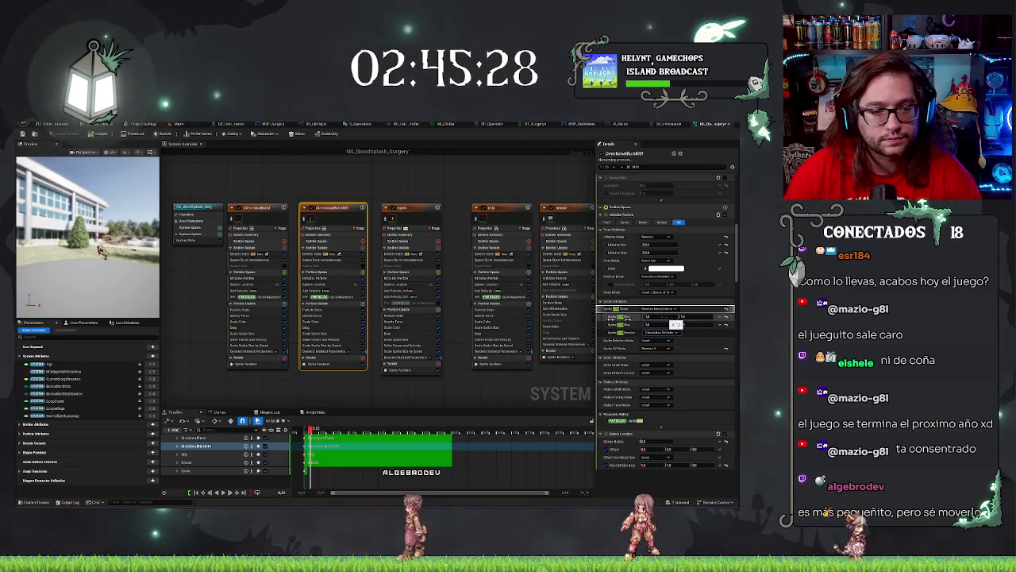
drag(88, 238, 64, 254)
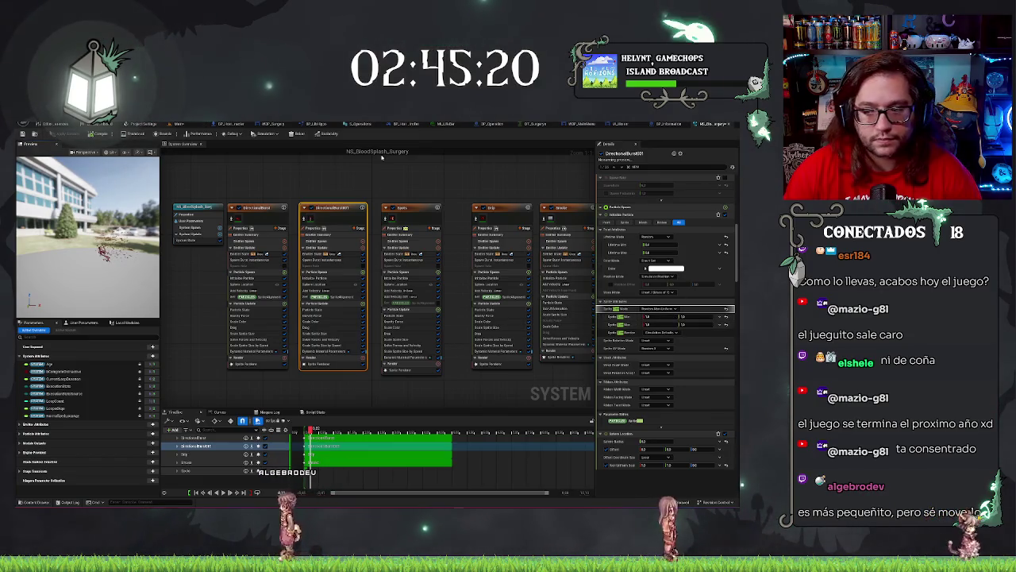
key(ctrl+z)
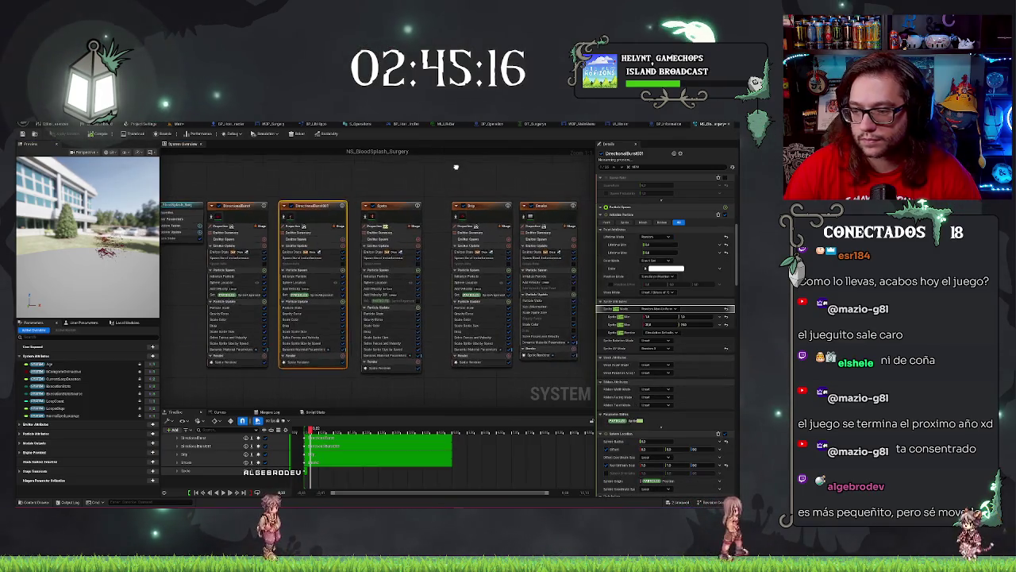
drag(128, 264, 123, 269)
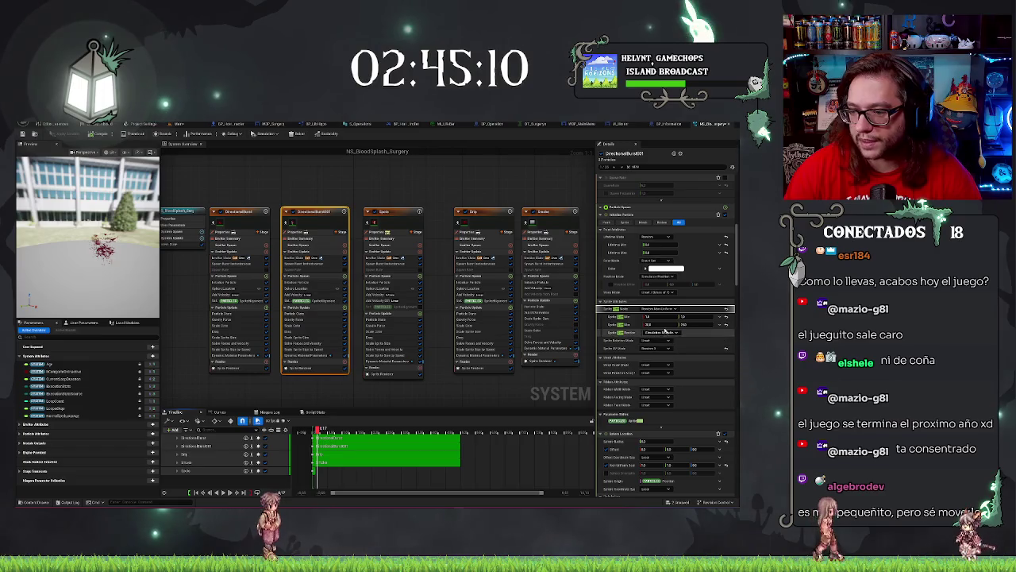
Retune DirectionalBurst001's minimum and maximum sprite size and check the splash size
click(649, 324)
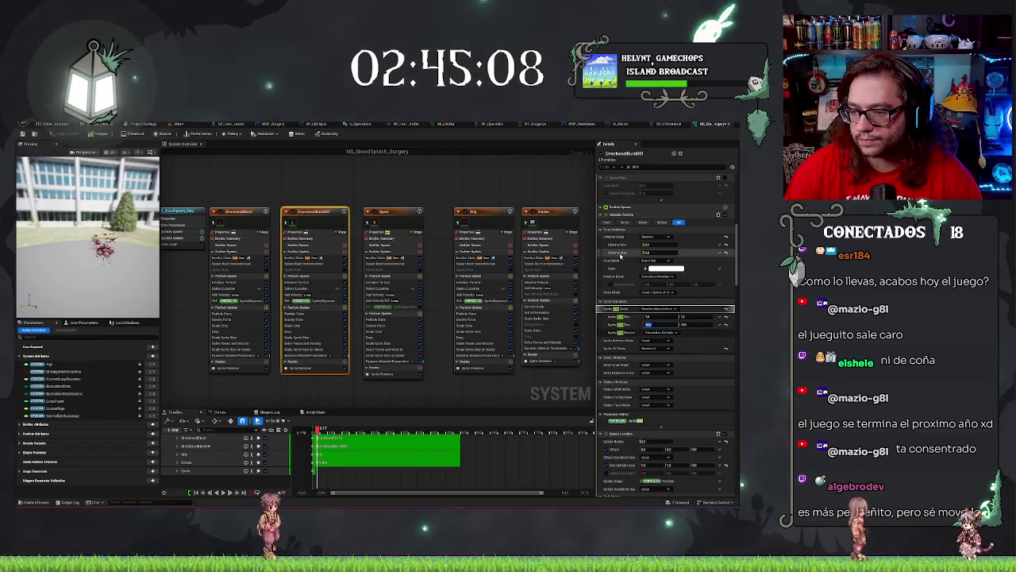
click(451, 182)
click(305, 213)
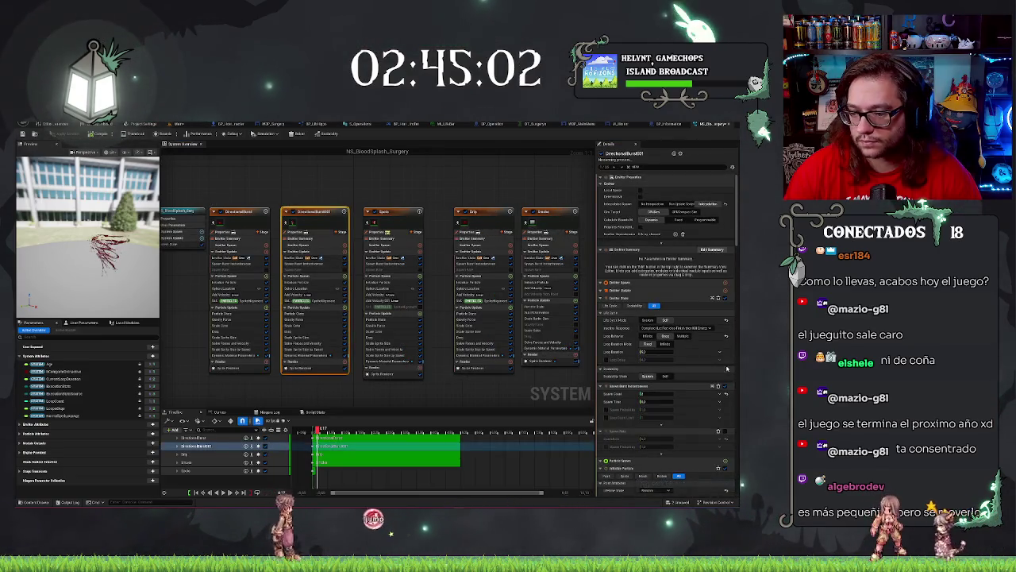
scroll(717, 367, down, 8)
scroll(699, 354, up, 2)
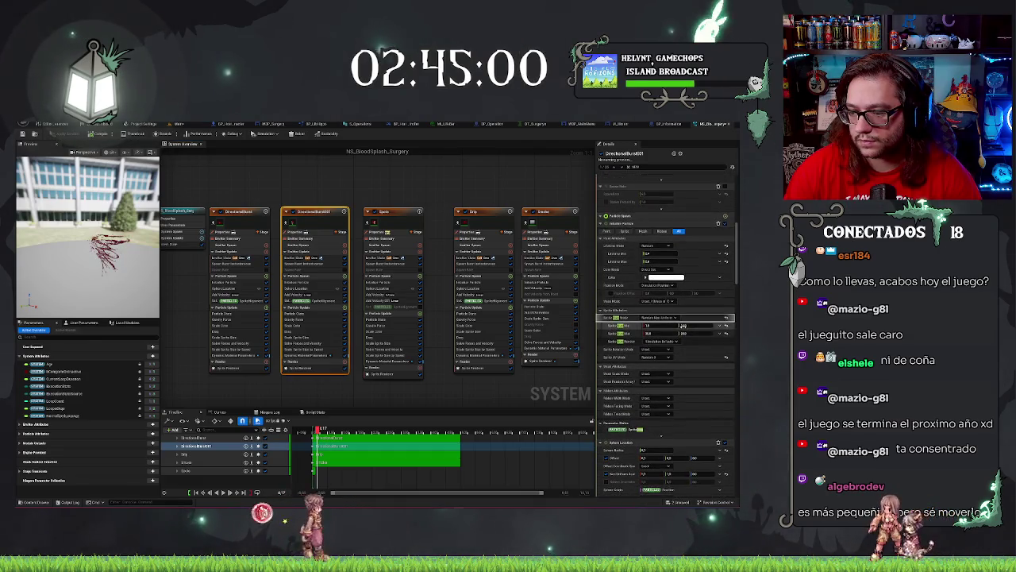
click(657, 326)
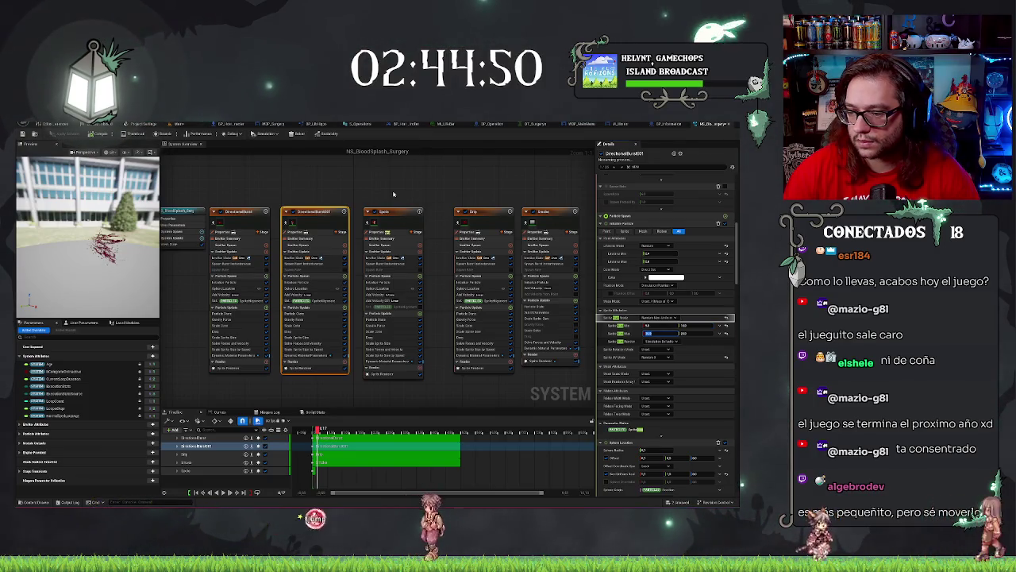
key(Tab)
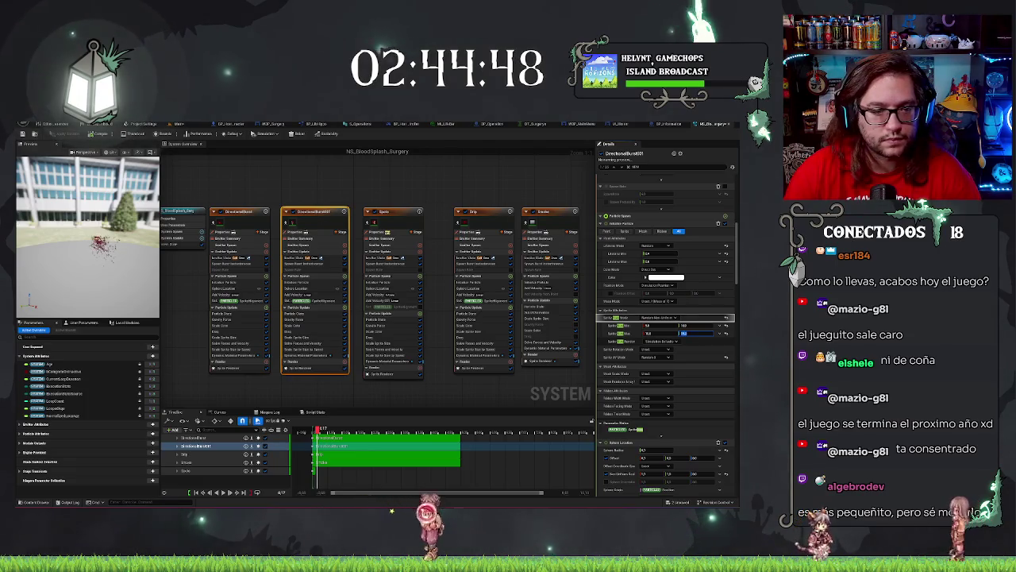
drag(79, 238, 119, 238)
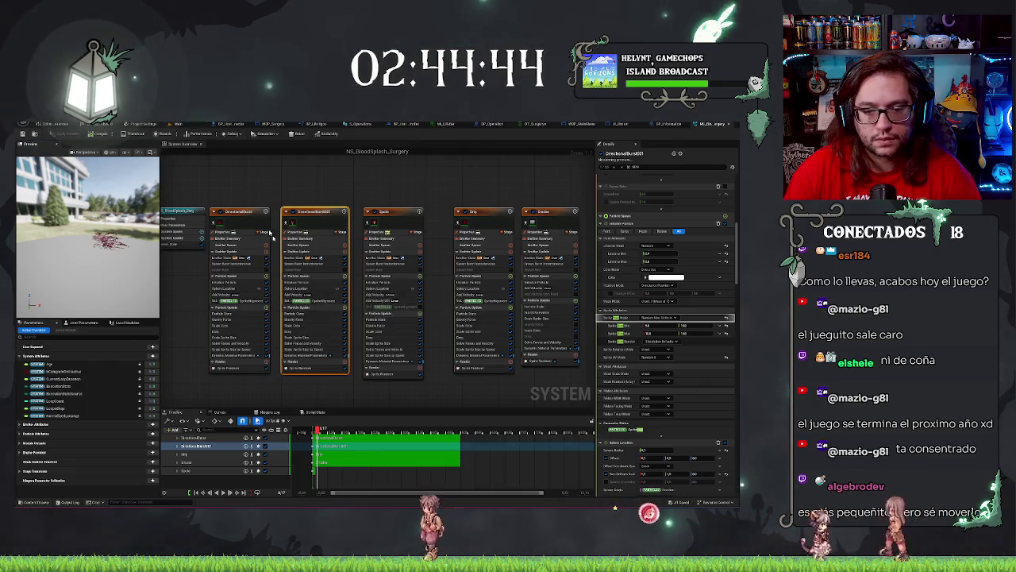
click(178, 125)
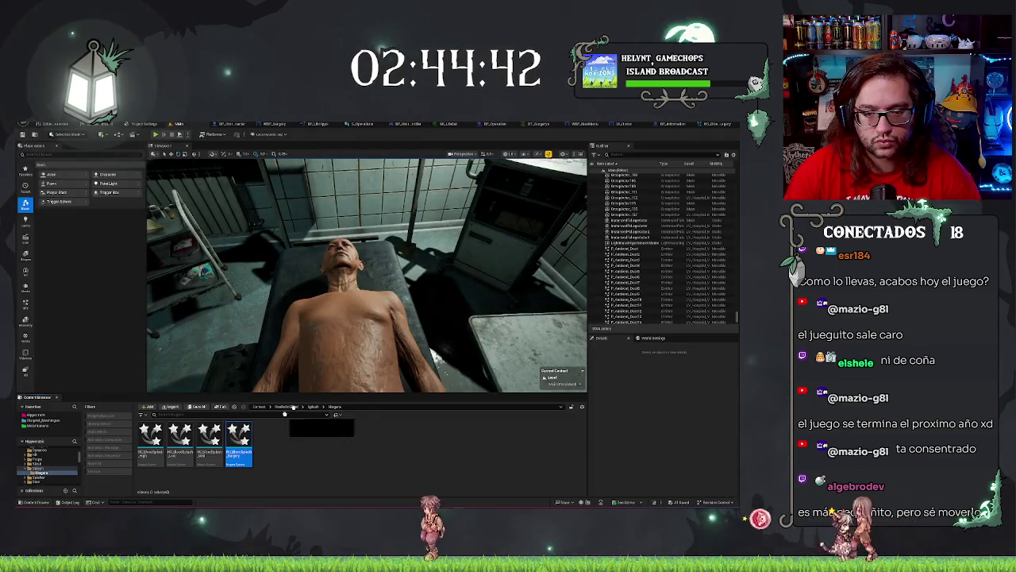
Preview NS_BloodSplash_Surgery on the patient's arm, cancel the copy, and switch to BP_Operation's Event Graph
mouse_move(238, 441)
mouse_down()
mouse_move(274, 441)
mouse_move(373, 333)
mouse_move(350, 421)
mouse_move(362, 464)
mouse_move(429, 333)
mouse_move(362, 461)
mouse_move(346, 317)
mouse_move(359, 310)
mouse_up()
drag(366, 406, 352, 333)
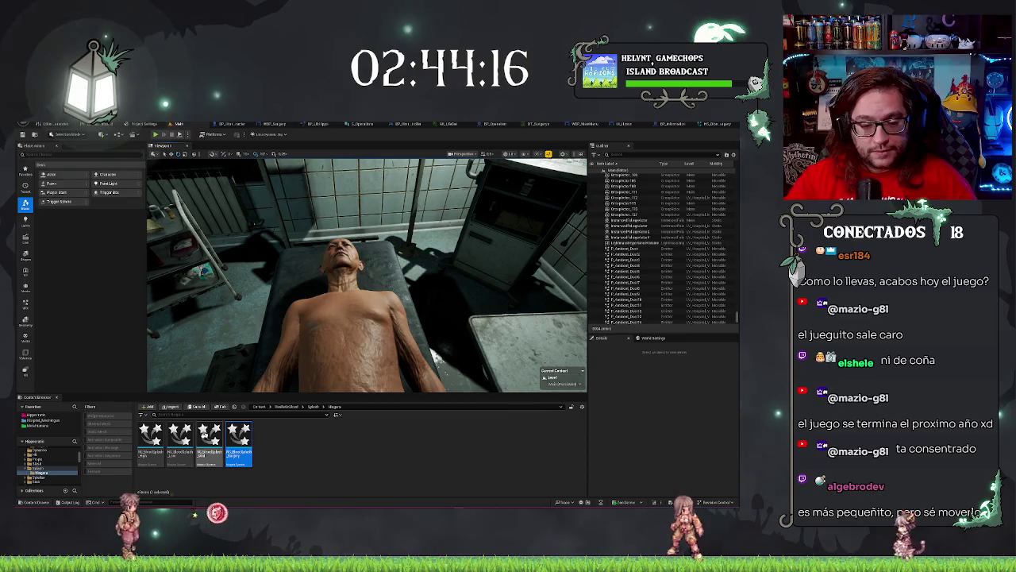
click(180, 441)
click(238, 441)
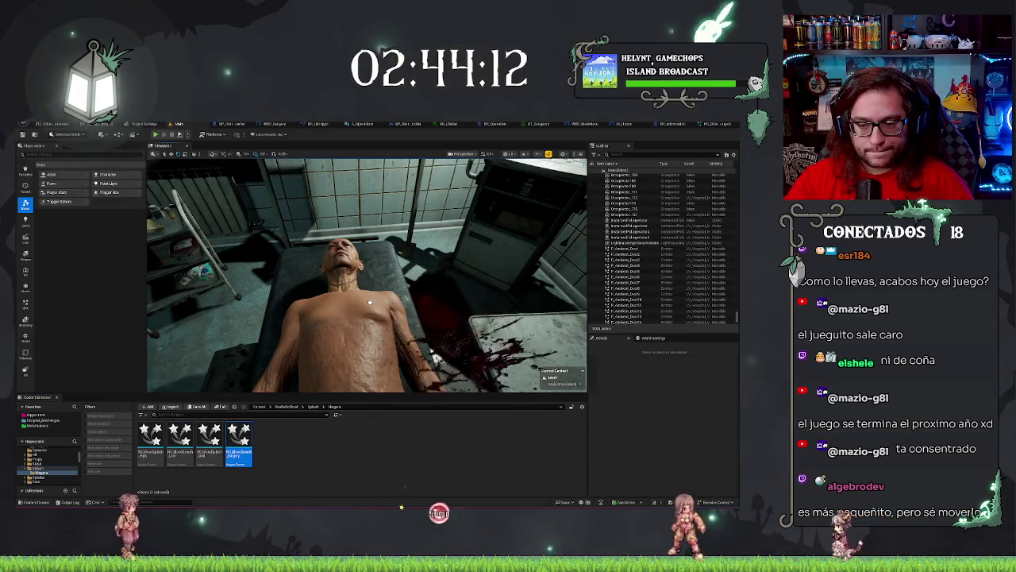
drag(360, 374, 355, 445)
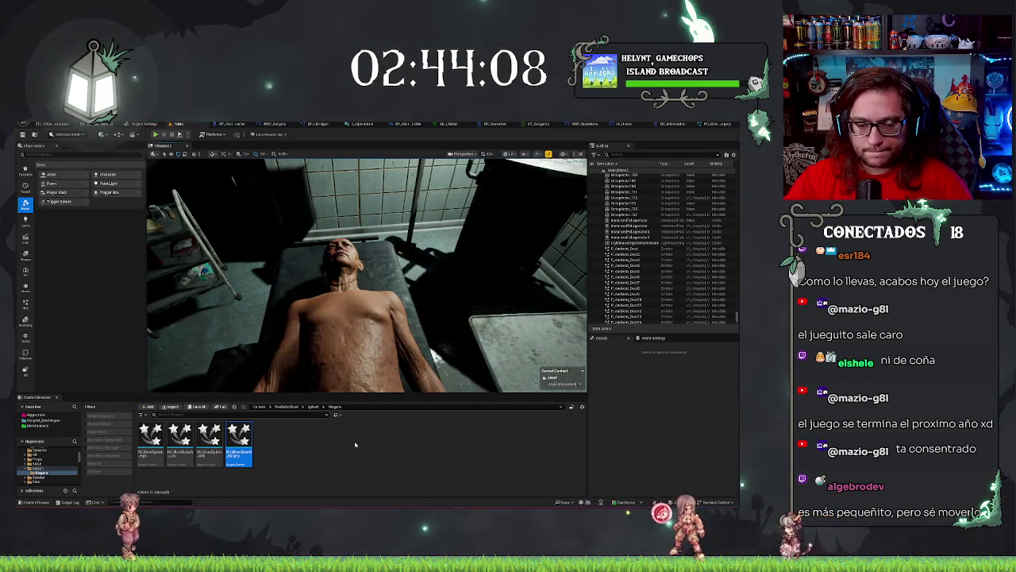
click(284, 446)
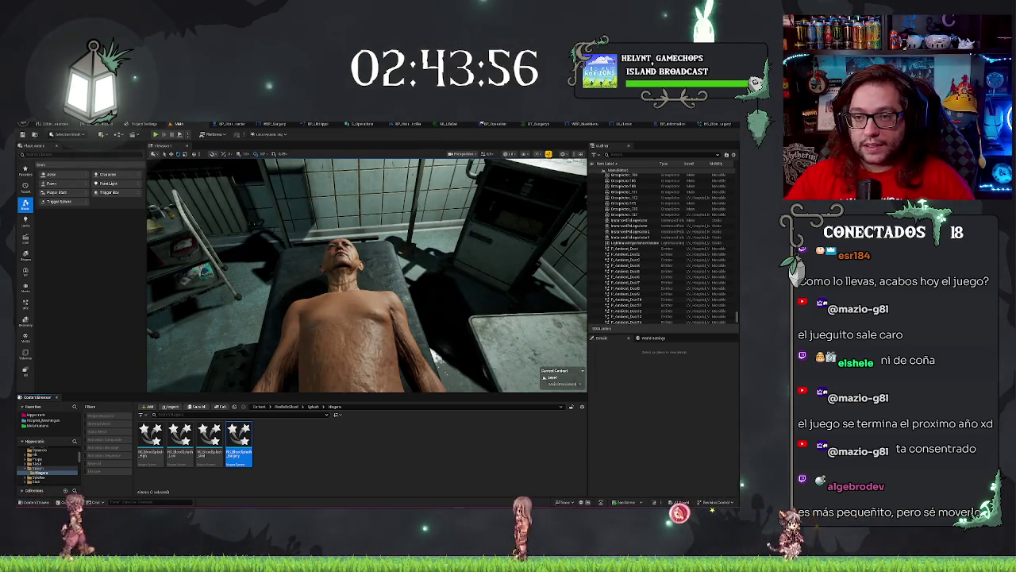
click(493, 124)
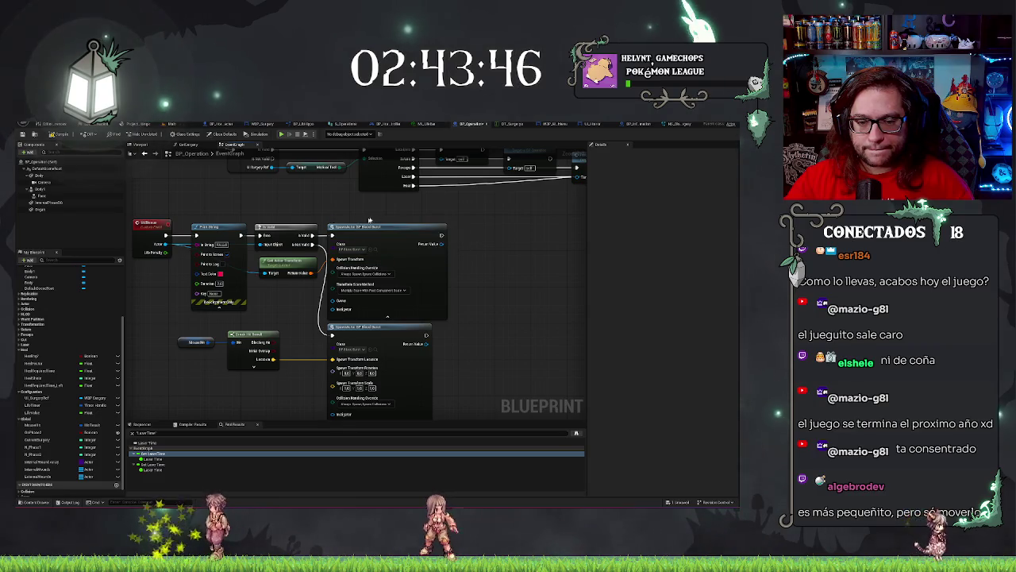
Add a Spawn System at Location node after Spawn Actor, using NS_BloodSplash_Surgery as template
mouse_move(442, 236)
mouse_down()
mouse_move(508, 243)
mouse_move(478, 238)
mouse_up()
text(spa)
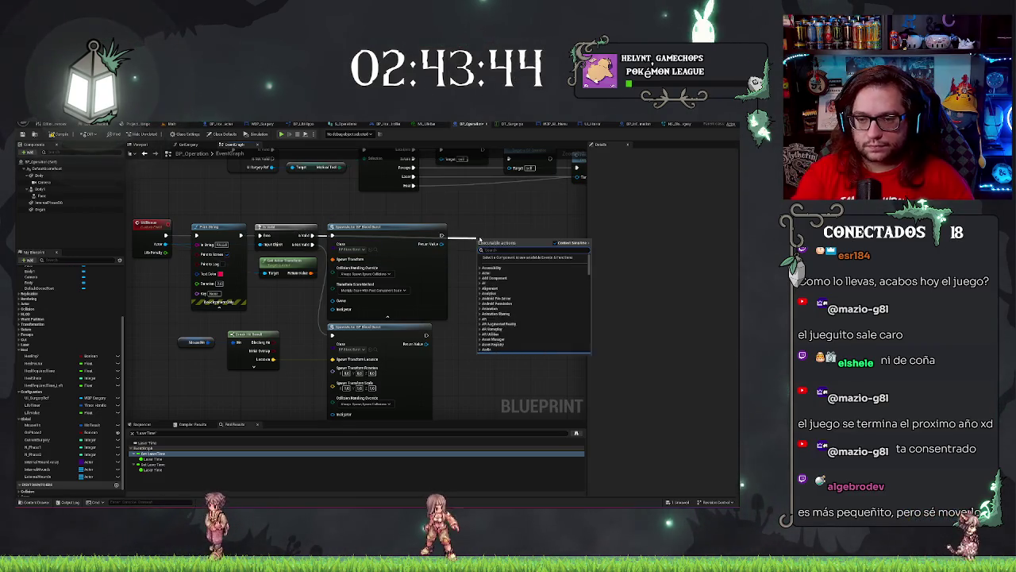
text(wn nia)
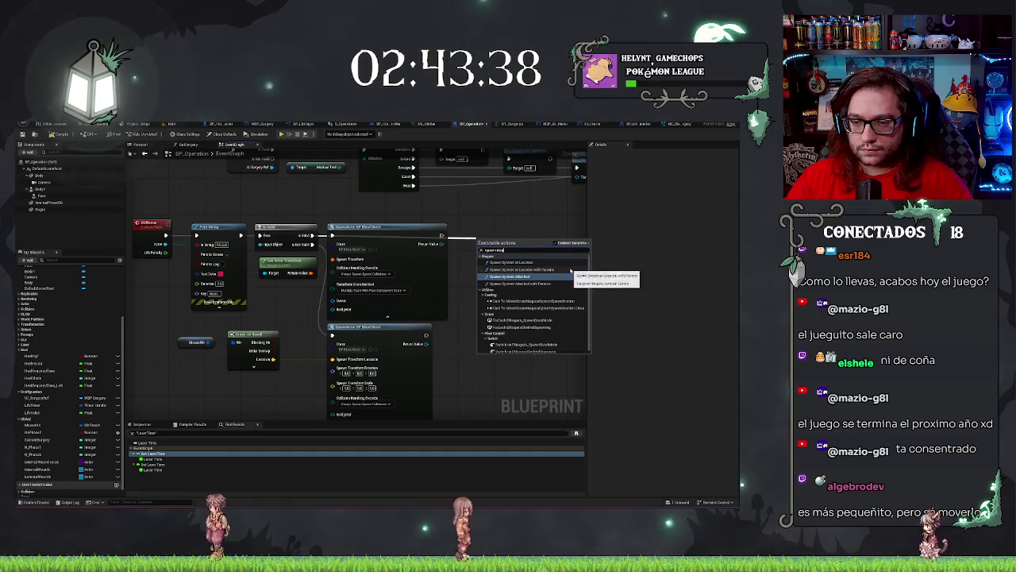
click(534, 264)
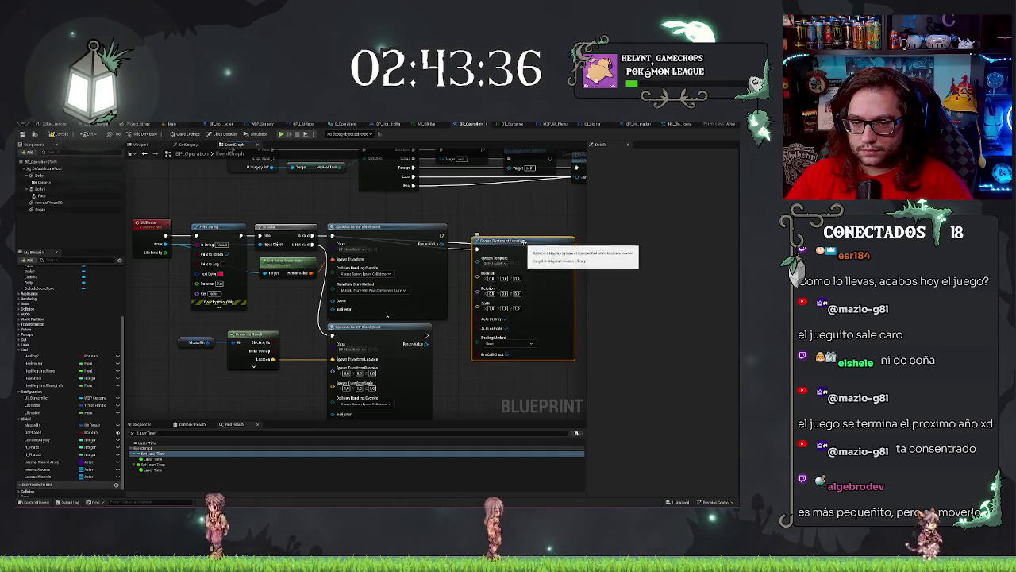
mouse_move(523, 244)
mouse_down()
mouse_move(524, 225)
mouse_move(508, 229)
mouse_up()
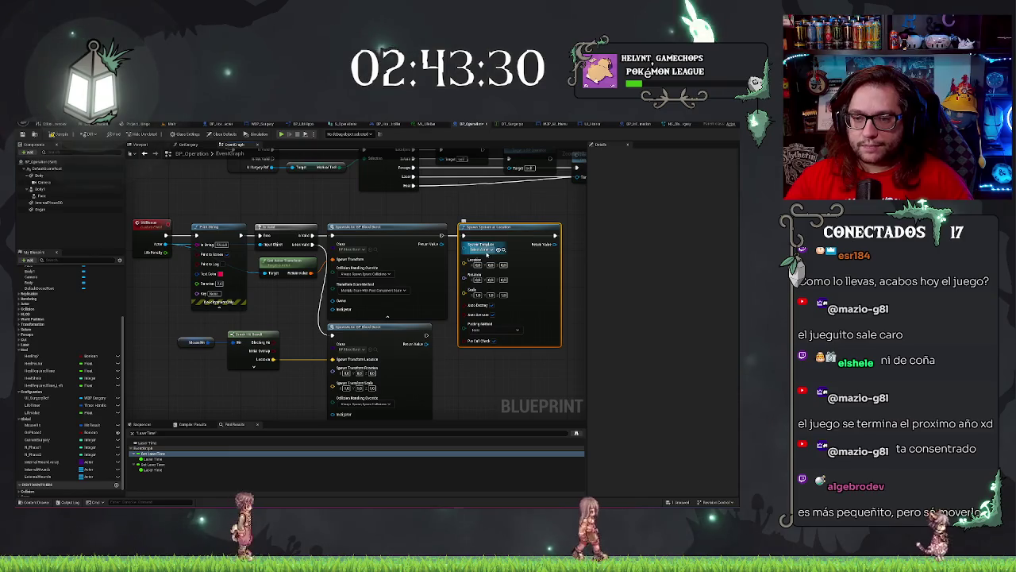
click(486, 252)
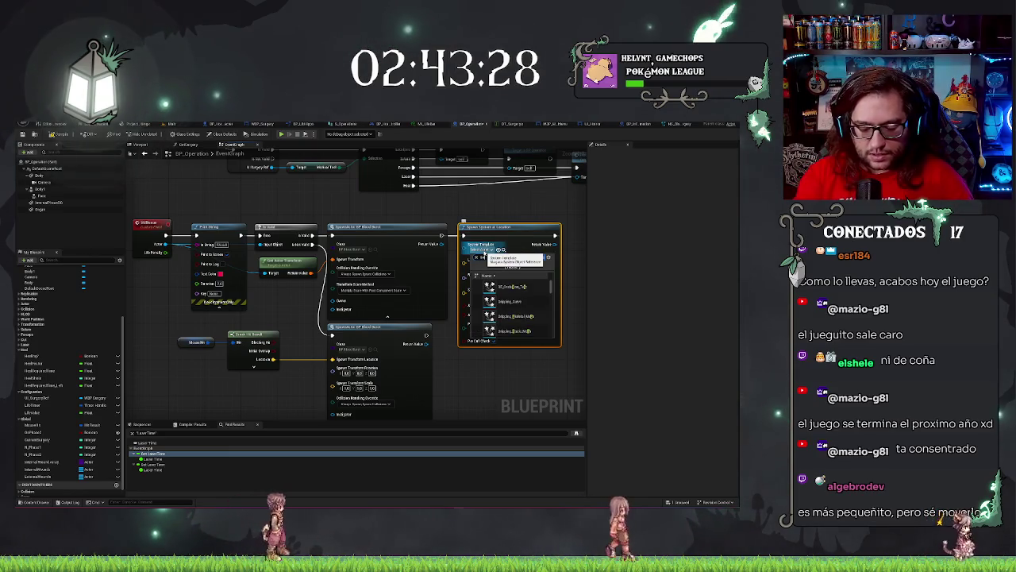
text(surger)
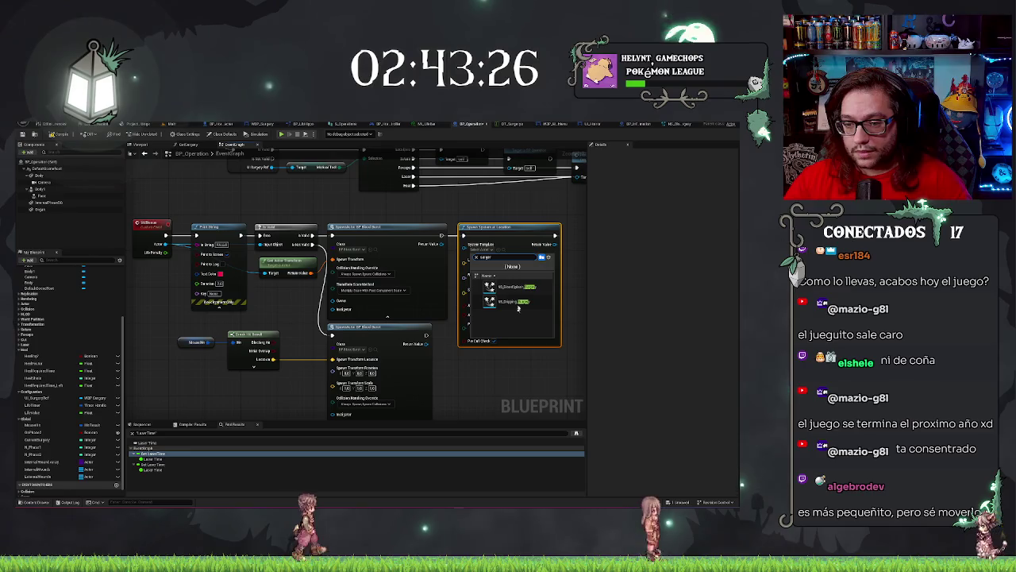
click(512, 287)
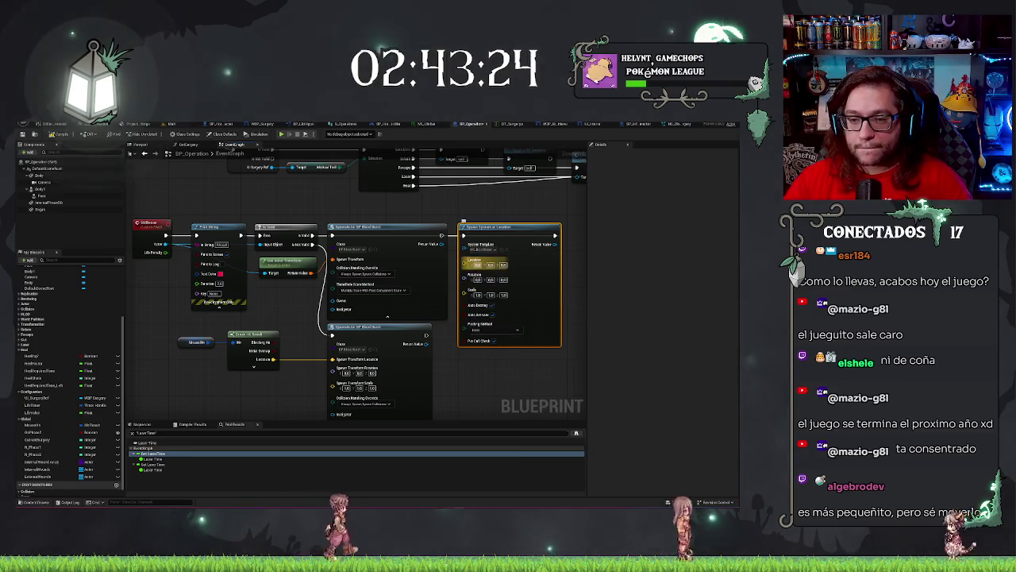
Split Get Actor Transform's Return Value and wire its Location into the spawn location
right_click(309, 273)
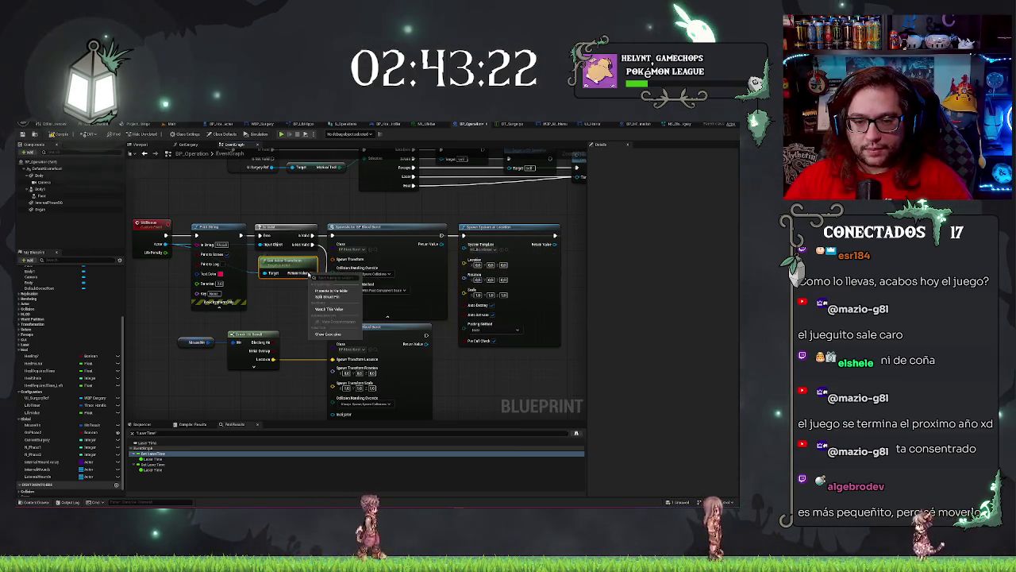
click(327, 296)
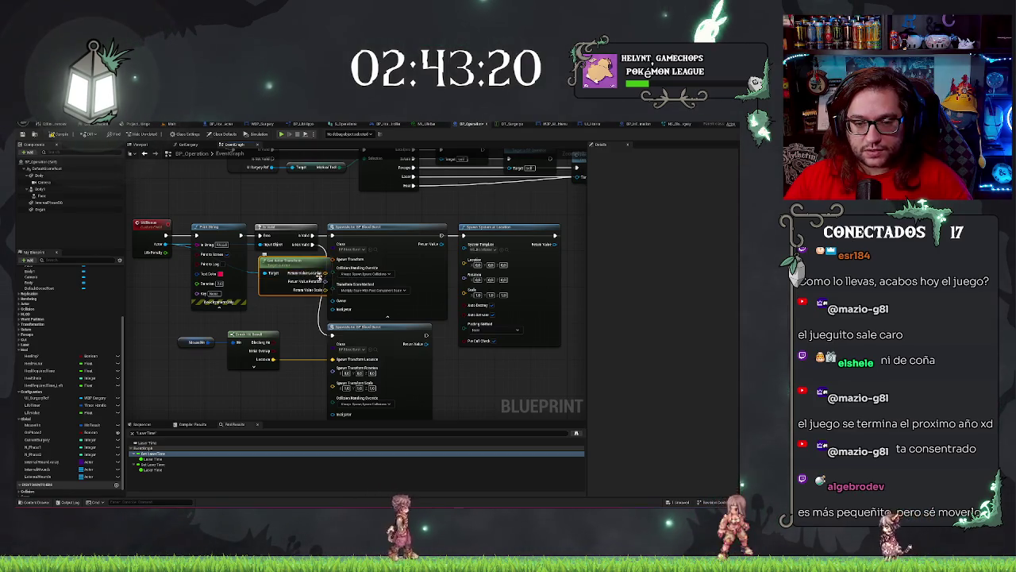
drag(325, 273, 464, 260)
click(512, 230)
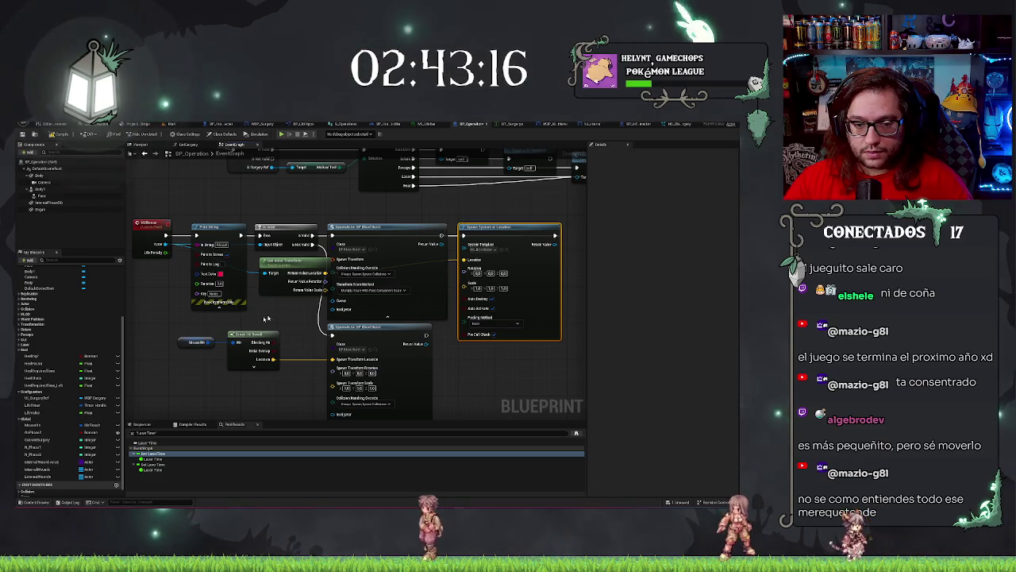
Select and delete both old Spawn Emitter nodes
drag(177, 332, 267, 333)
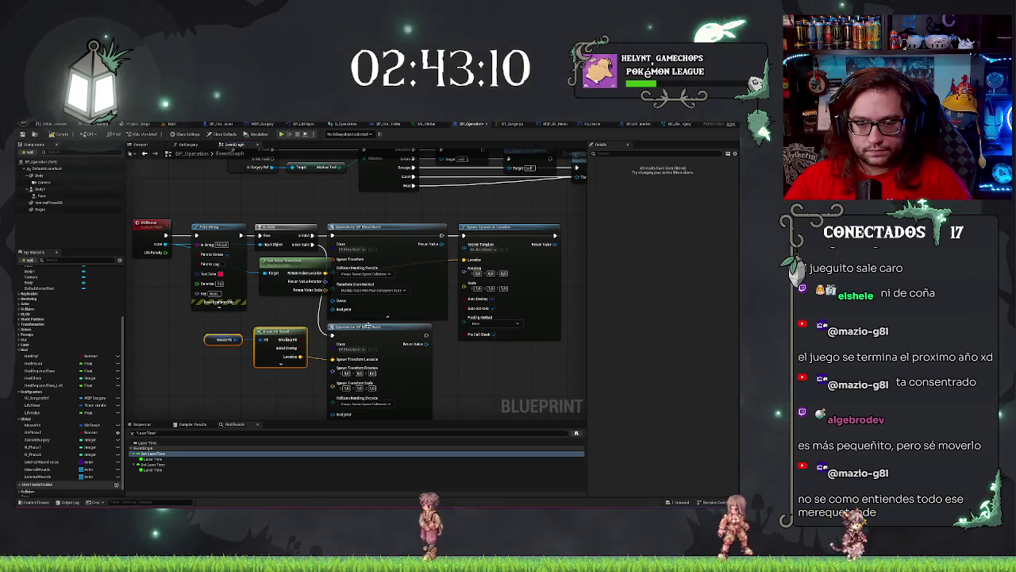
drag(368, 327, 367, 323)
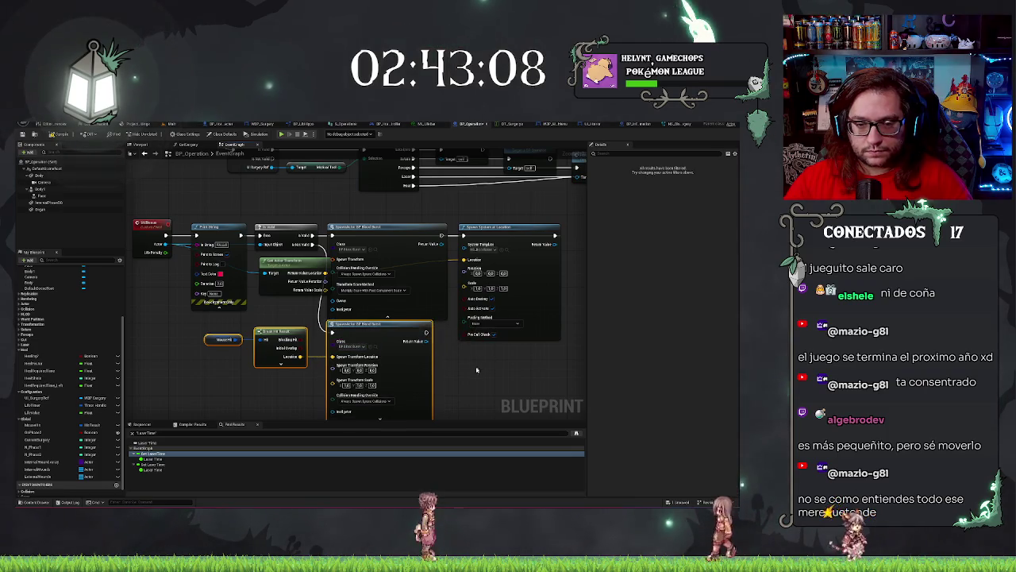
click(364, 219)
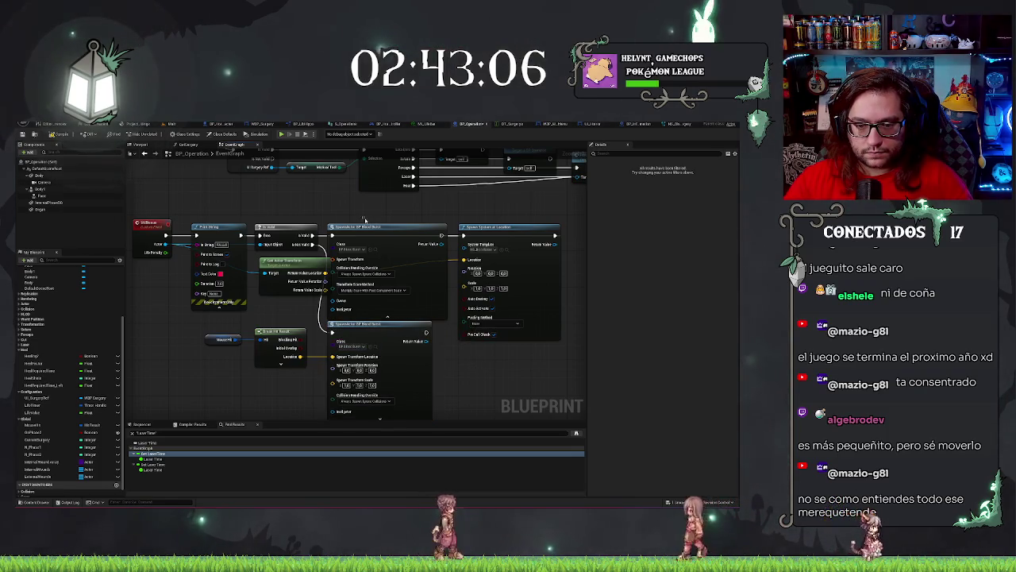
drag(363, 219, 381, 334)
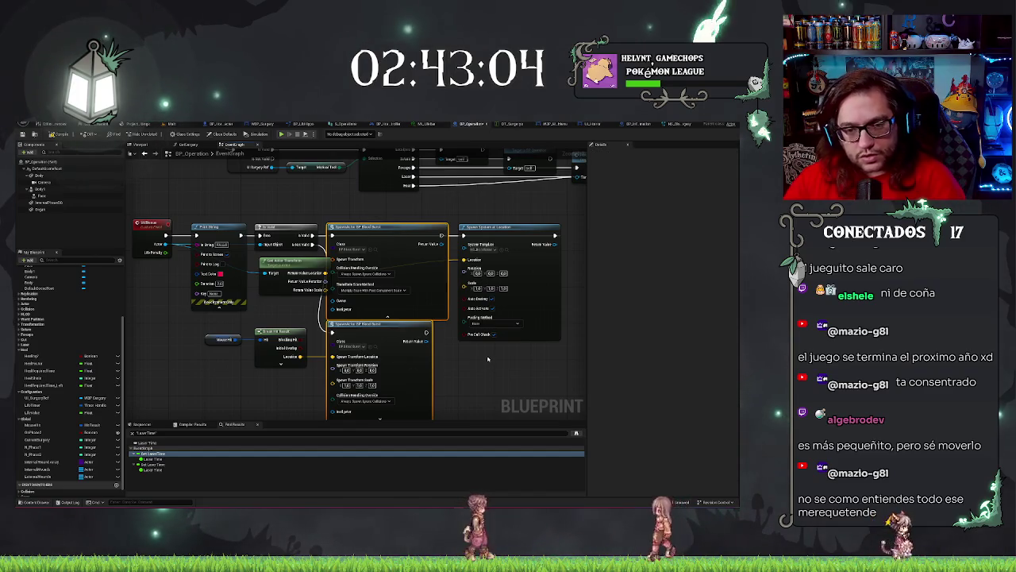
key(Delete)
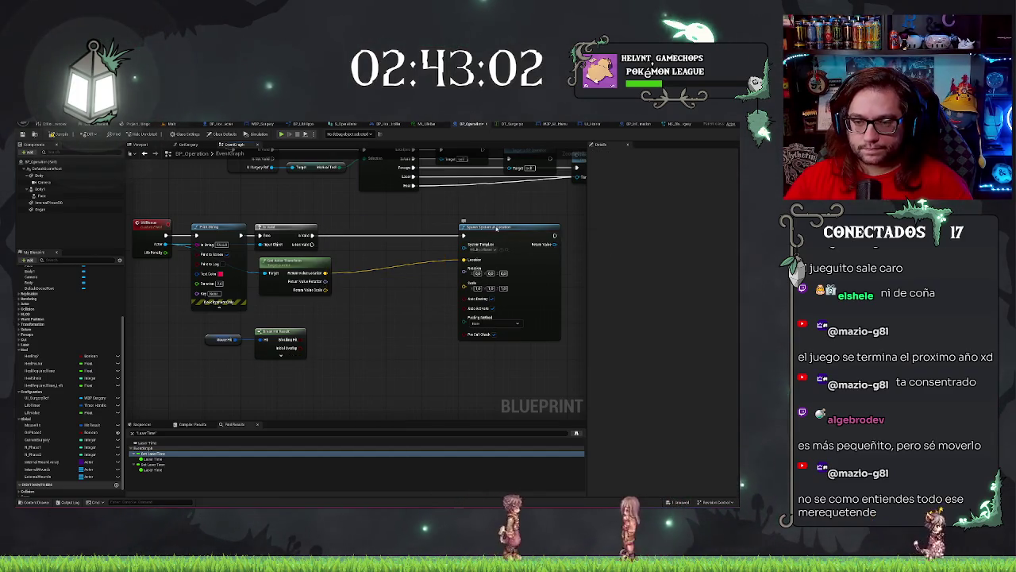
Move the Spawn System node into the gap and expand Break Hit Result's outputs
click(496, 228)
mouse_move(497, 228)
mouse_down()
mouse_move(394, 228)
mouse_move(491, 228)
mouse_up()
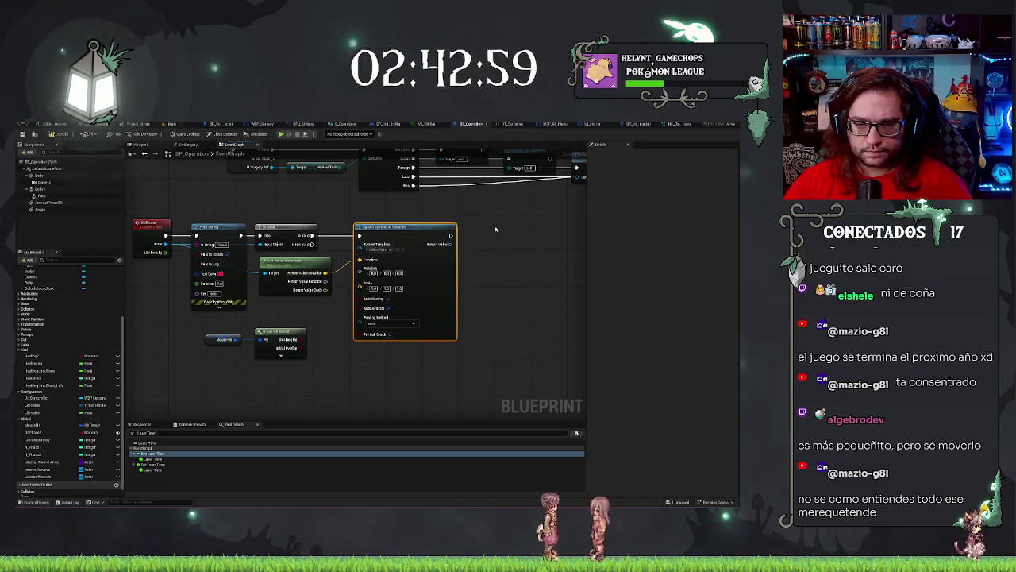
click(281, 355)
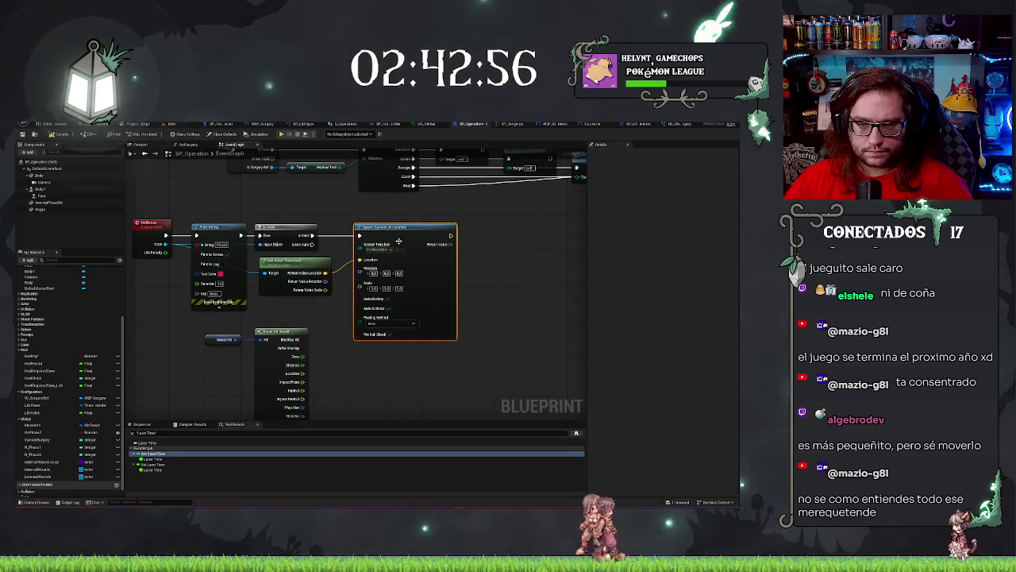
drag(399, 241, 444, 241)
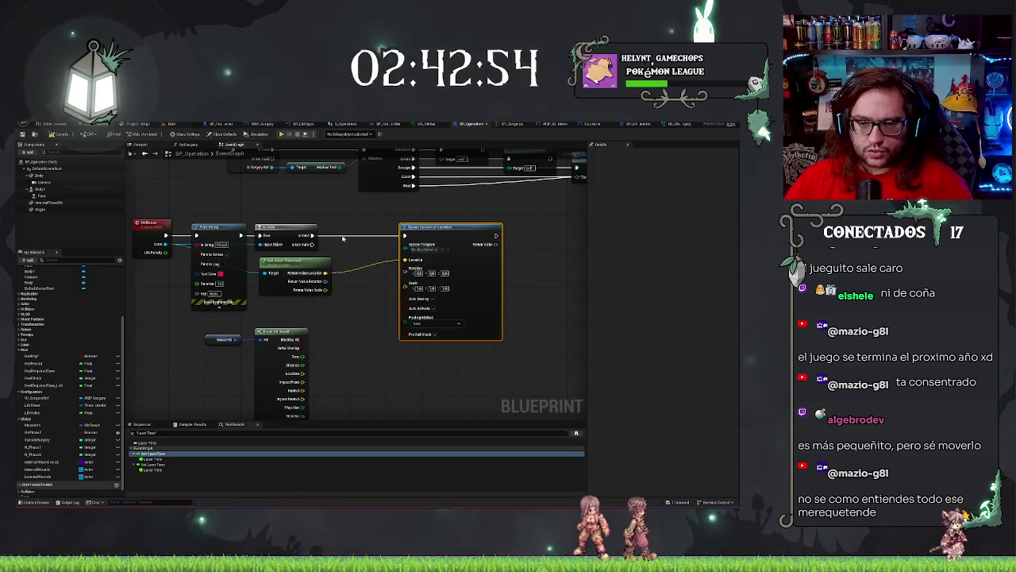
right_click(355, 339)
Add a Select node to the graph near the blood spawn node
text(select)
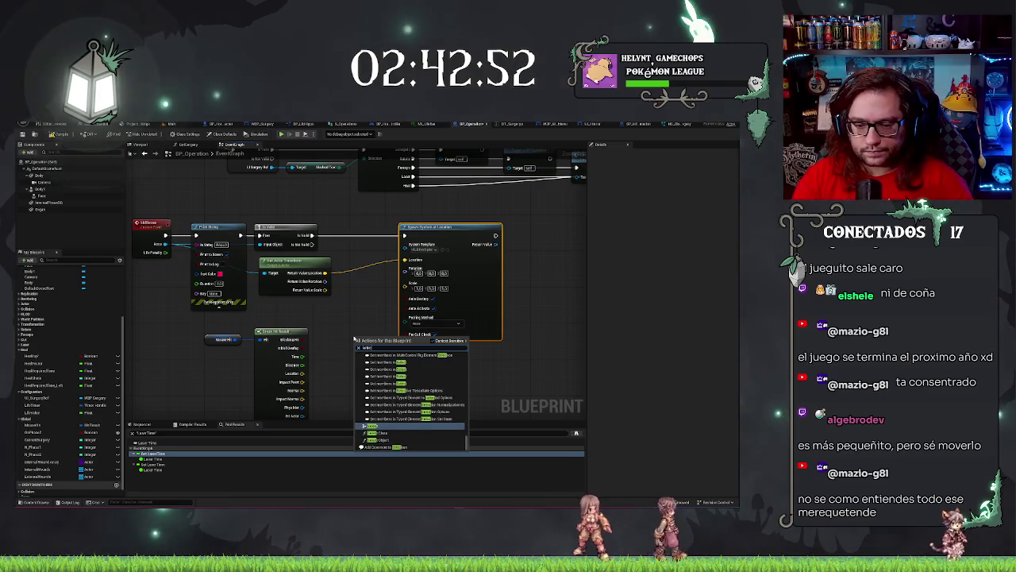
key(Return)
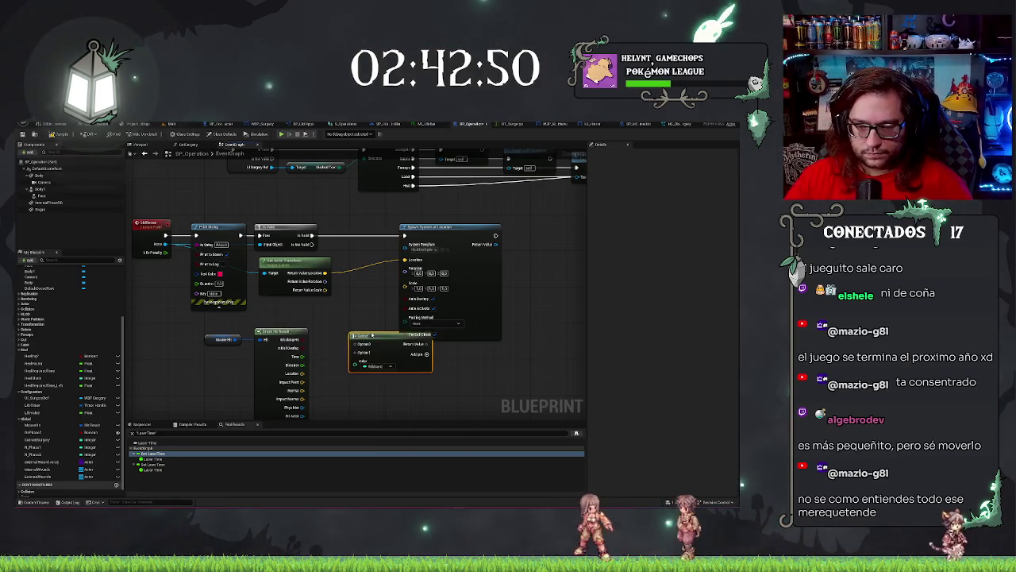
mouse_move(369, 339)
mouse_down()
mouse_move(340, 332)
mouse_move(354, 328)
mouse_up()
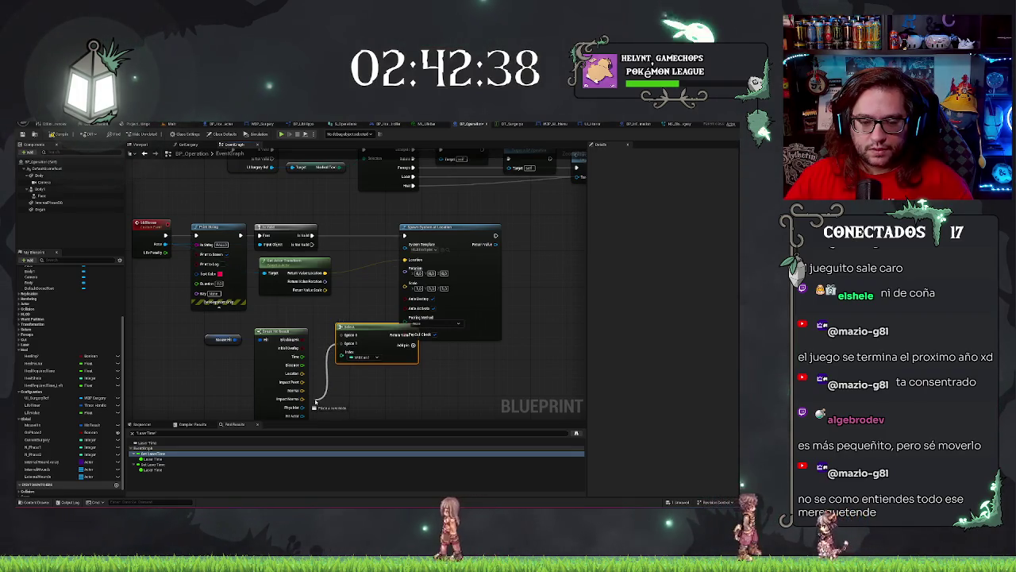
drag(373, 328, 345, 324)
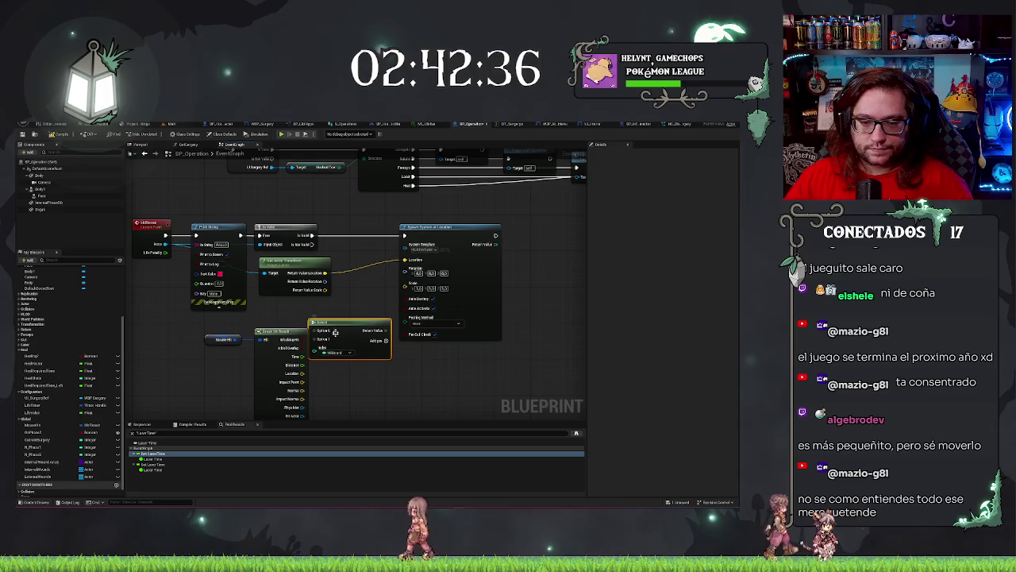
click(337, 352)
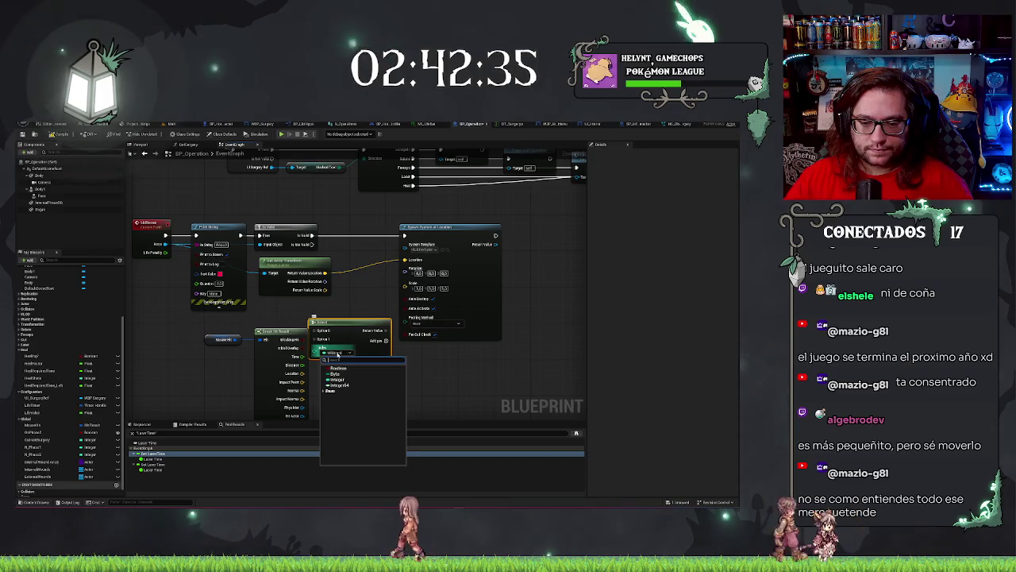
click(436, 375)
drag(347, 326, 357, 327)
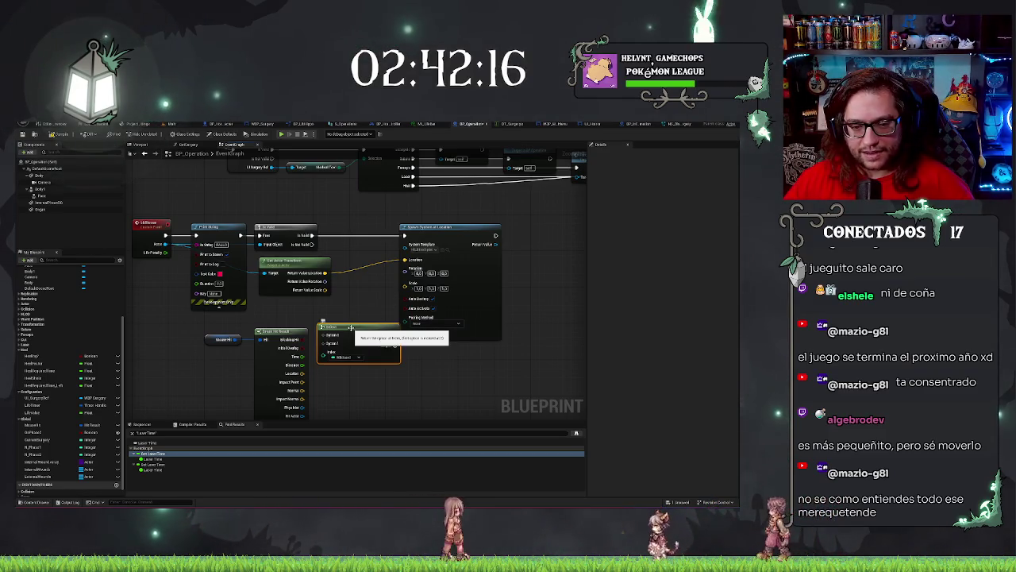
Line up the Select, Spawn System at Location and Print String nodes side by side
drag(350, 327, 359, 305)
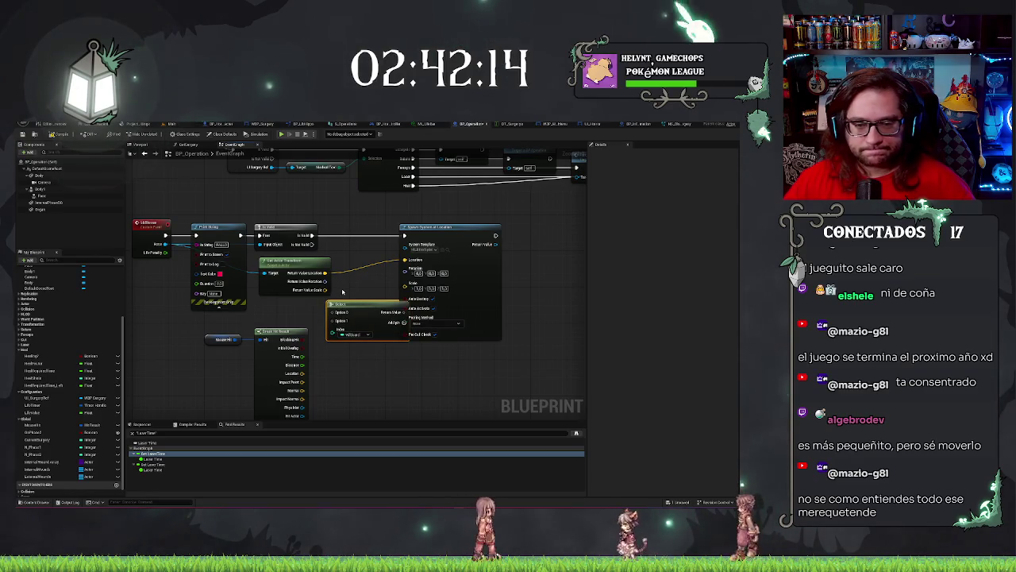
drag(449, 225, 471, 225)
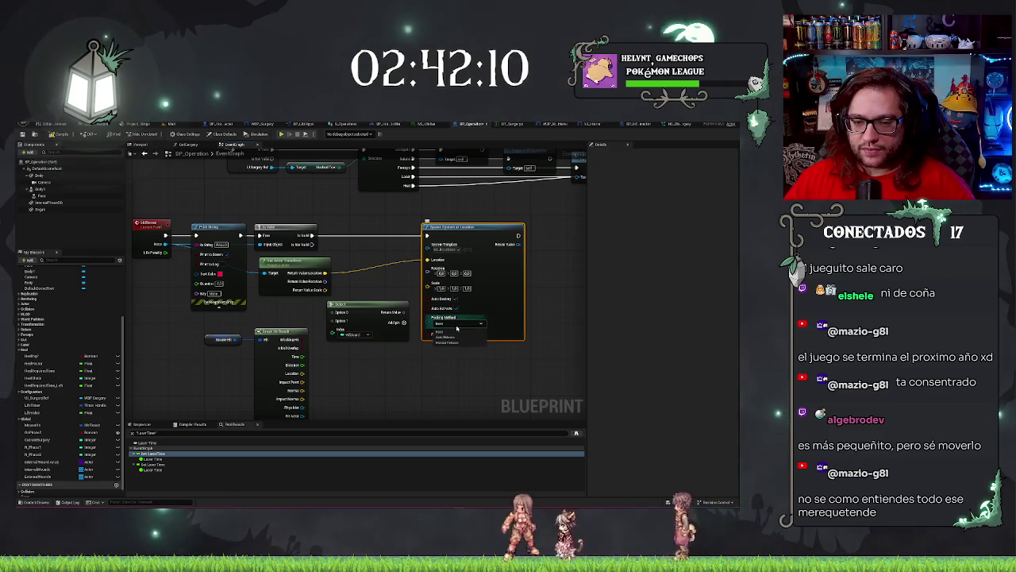
click(433, 352)
drag(433, 349, 508, 388)
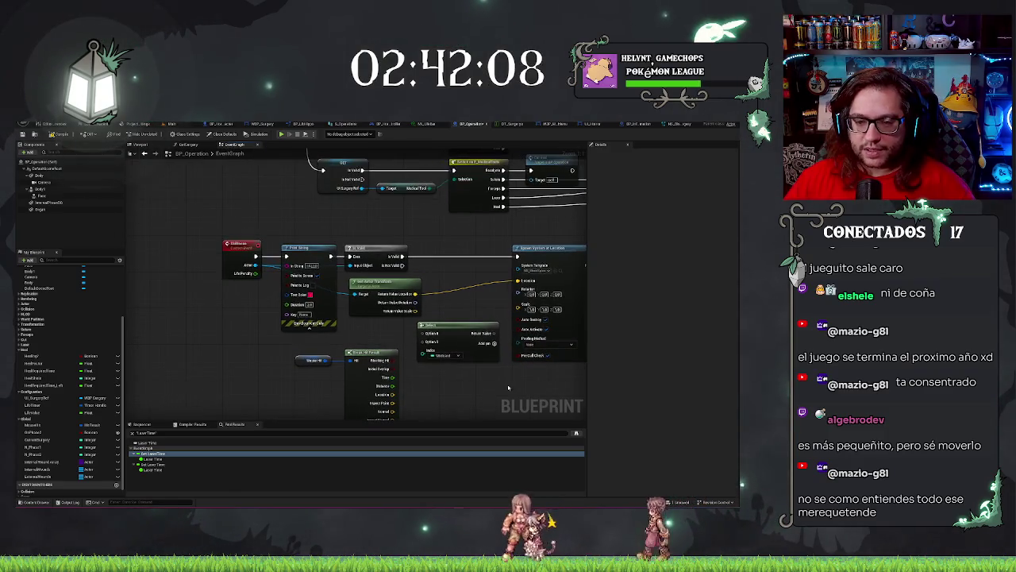
drag(461, 294, 368, 265)
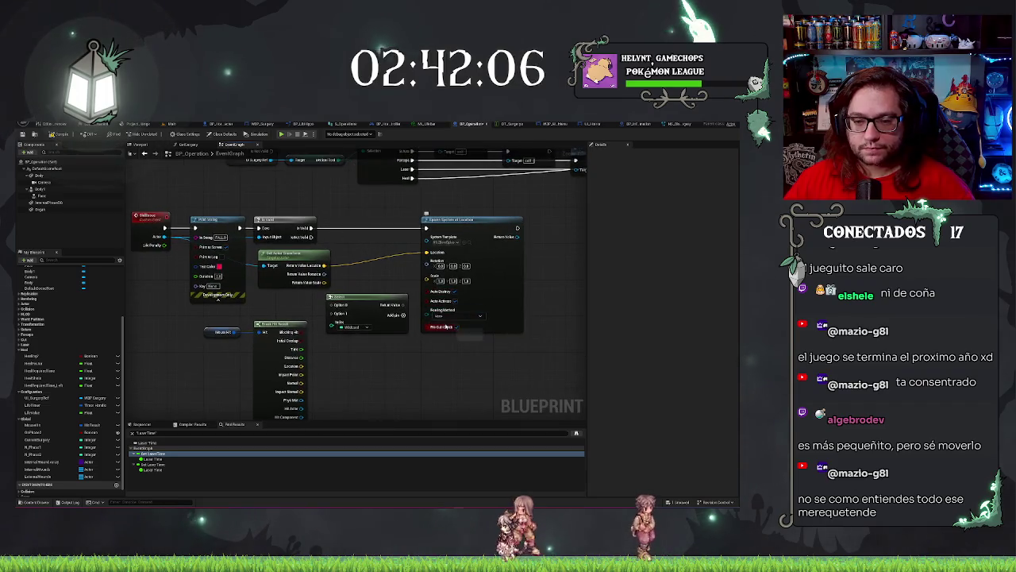
drag(319, 245, 344, 254)
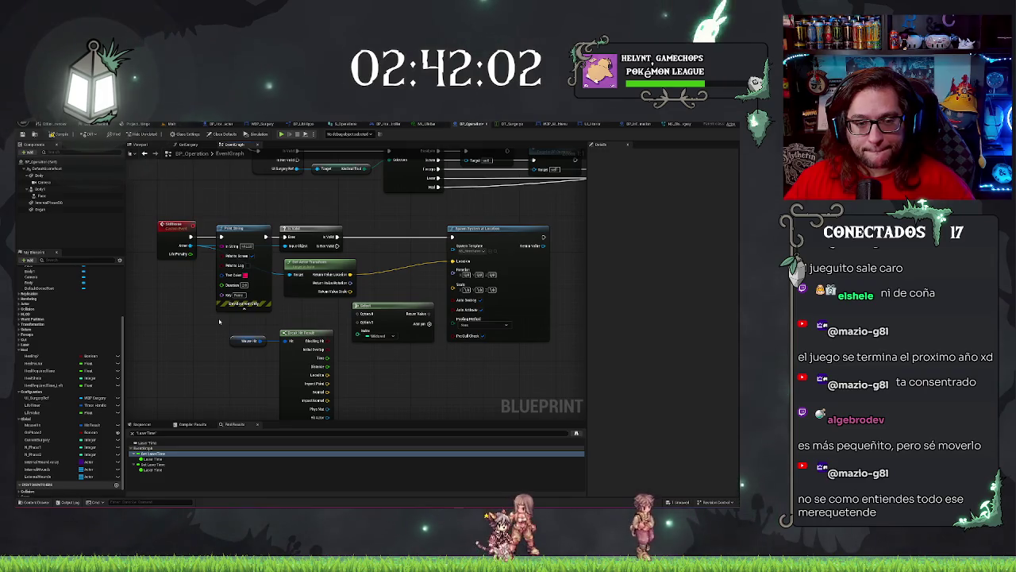
drag(250, 230, 239, 229)
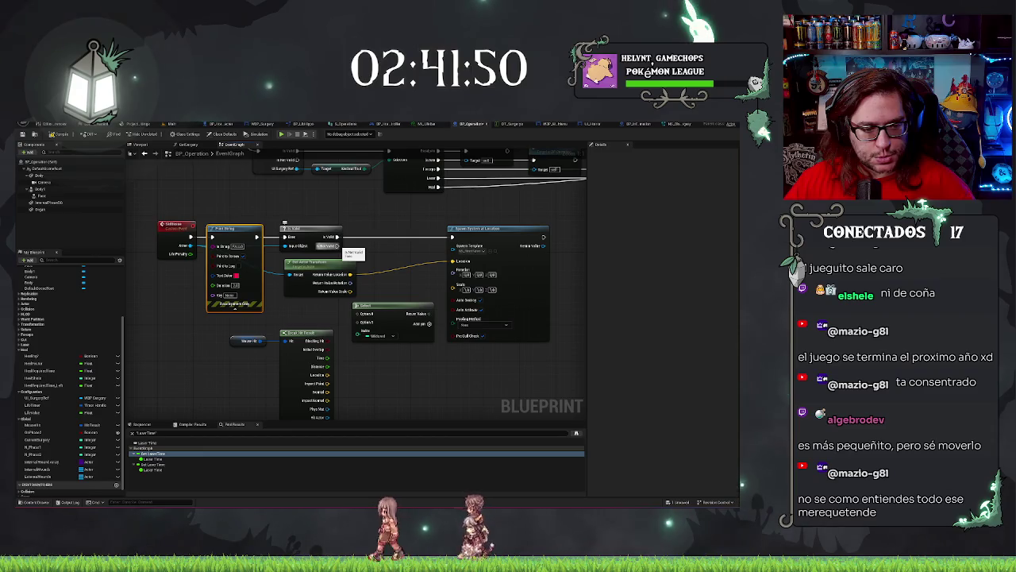
Make Select use a Boolean index, feed it into spawn Location, and wire hit Location into False
click(393, 337)
click(386, 352)
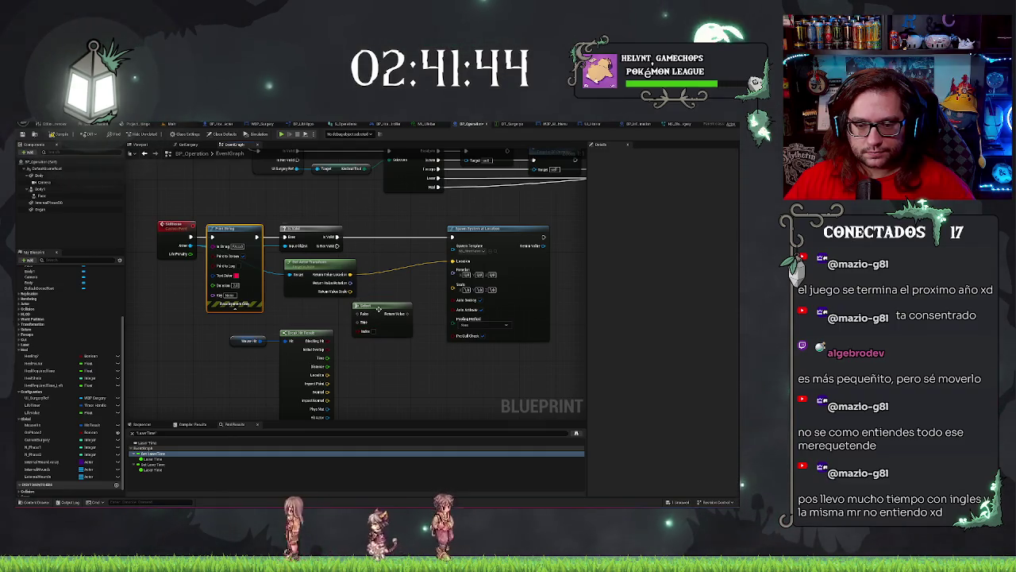
drag(409, 313, 452, 260)
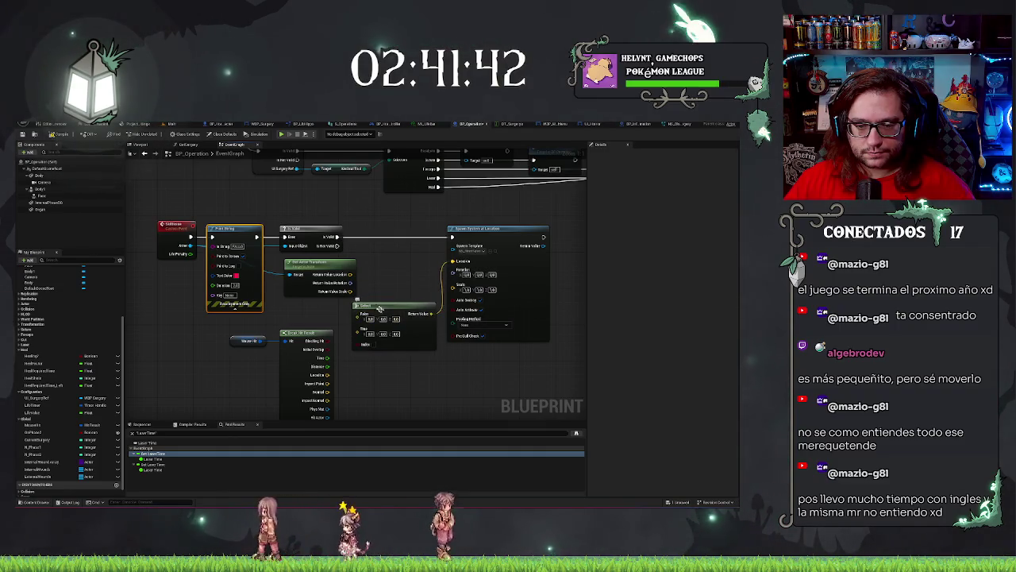
drag(374, 307, 382, 294)
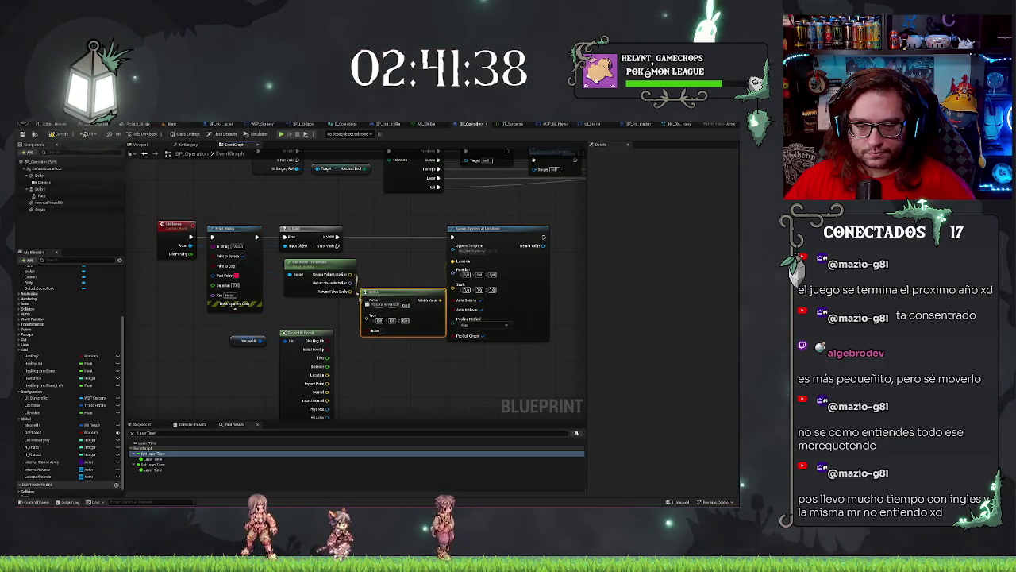
drag(366, 316, 351, 342)
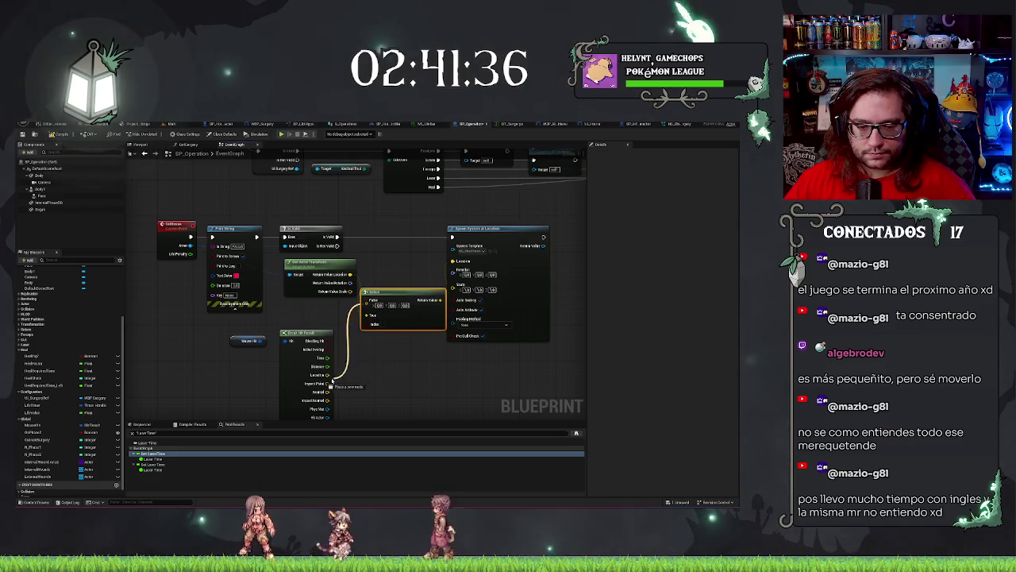
mouse_move(331, 385)
mouse_down()
mouse_move(369, 306)
mouse_move(370, 354)
mouse_move(403, 272)
mouse_move(370, 352)
mouse_move(402, 356)
mouse_move(394, 376)
mouse_up()
key(Escape)
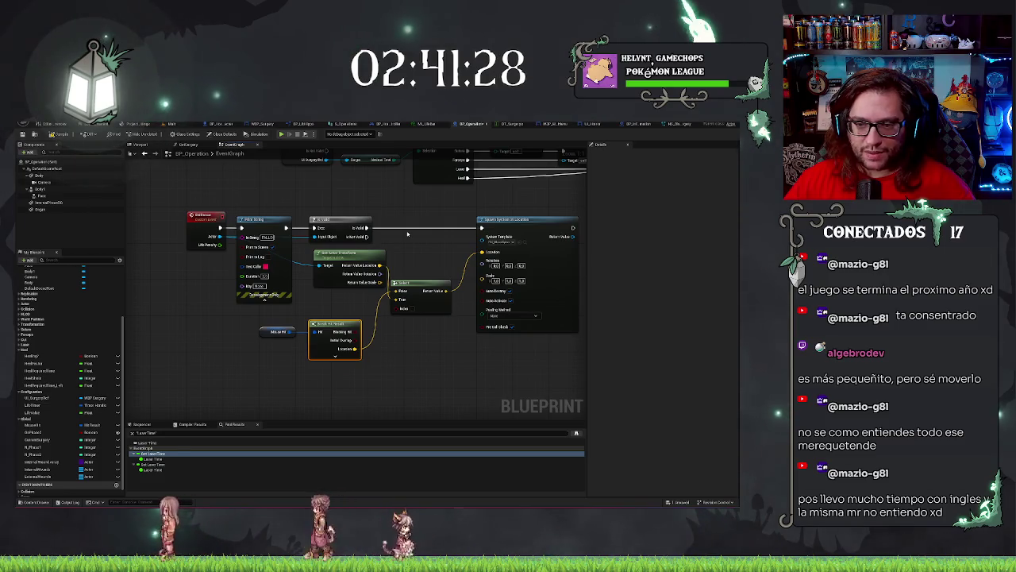
Duplicate the Spawn System at Location node with Ctrl+C and Ctrl+V
click(517, 231)
drag(423, 270, 395, 274)
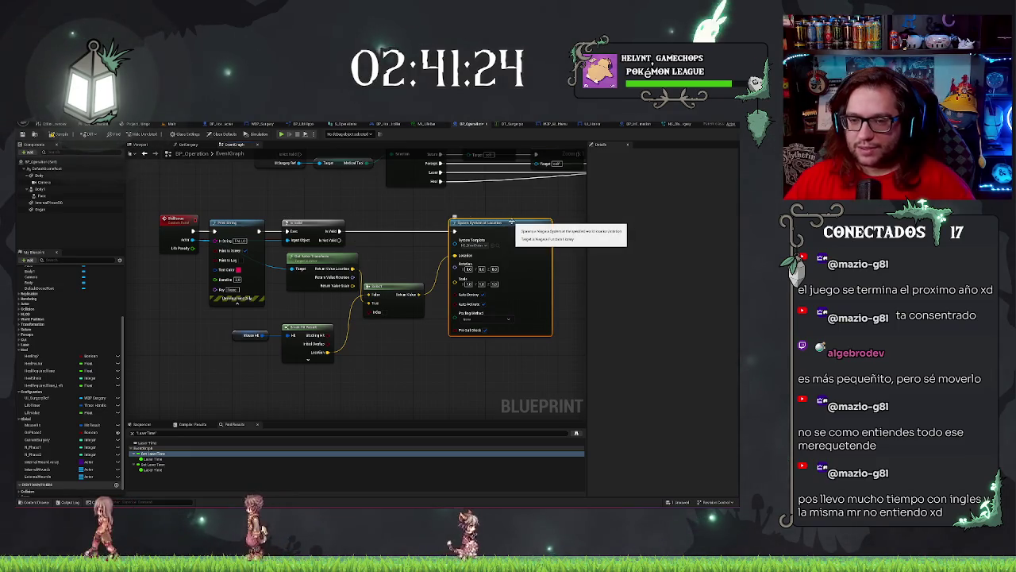
key(ctrl+c)
key(ctrl+v)
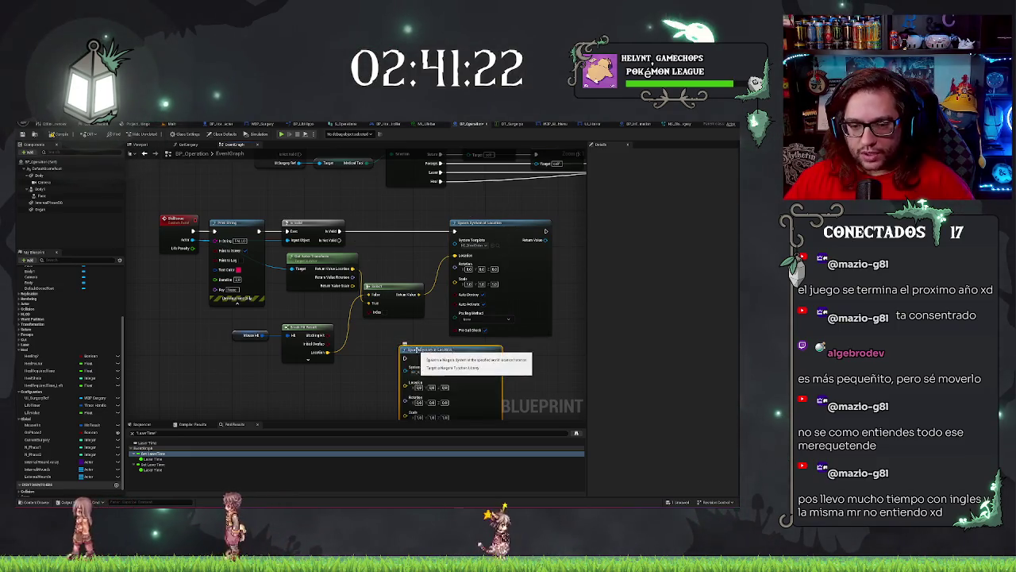
Chain the pasted spawn node after Is Valid, give it the hit Location, and delete Select
mouse_move(404, 359)
mouse_down()
mouse_move(328, 232)
mouse_move(428, 260)
mouse_move(455, 255)
mouse_up()
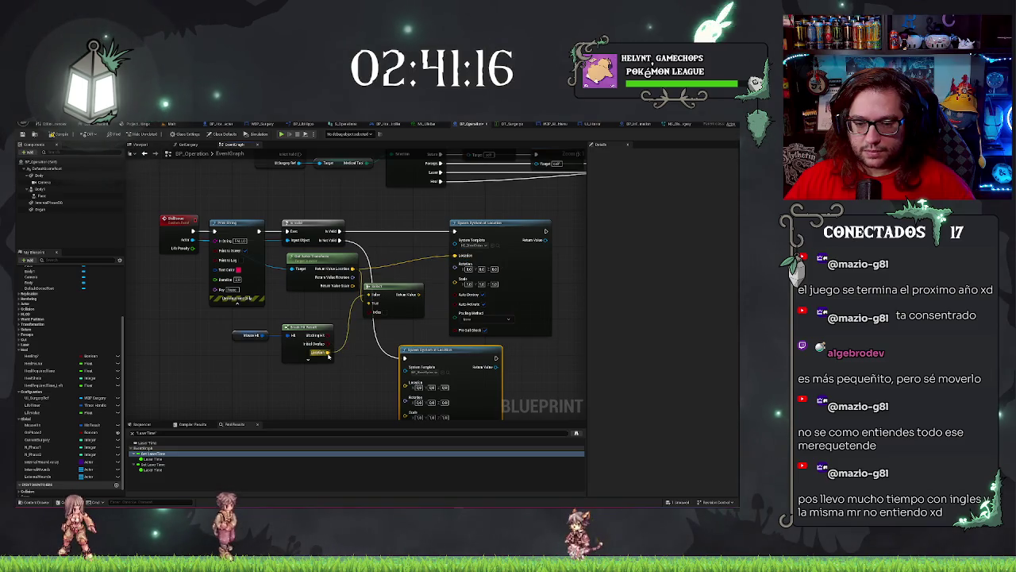
mouse_move(327, 354)
mouse_down()
mouse_move(373, 388)
mouse_move(405, 387)
mouse_up()
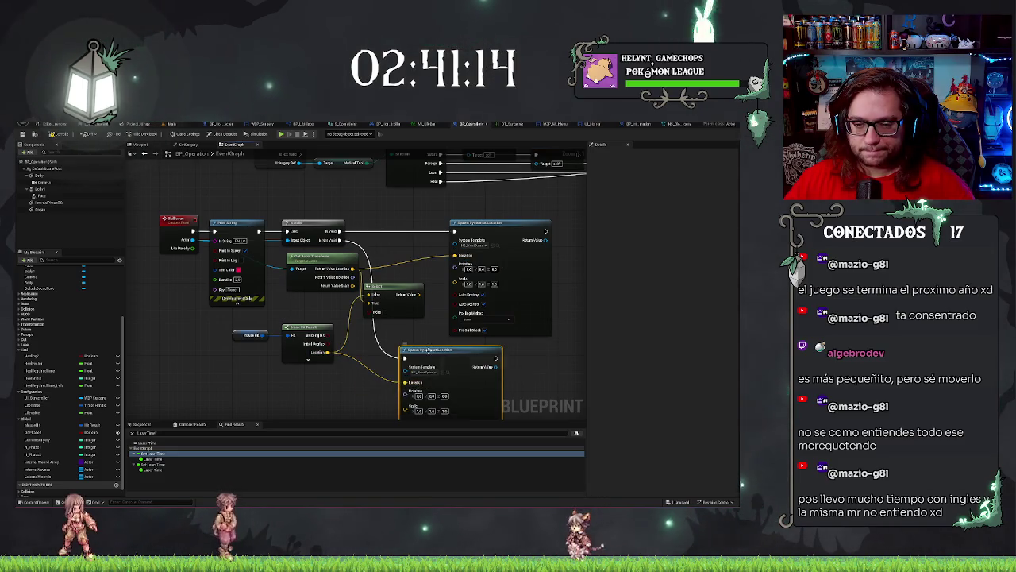
mouse_move(445, 350)
mouse_down()
mouse_move(390, 344)
mouse_move(422, 331)
mouse_up()
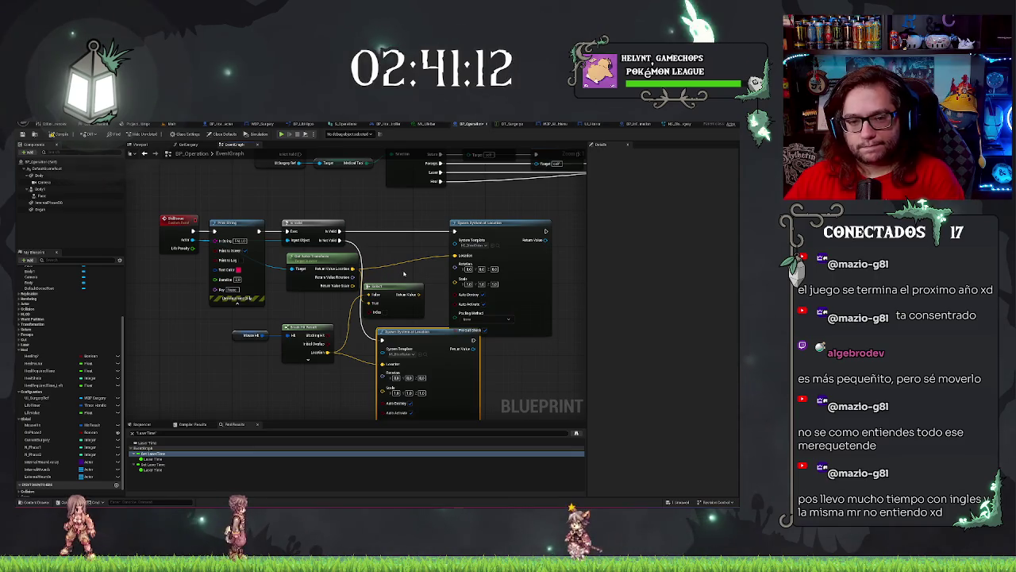
key(Delete)
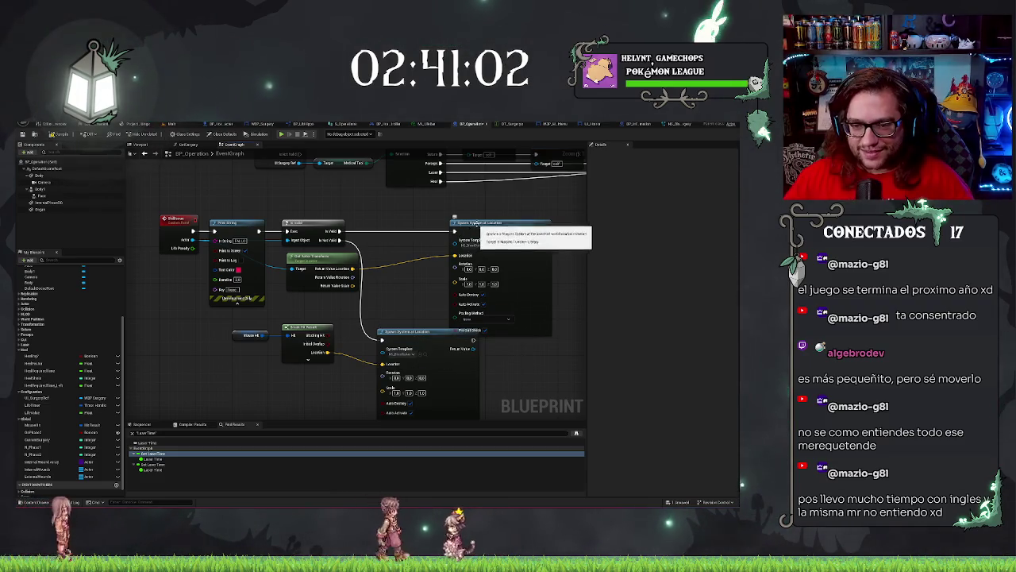
drag(525, 228, 451, 227)
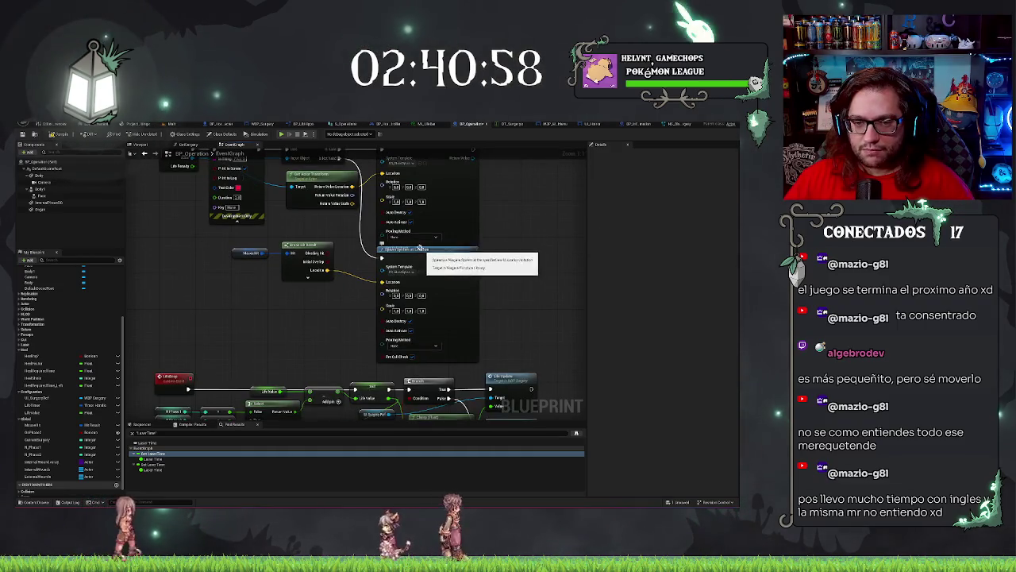
Move the Mouse Hit and Break Hit Result nodes down-right to tidy the graph
drag(297, 286, 310, 349)
ctrl+click(335, 309)
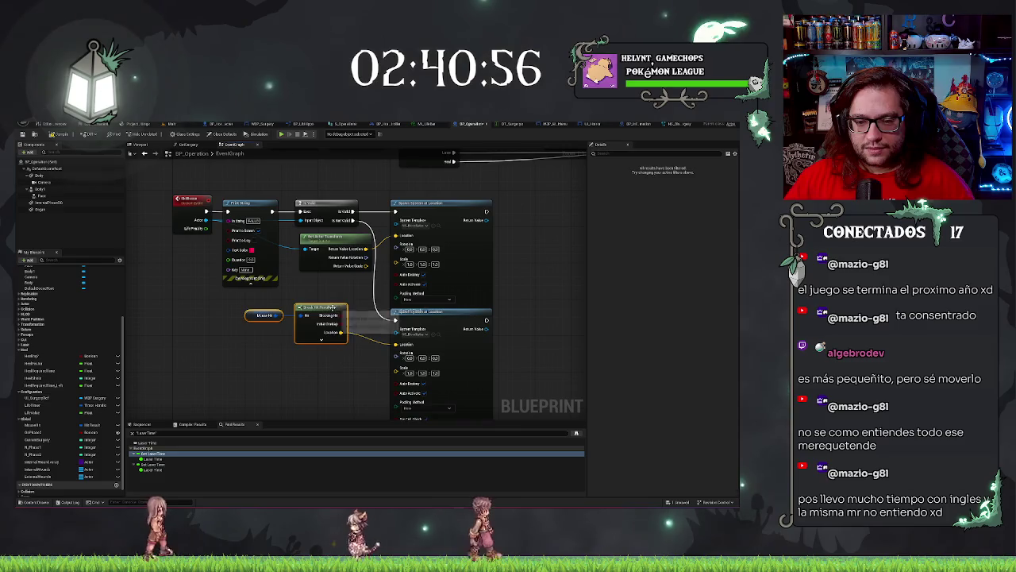
drag(335, 310, 361, 323)
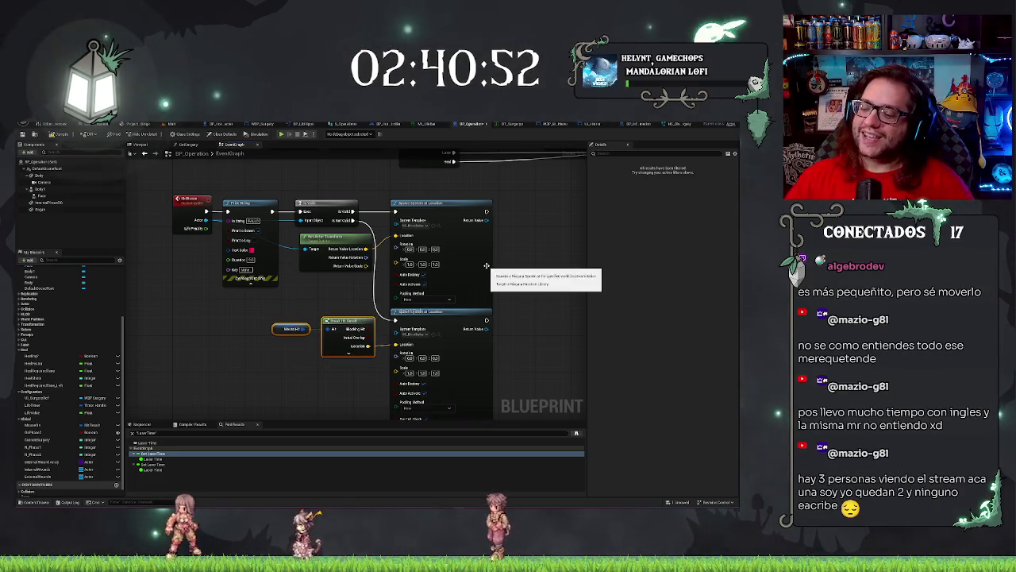
scroll(486, 266, down, 2)
scroll(302, 271, down, 3)
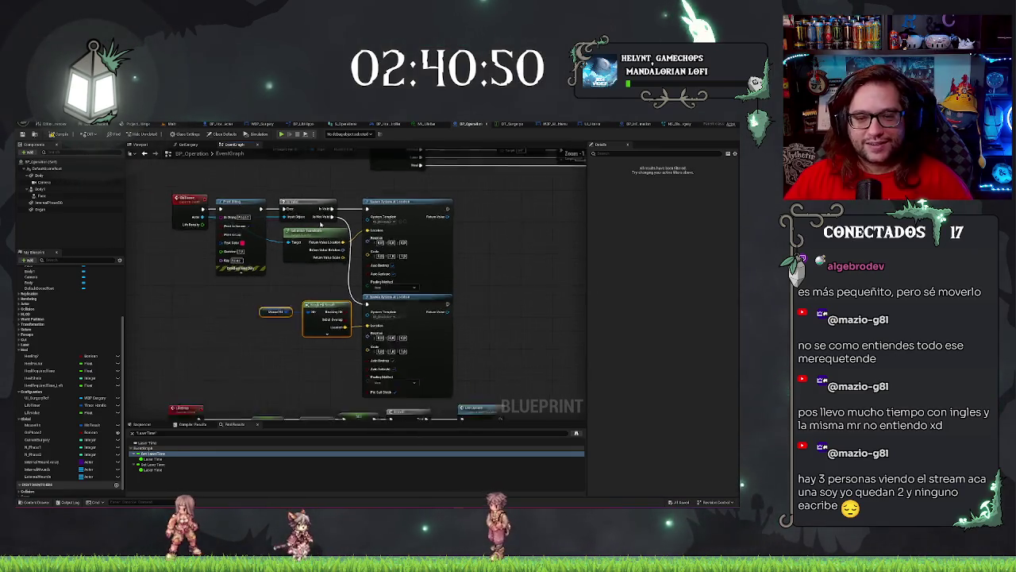
mouse_move(218, 206)
mouse_down()
mouse_move(397, 317)
mouse_move(493, 326)
mouse_up()
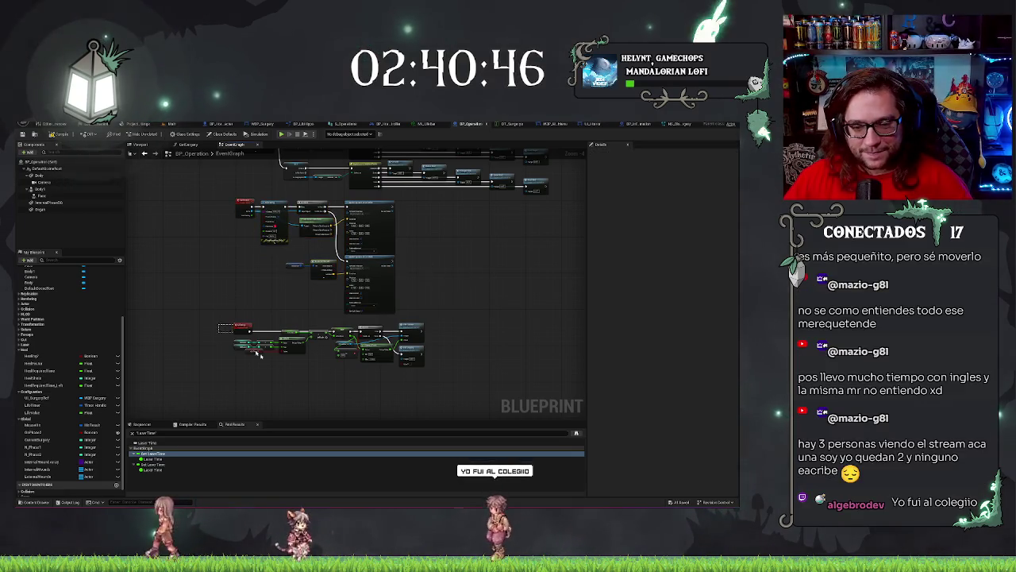
drag(220, 319, 428, 395)
click(466, 384)
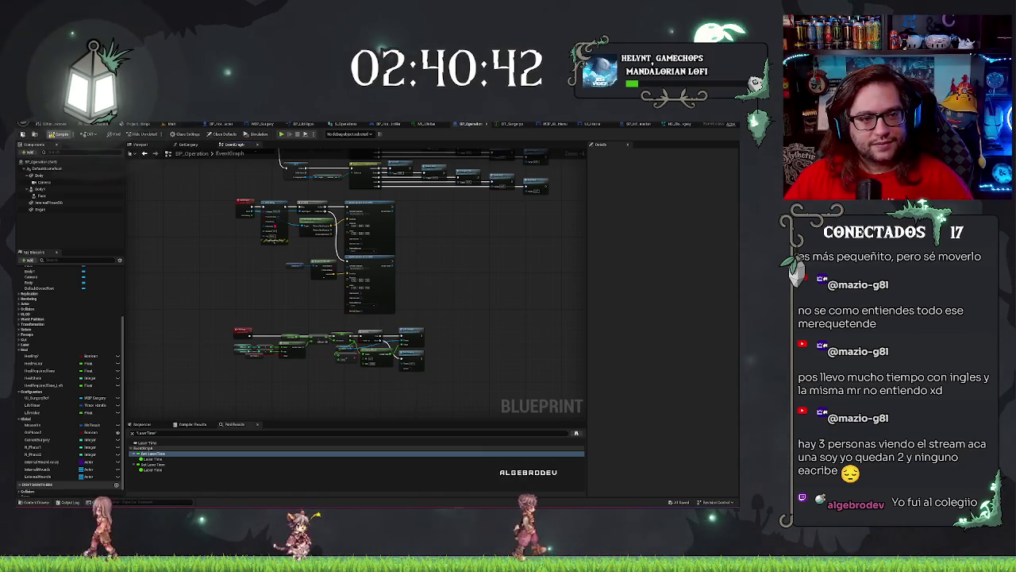
click(178, 125)
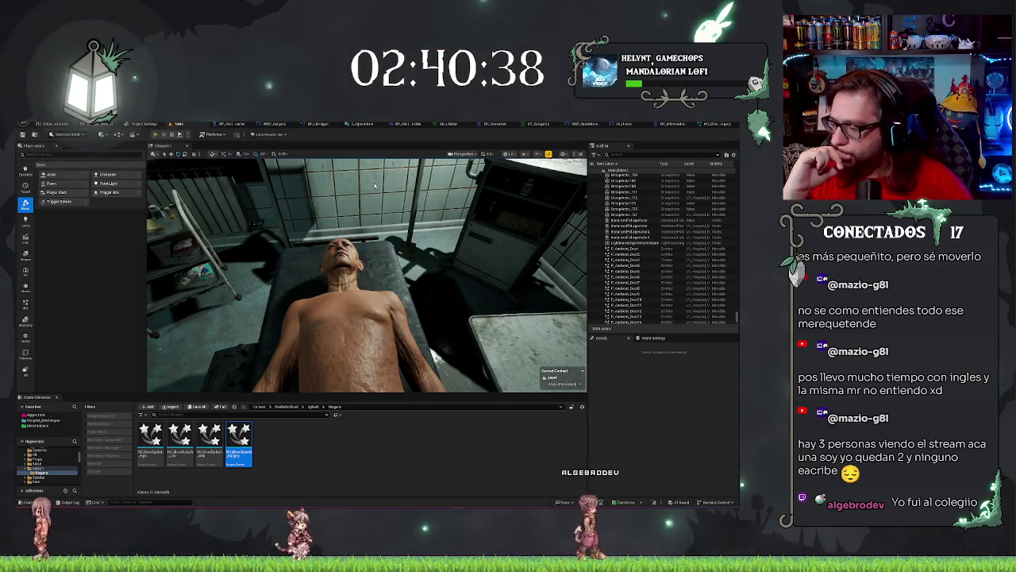
Playtest the surgery level with Alt+P, stop with Esc, and return to BP_Operation
key(alt+p)
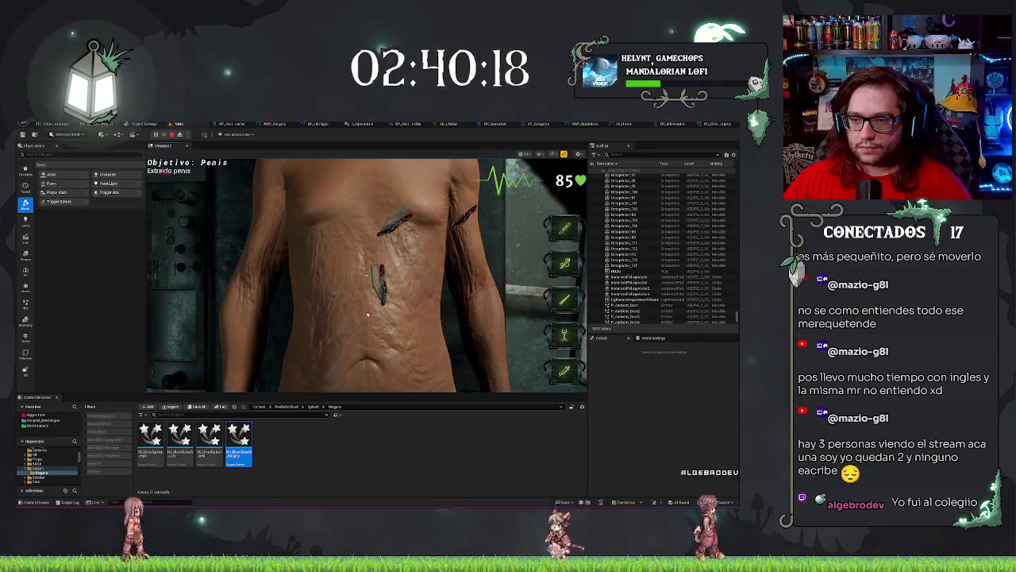
key(Escape)
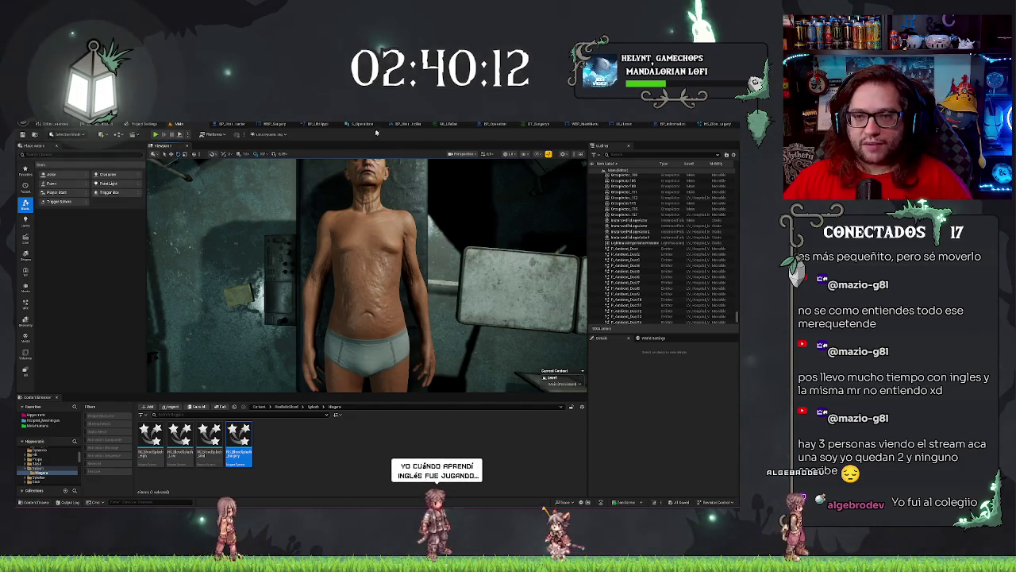
click(491, 124)
Select the hit and spawn nodes together and zoom toward the life-change logic
scroll(276, 196, up, 5)
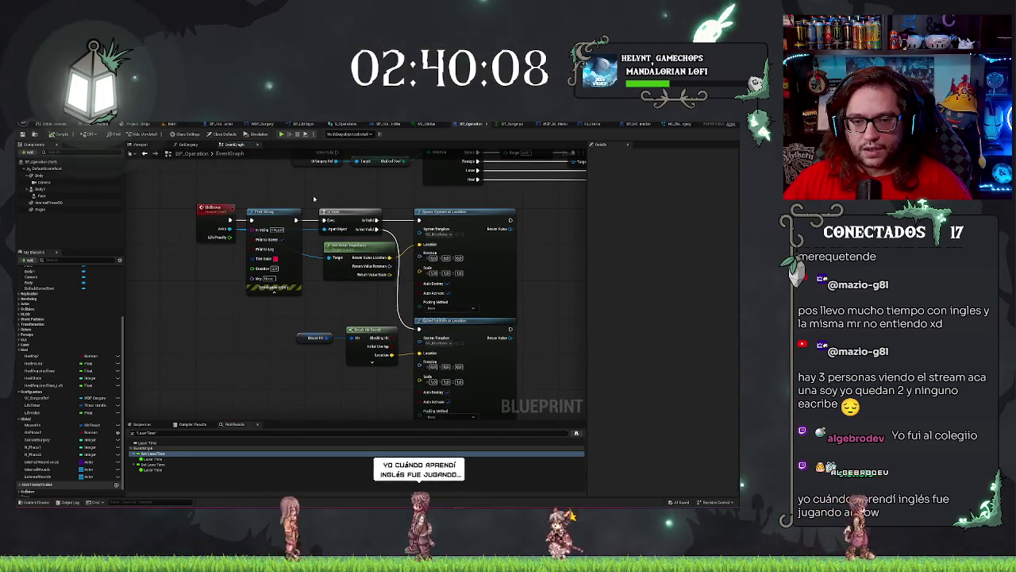
mouse_move(320, 185)
mouse_down()
mouse_move(473, 374)
mouse_move(536, 374)
mouse_up()
scroll(242, 317, down, 6)
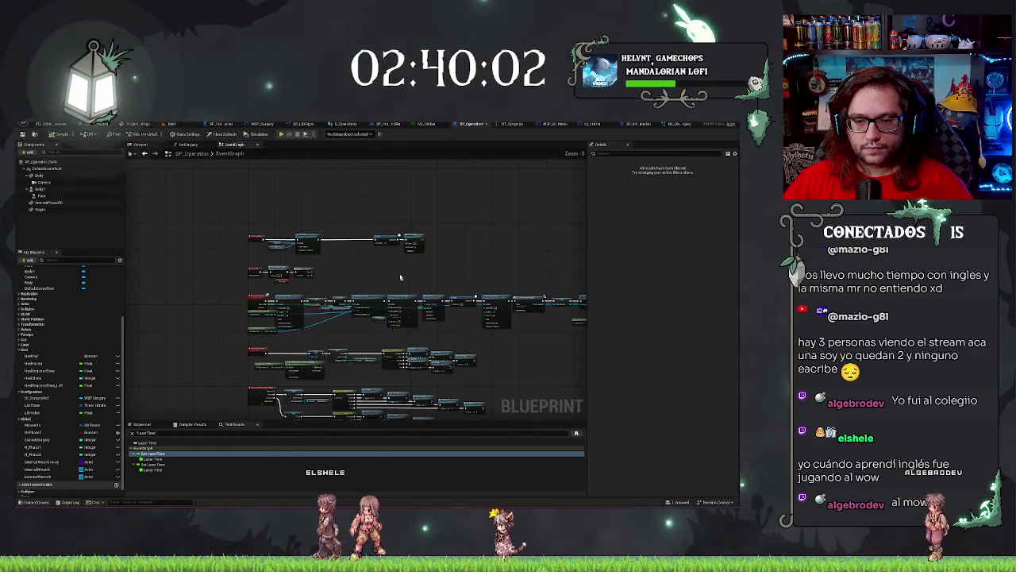
scroll(476, 243, down, 2)
scroll(315, 362, up, 3)
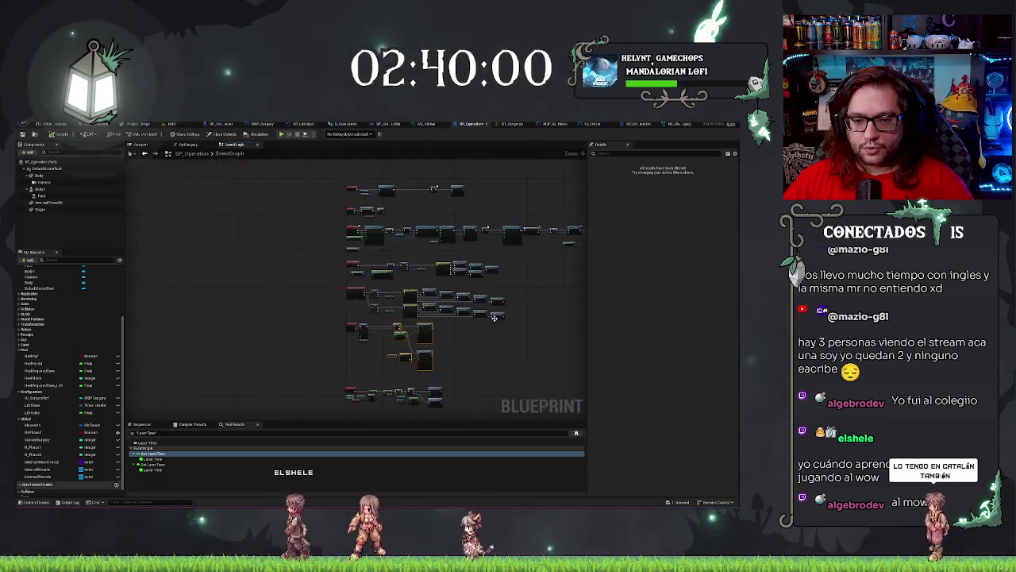
scroll(339, 341, up, 3)
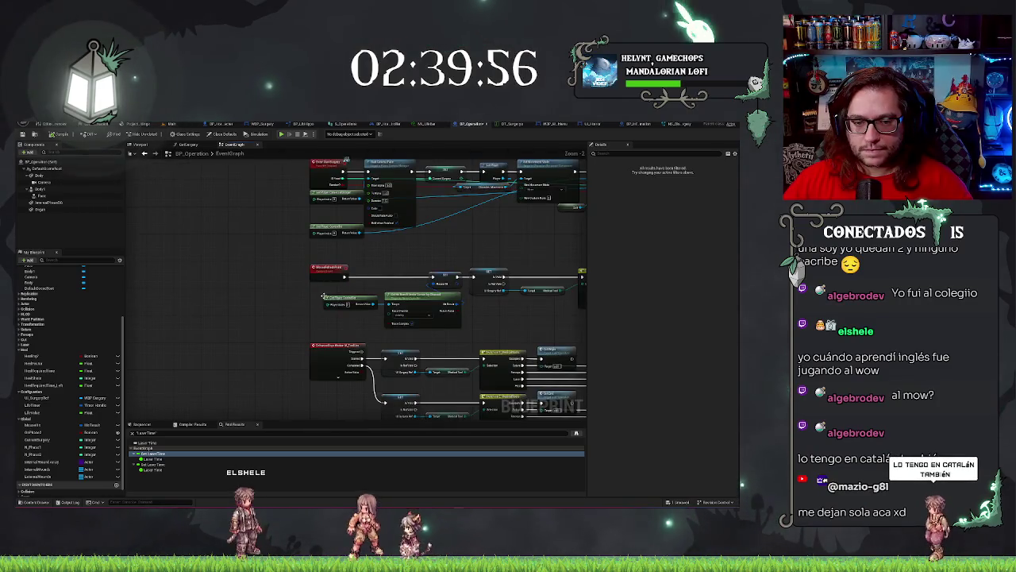
scroll(324, 297, down, 5)
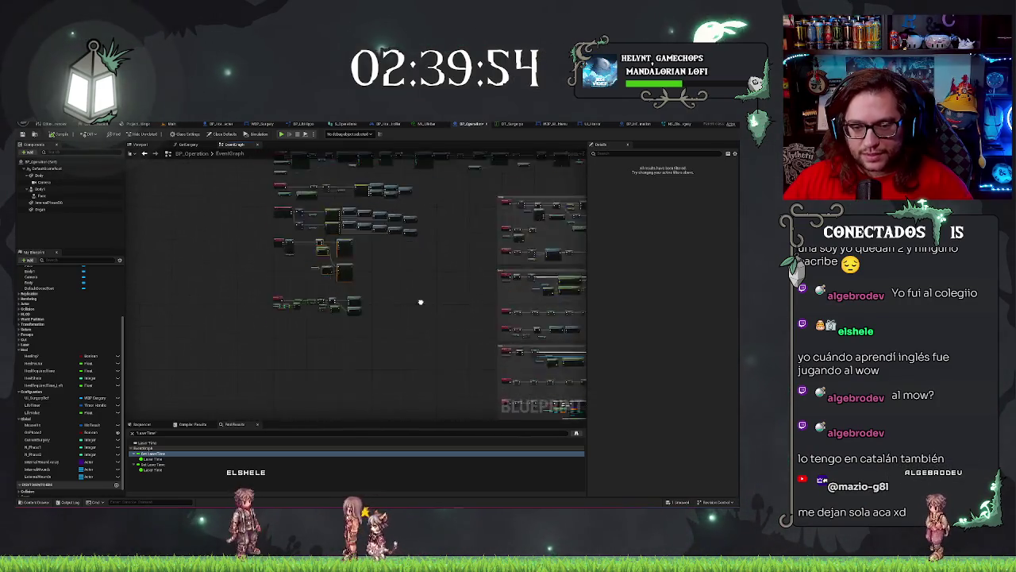
scroll(313, 304, up, 8)
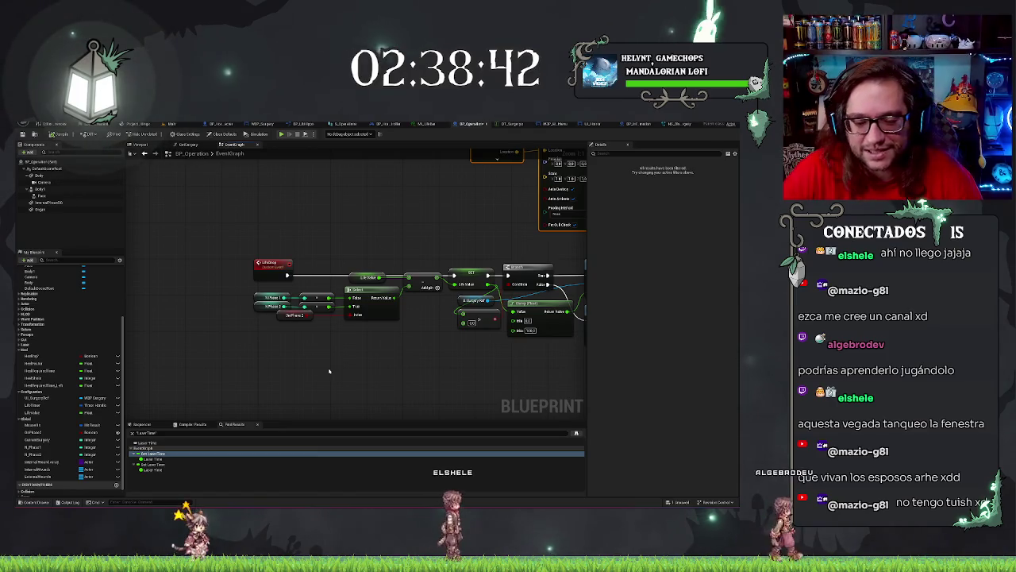
Browse the graph past the Life Update, Laser and Heal node groups
drag(351, 371, 277, 378)
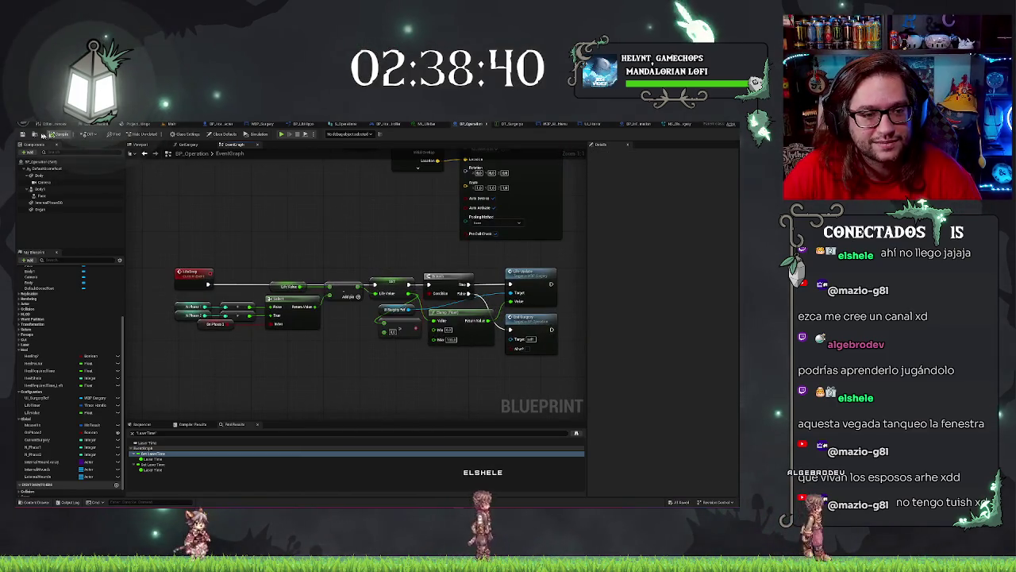
mouse_move(388, 250)
mouse_down()
mouse_move(373, 248)
mouse_move(406, 298)
mouse_up()
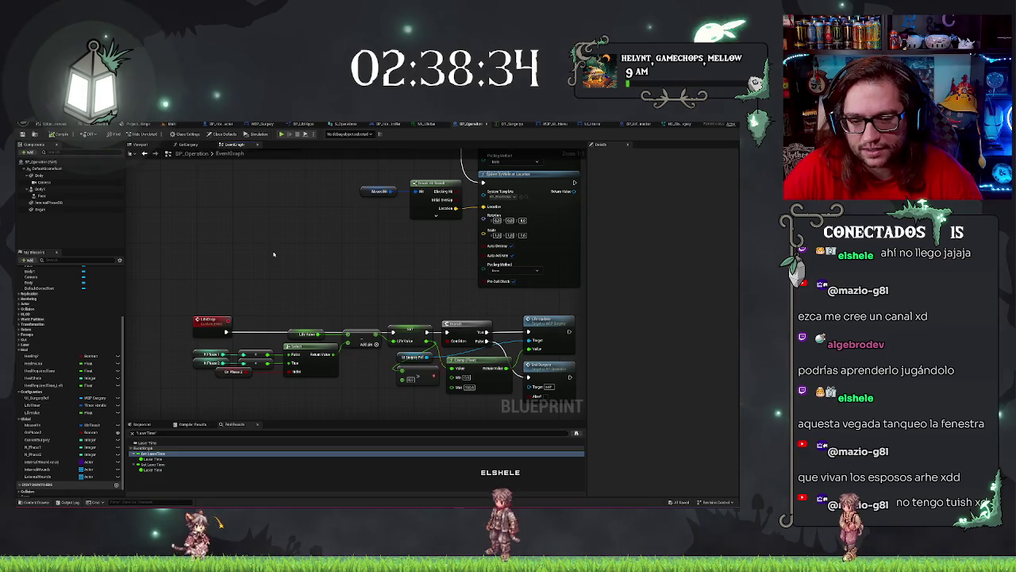
mouse_move(276, 254)
mouse_down()
mouse_move(357, 352)
mouse_move(233, 283)
mouse_move(386, 288)
mouse_move(387, 275)
mouse_move(287, 332)
mouse_up()
scroll(386, 275, down, 3)
scroll(403, 334, up, 3)
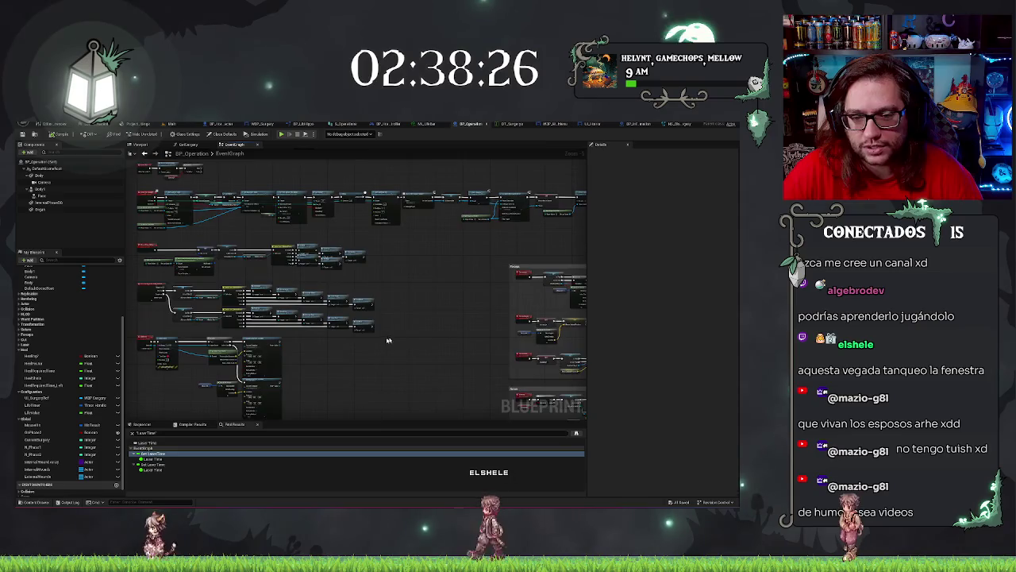
drag(393, 322, 444, 236)
scroll(445, 236, down, 3)
scroll(452, 294, up, 6)
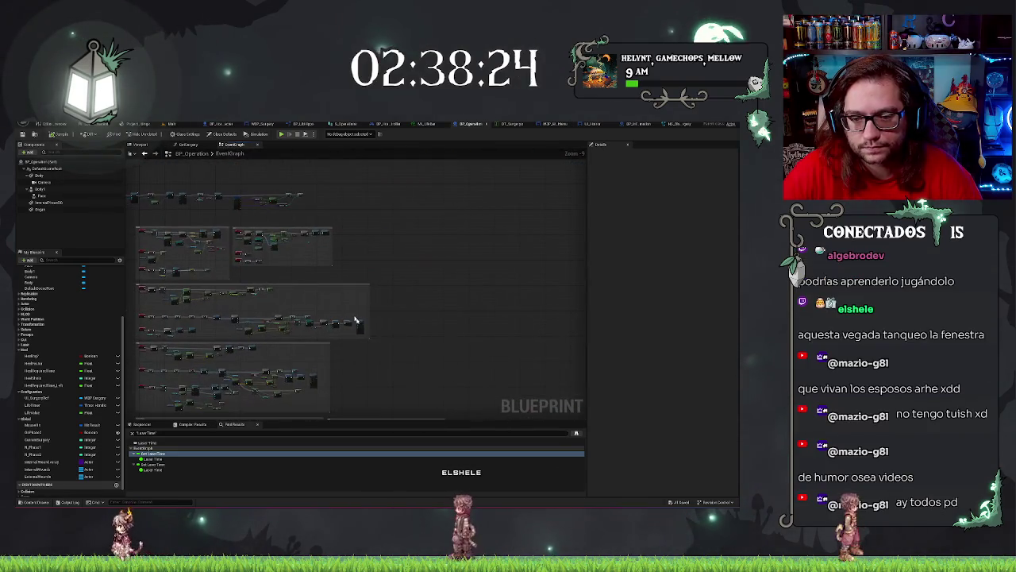
mouse_move(342, 311)
mouse_down()
mouse_move(532, 333)
mouse_move(390, 344)
mouse_move(412, 329)
mouse_up()
scroll(413, 329, up, 1)
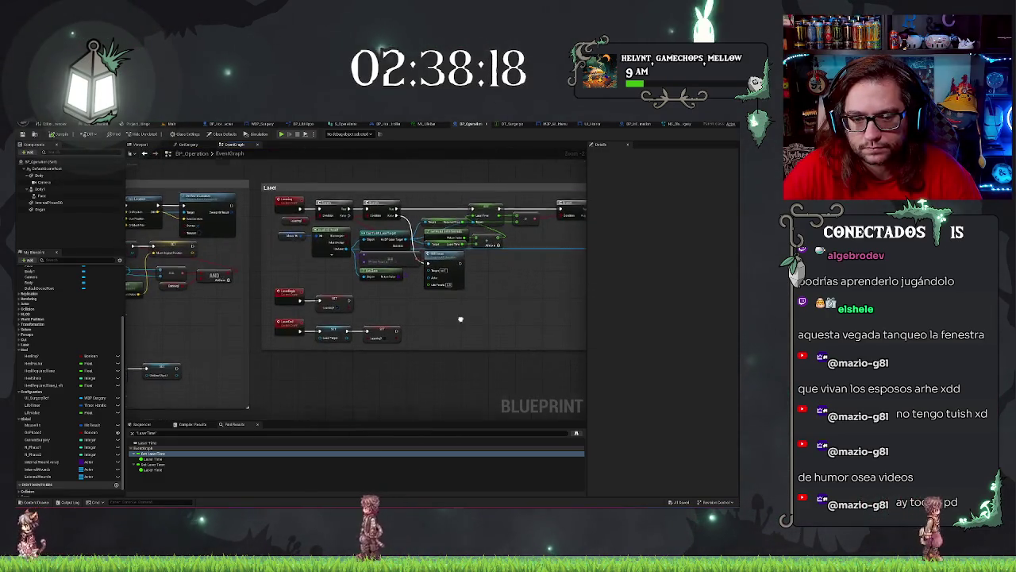
scroll(351, 270, down, 4)
scroll(364, 215, up, 4)
drag(364, 215, 349, 135)
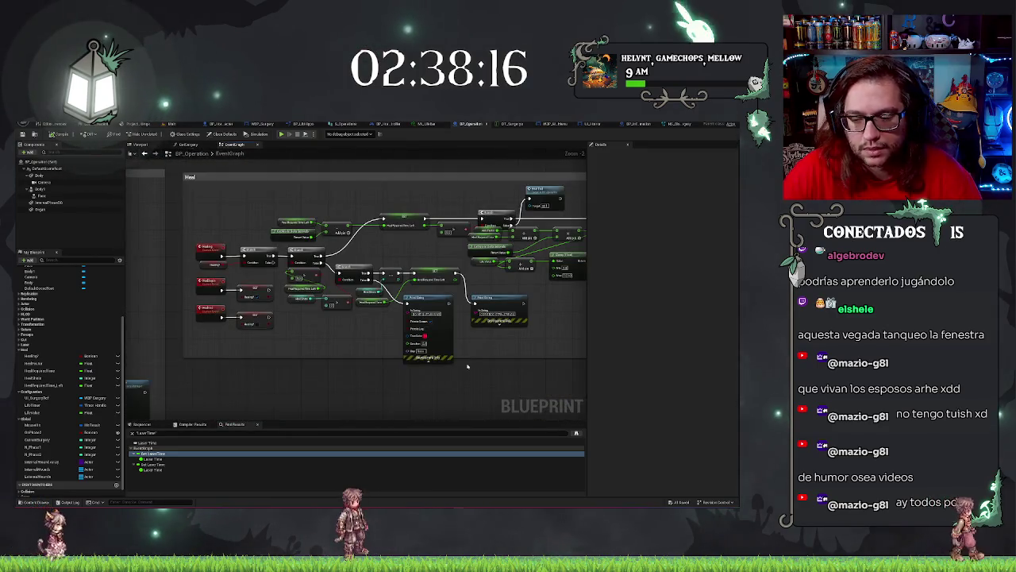
drag(445, 262, 373, 286)
click(563, 253)
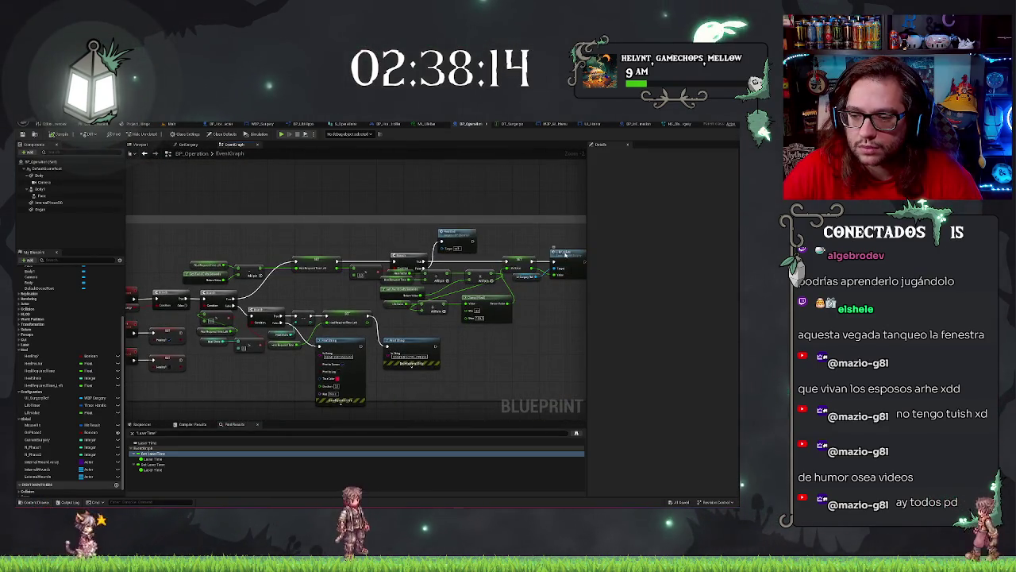
drag(563, 254, 496, 362)
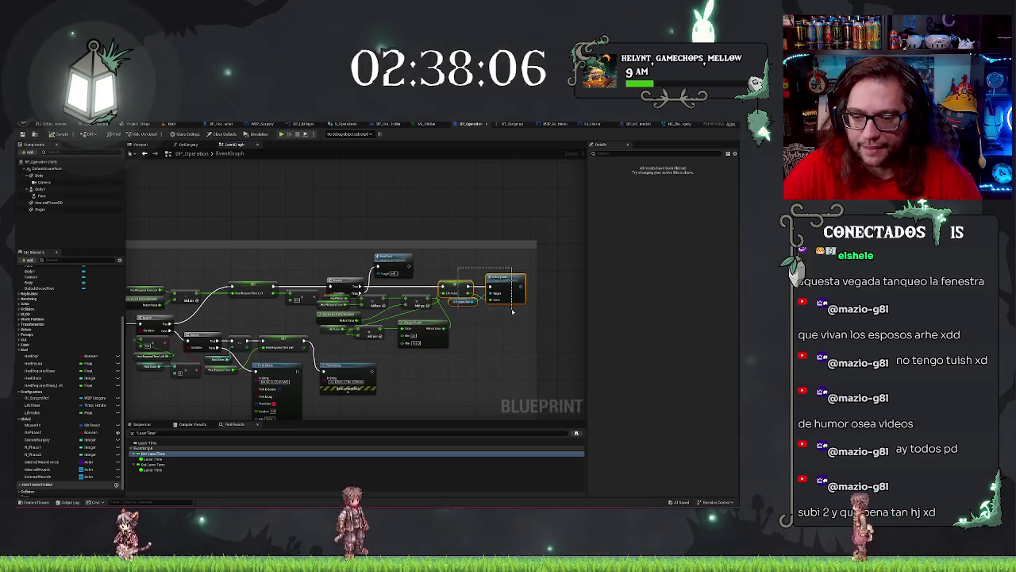
scroll(485, 294, up, 2)
scroll(468, 270, down, 5)
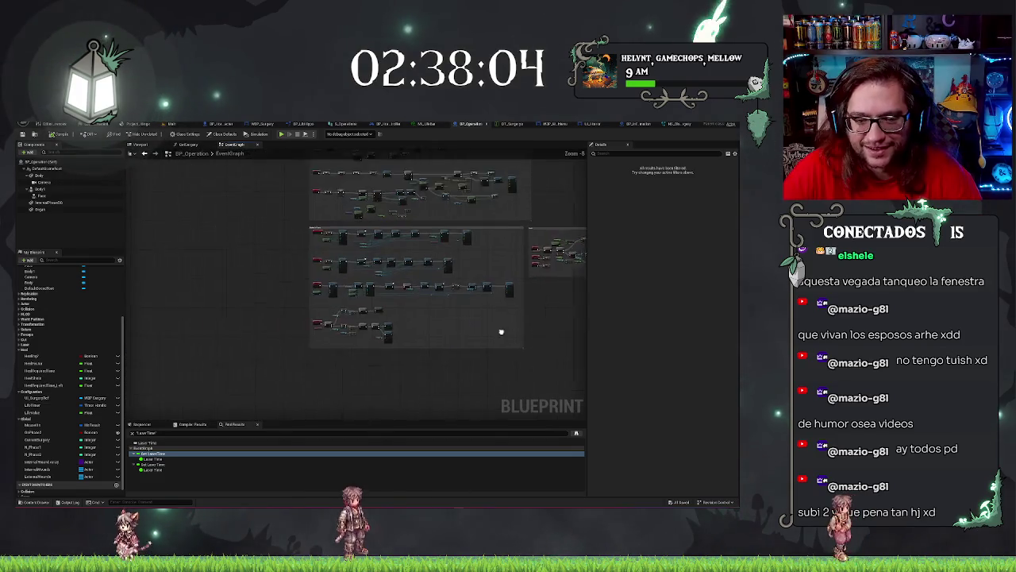
Frame the whole graph with Home, then zoom into the MouseHit event group
key(Home)
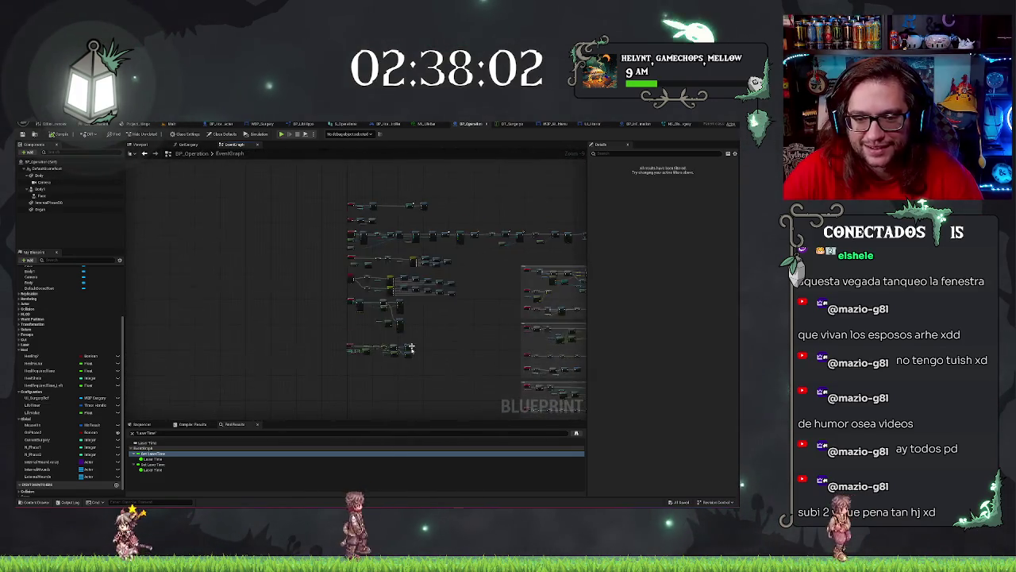
drag(432, 312, 452, 357)
scroll(333, 356, up, 2)
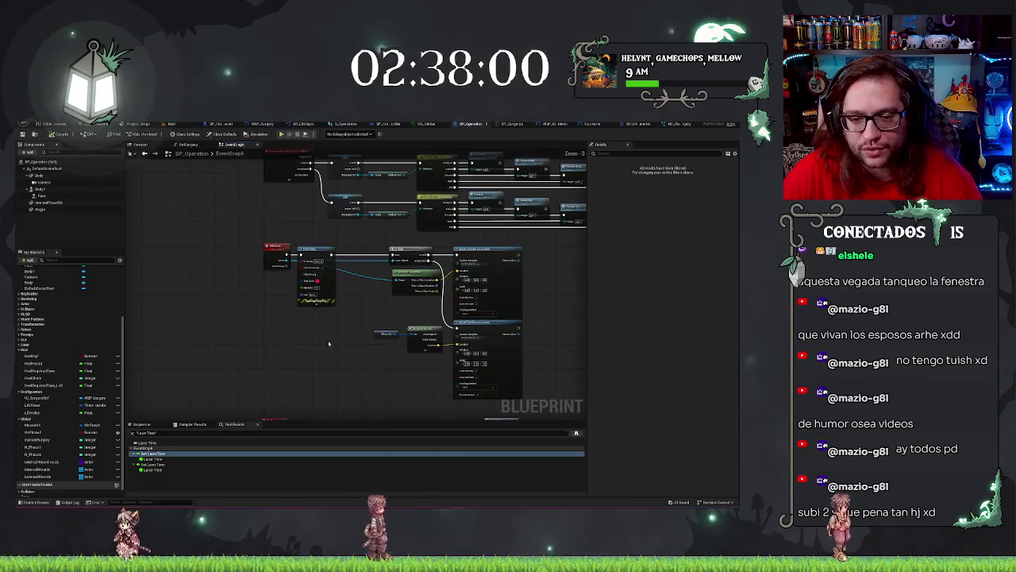
drag(283, 381, 318, 401)
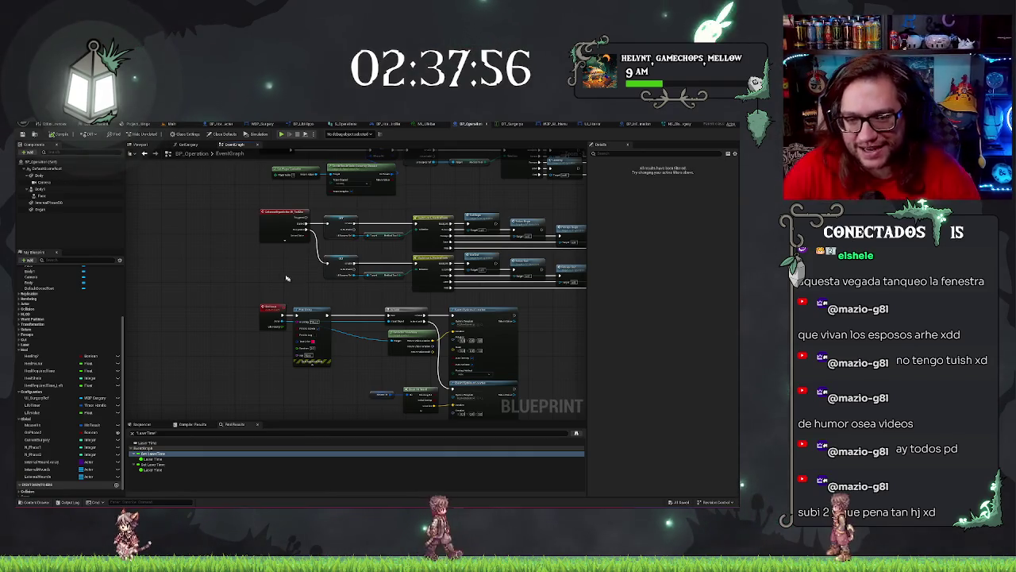
mouse_move(287, 278)
mouse_down()
mouse_move(298, 313)
mouse_move(243, 321)
mouse_move(290, 368)
mouse_up()
scroll(314, 299, up, 3)
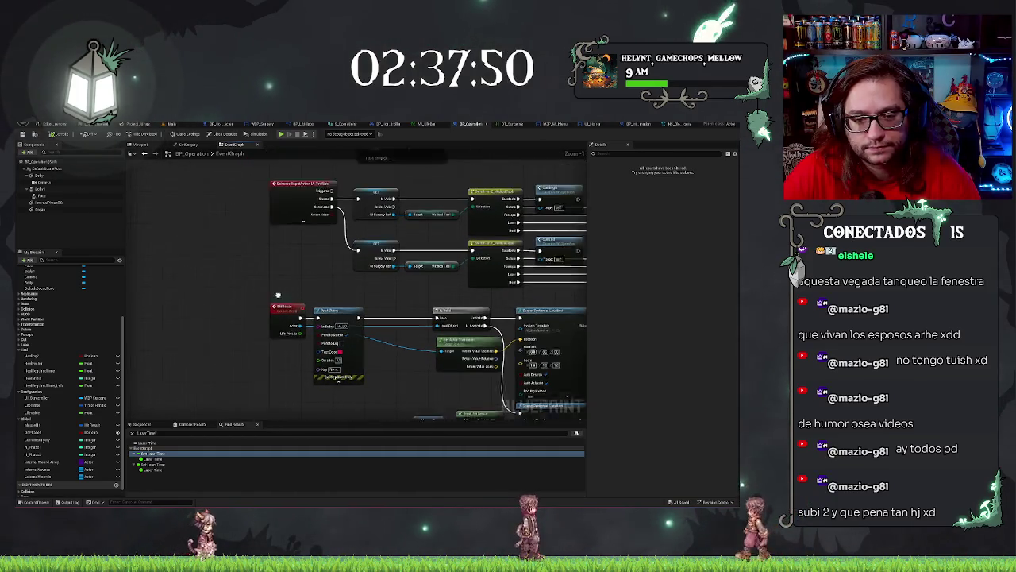
Paste Life Value get/set nodes and route Print String's execution into the SET node
drag(314, 299, 279, 350)
mouse_move(304, 323)
mouse_down()
mouse_move(277, 295)
mouse_move(274, 268)
mouse_move(330, 200)
mouse_move(401, 205)
mouse_move(502, 348)
mouse_move(537, 348)
mouse_up()
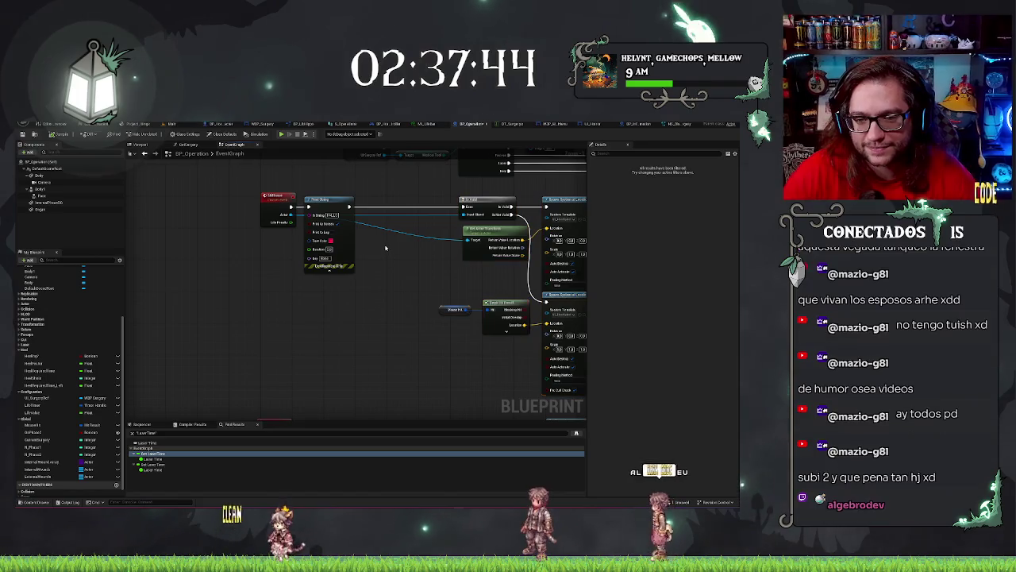
key(ctrl+v)
drag(476, 232, 426, 198)
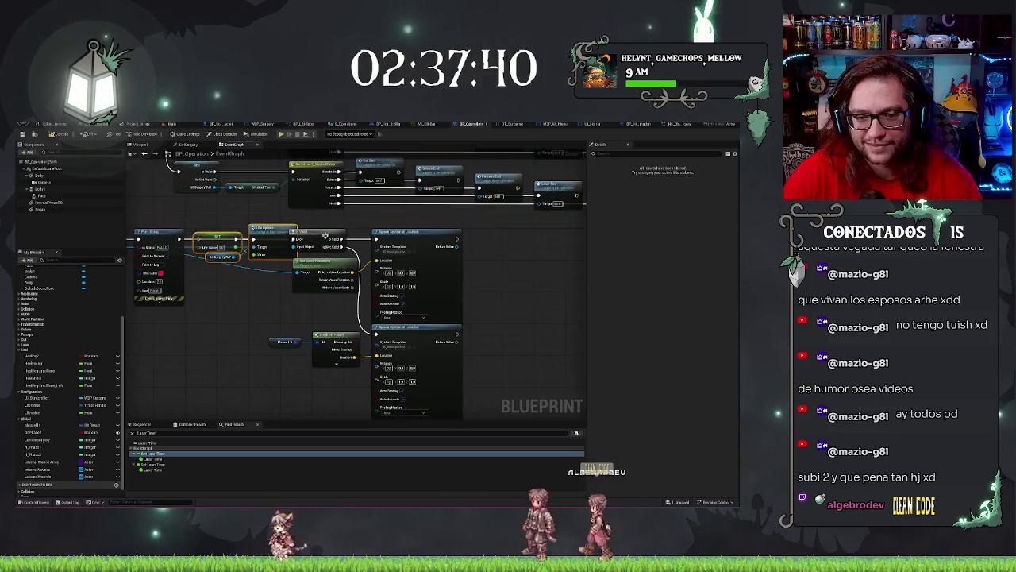
click(344, 264)
drag(469, 238, 362, 370)
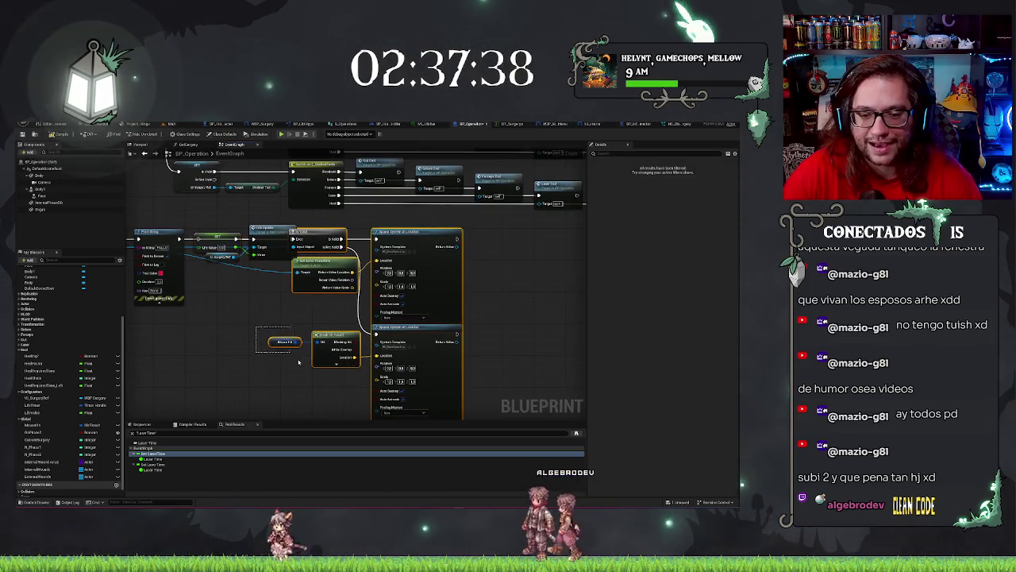
drag(299, 362, 241, 347)
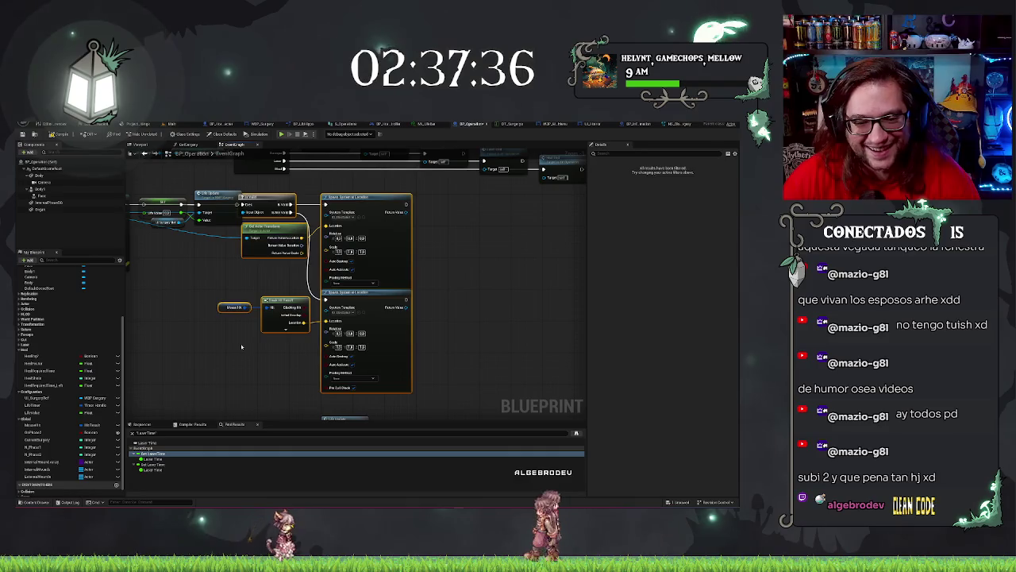
drag(159, 239, 301, 294)
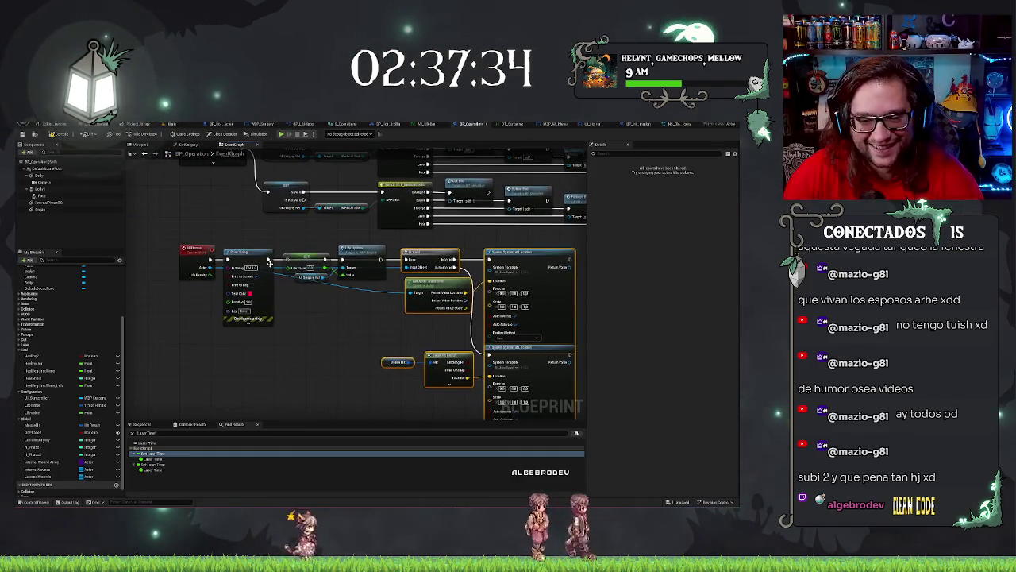
drag(270, 259, 291, 260)
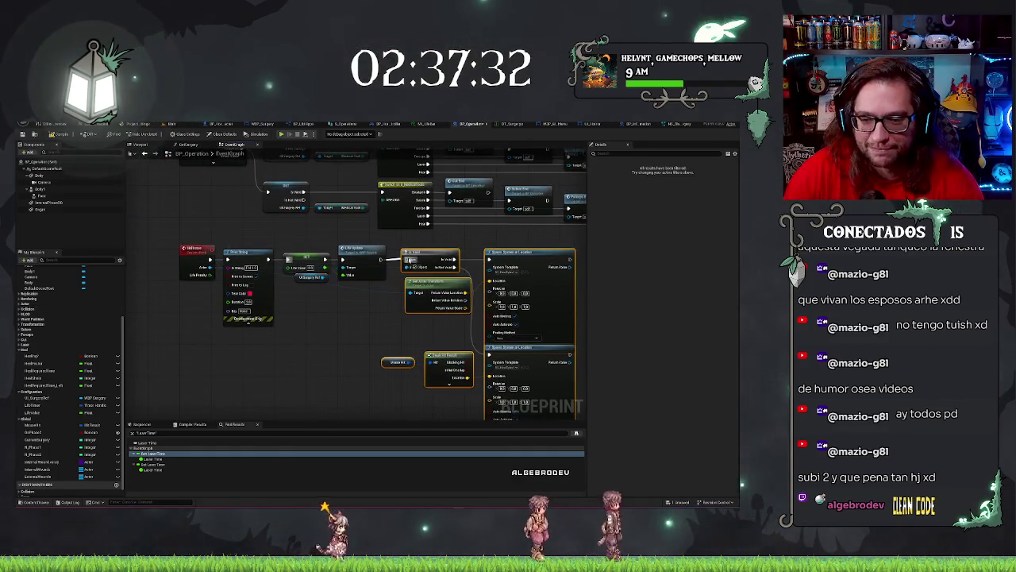
click(333, 354)
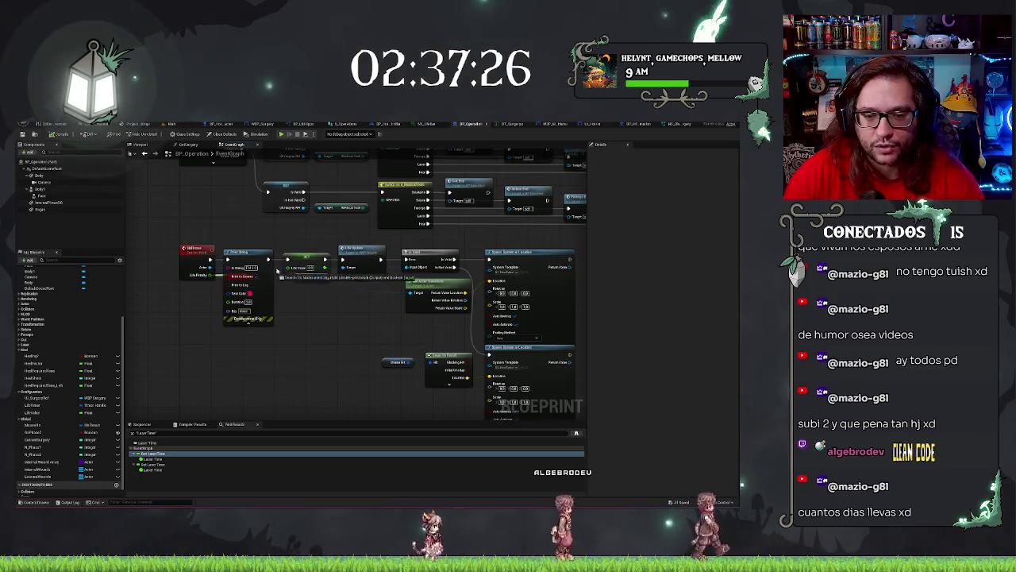
Add a Life Value getter with a subtraction node and wire its result into SET Life Value
drag(291, 269, 282, 295)
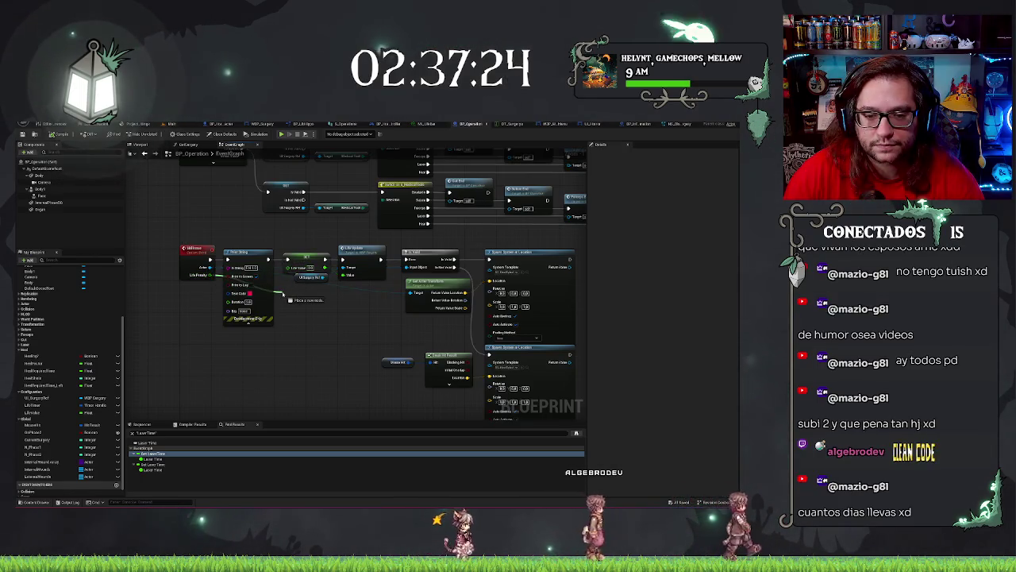
mouse_move(32, 412)
mouse_down()
mouse_move(286, 361)
mouse_move(304, 345)
mouse_up()
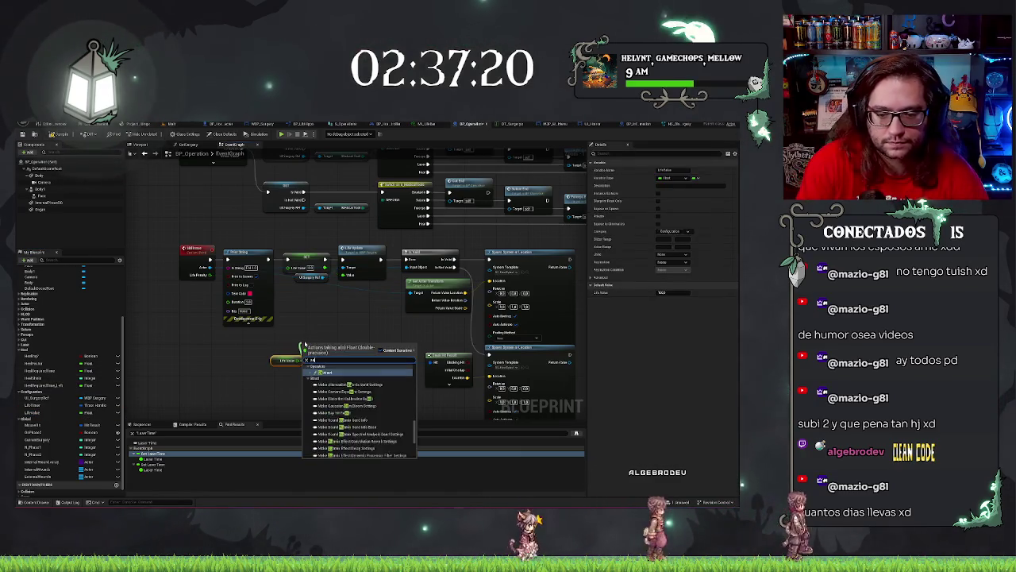
key(Return)
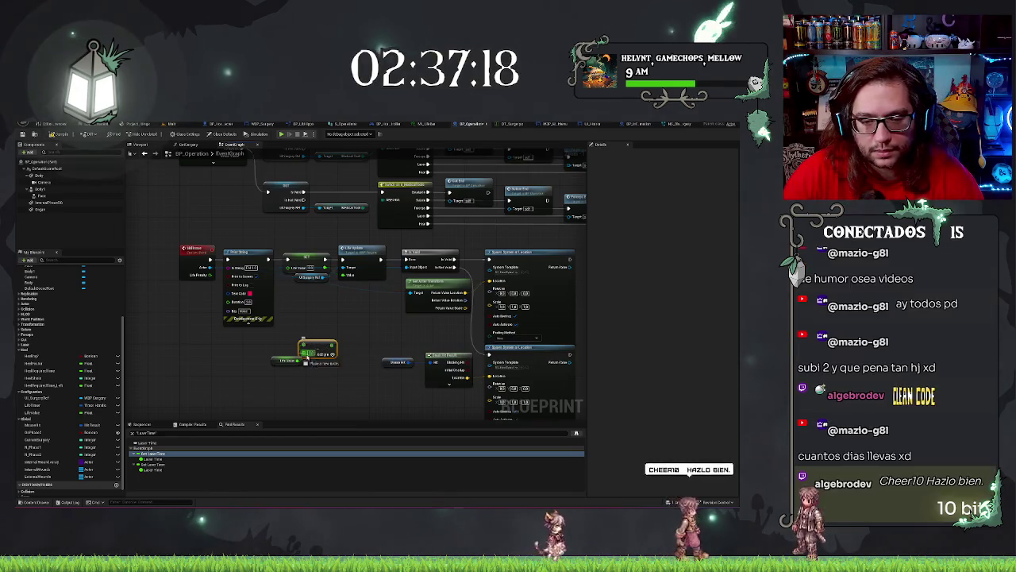
drag(314, 355, 318, 343)
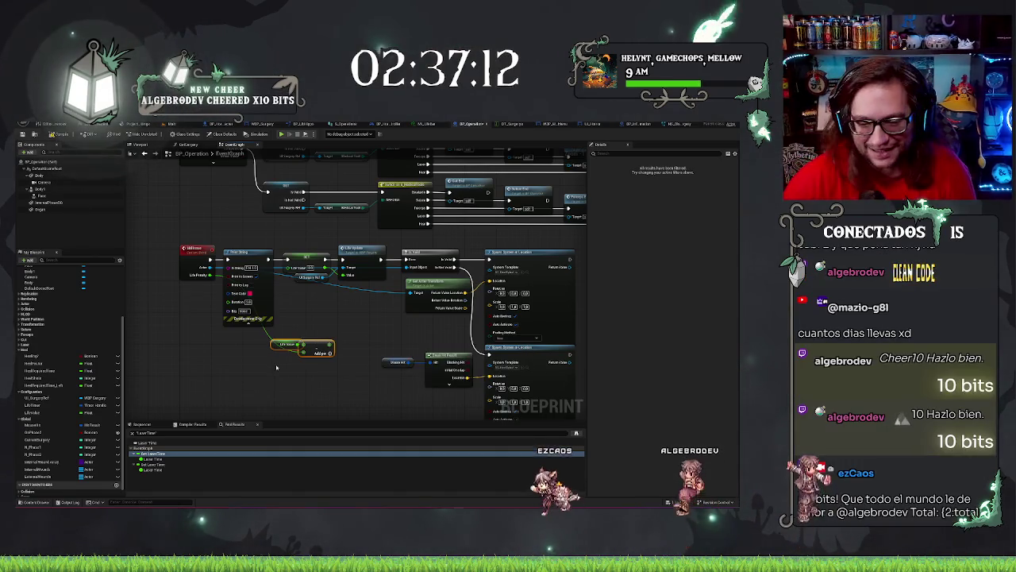
drag(273, 341, 273, 342)
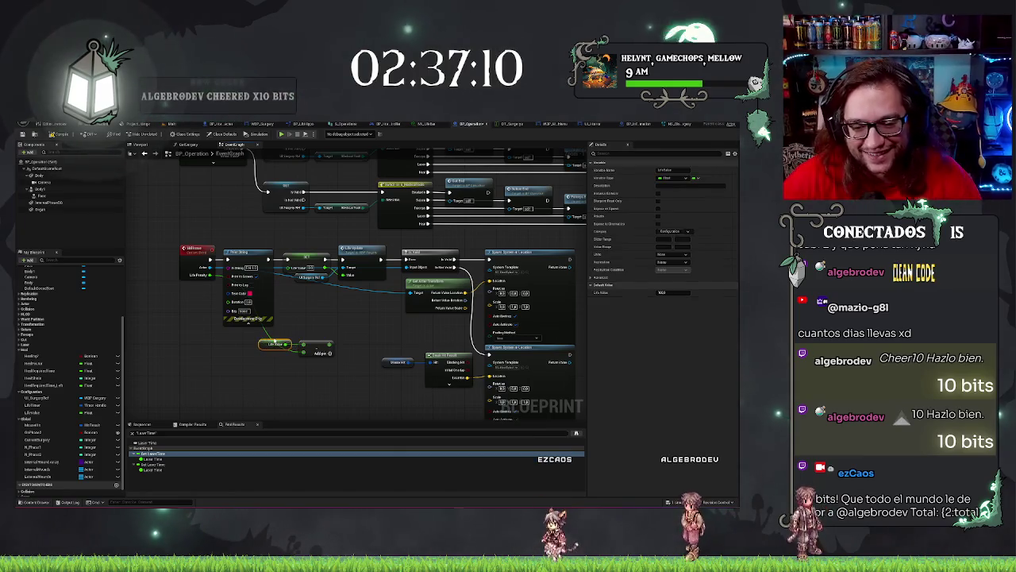
click(323, 345)
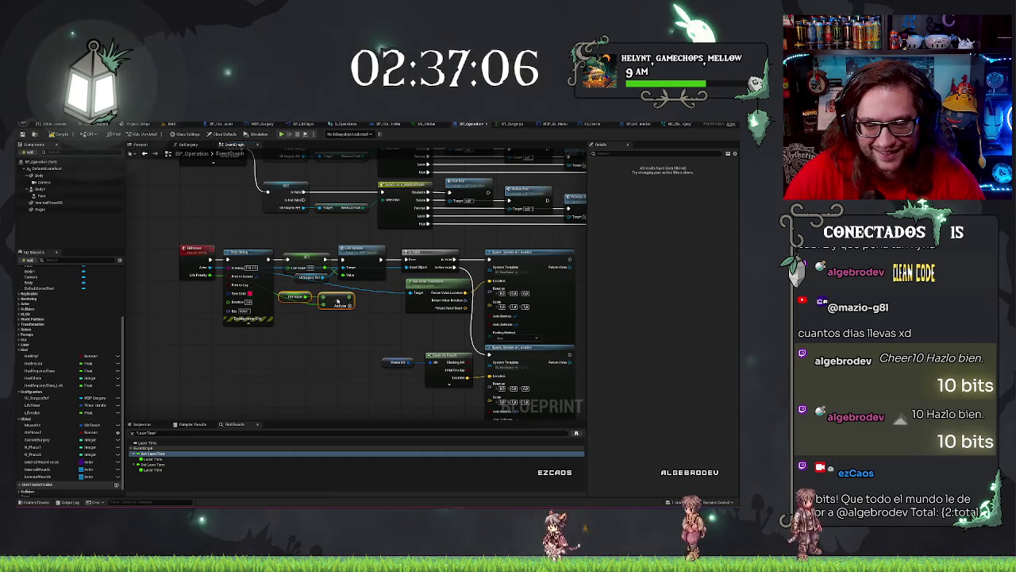
drag(343, 298, 323, 270)
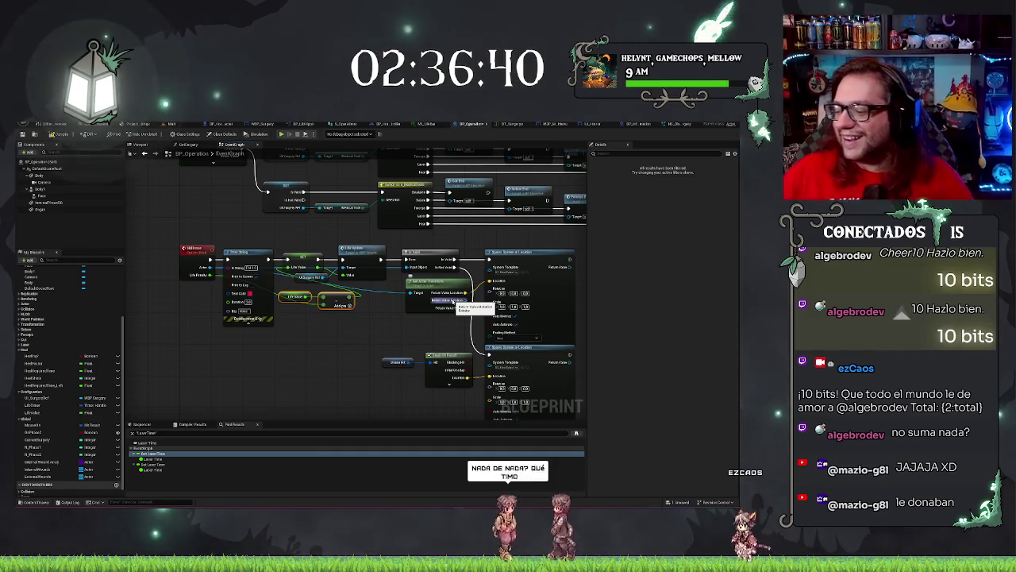
scroll(345, 338, up, 1)
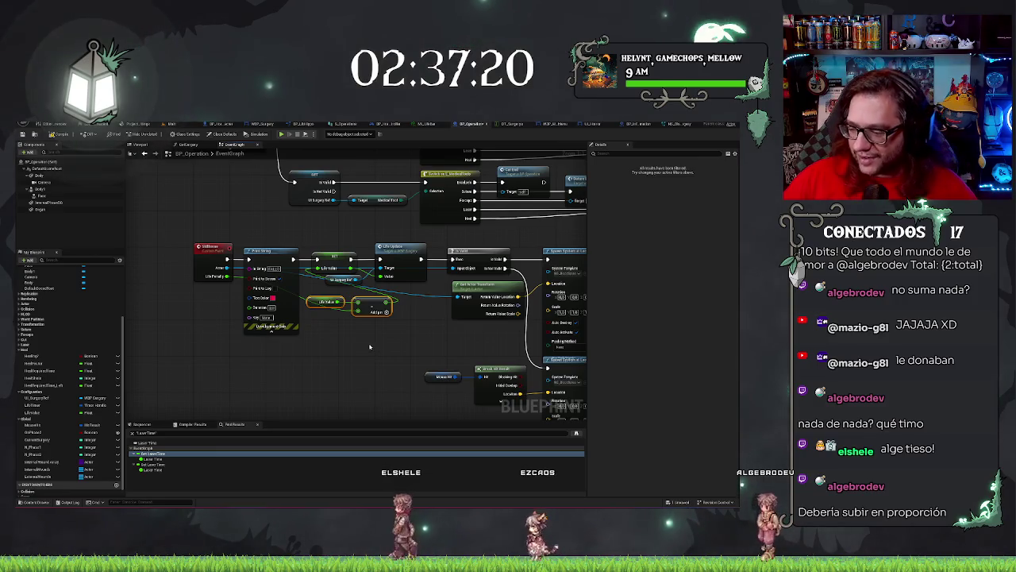
drag(341, 346, 351, 340)
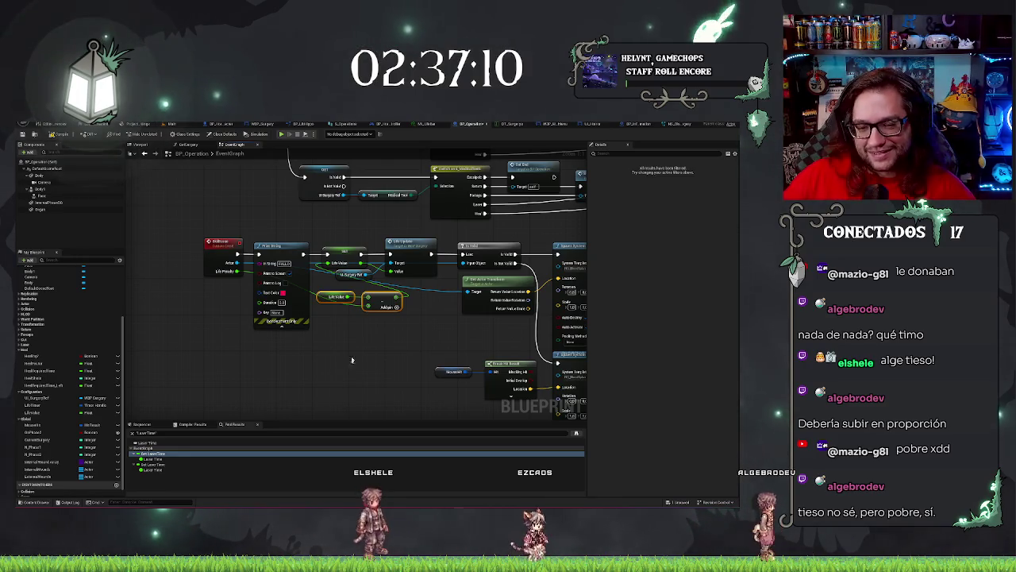
Straighten the Life Value–Subtract wire, delete Print String, and shift those nodes left
drag(352, 360, 311, 356)
drag(300, 311, 296, 305)
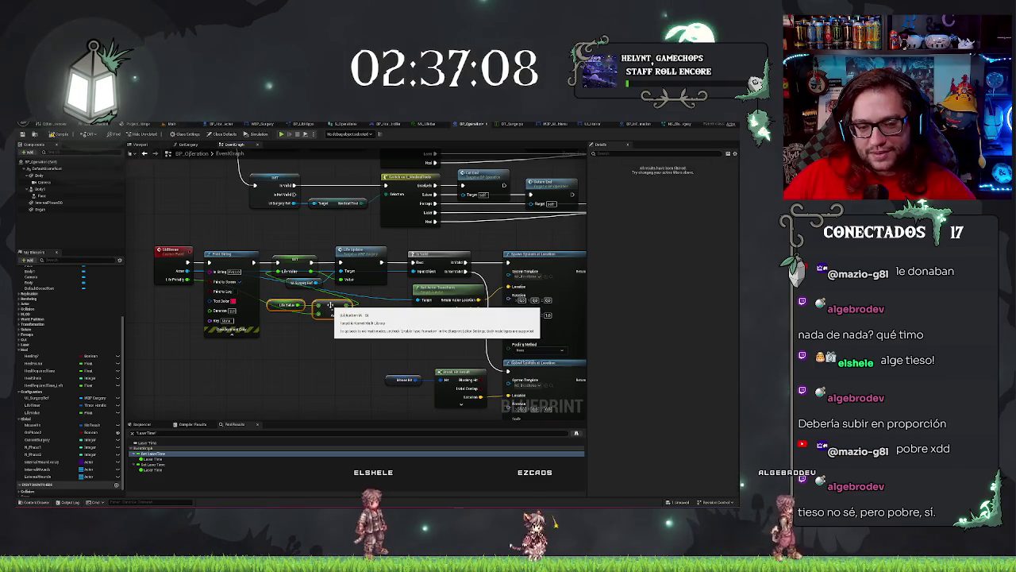
key(q)
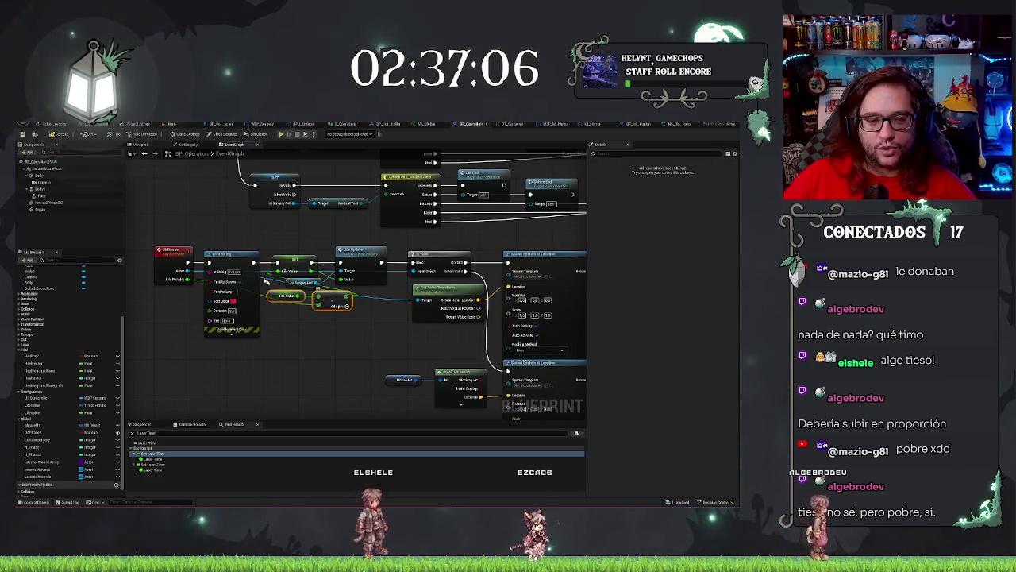
click(238, 302)
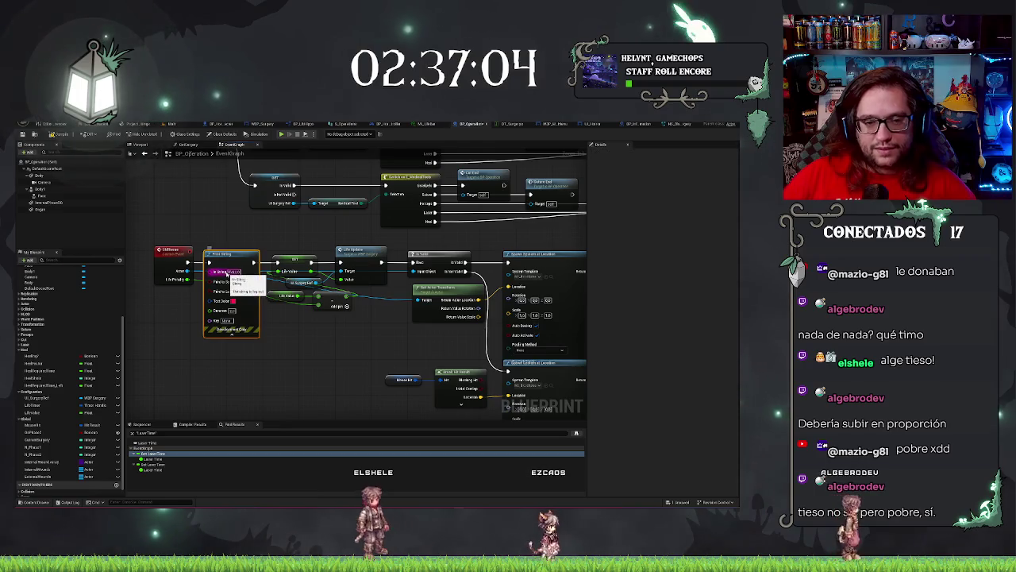
key(Delete)
mouse_move(267, 316)
mouse_down()
mouse_move(358, 288)
mouse_move(319, 304)
mouse_move(278, 292)
mouse_move(262, 301)
mouse_move(250, 287)
mouse_move(260, 289)
mouse_up()
click(284, 336)
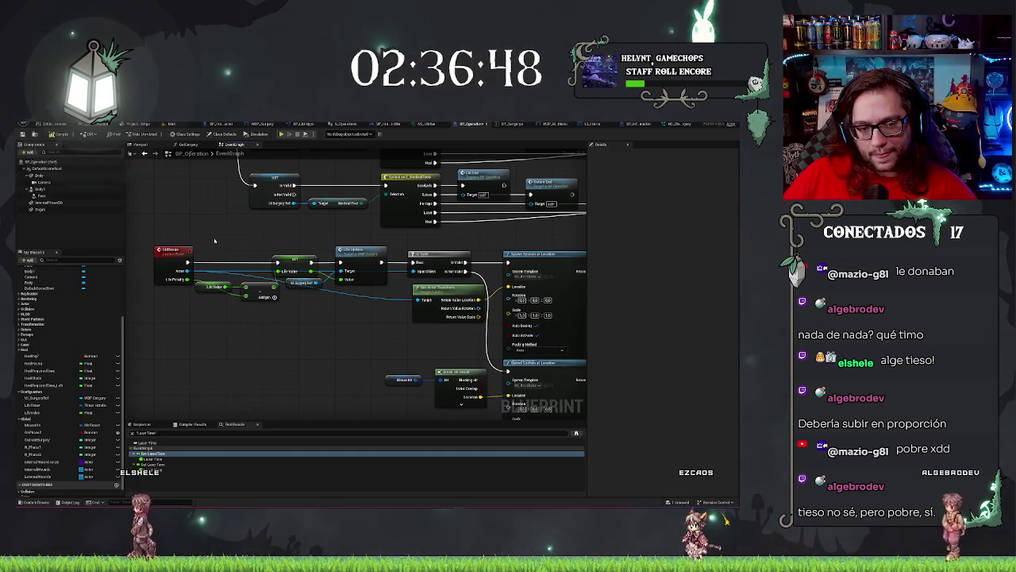
Create the ManageLife custom event and give it two inputs
scroll(257, 302, down, 3)
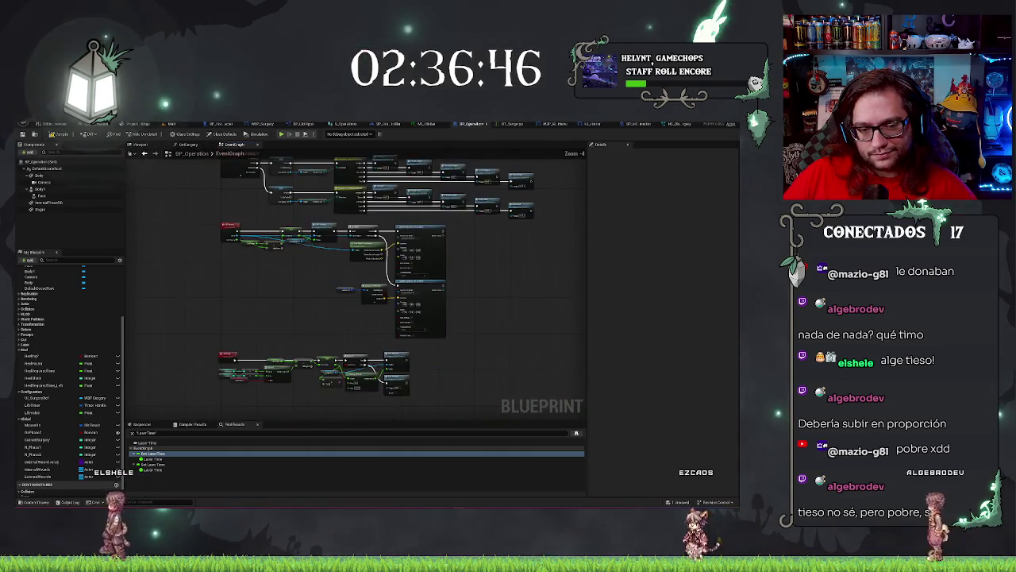
scroll(285, 358, up, 3)
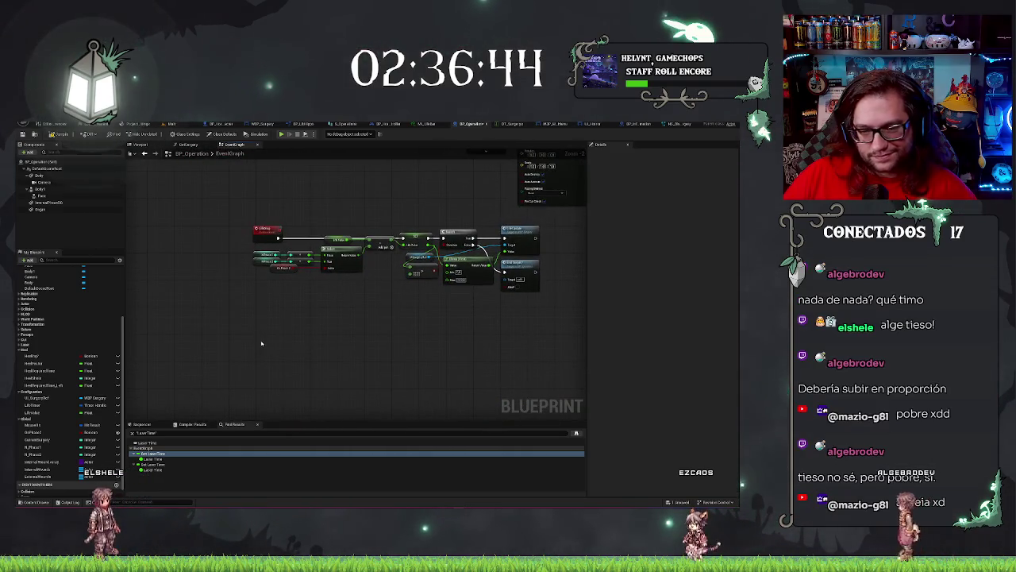
right_click(266, 344)
text(add cust)
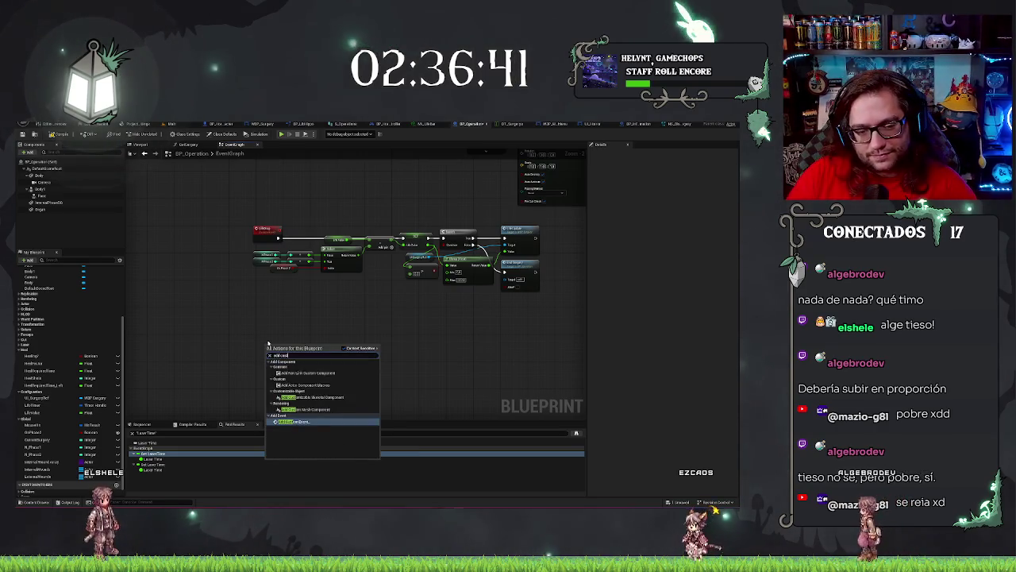
key(Return)
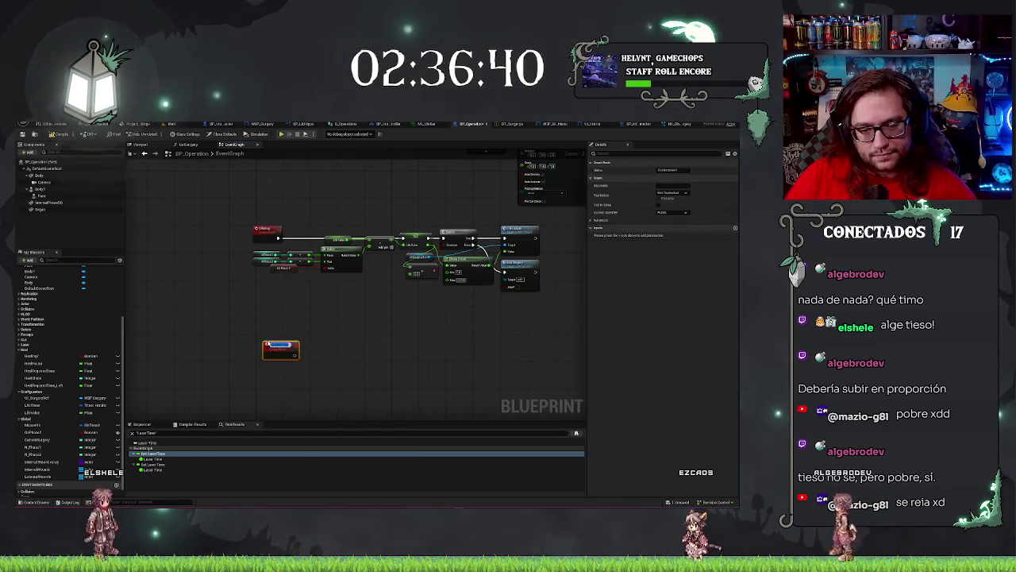
key(Return)
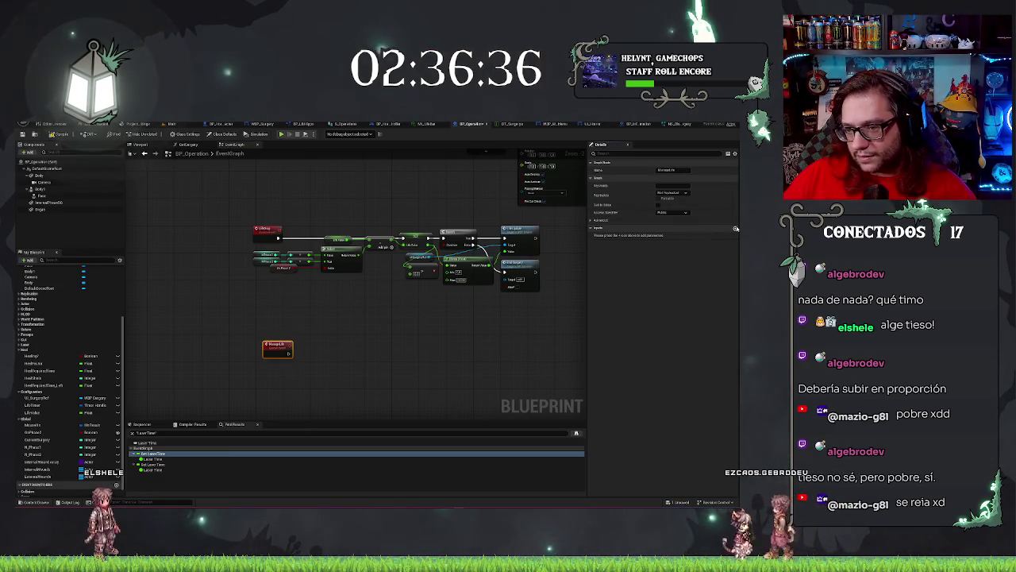
click(736, 229)
click(736, 228)
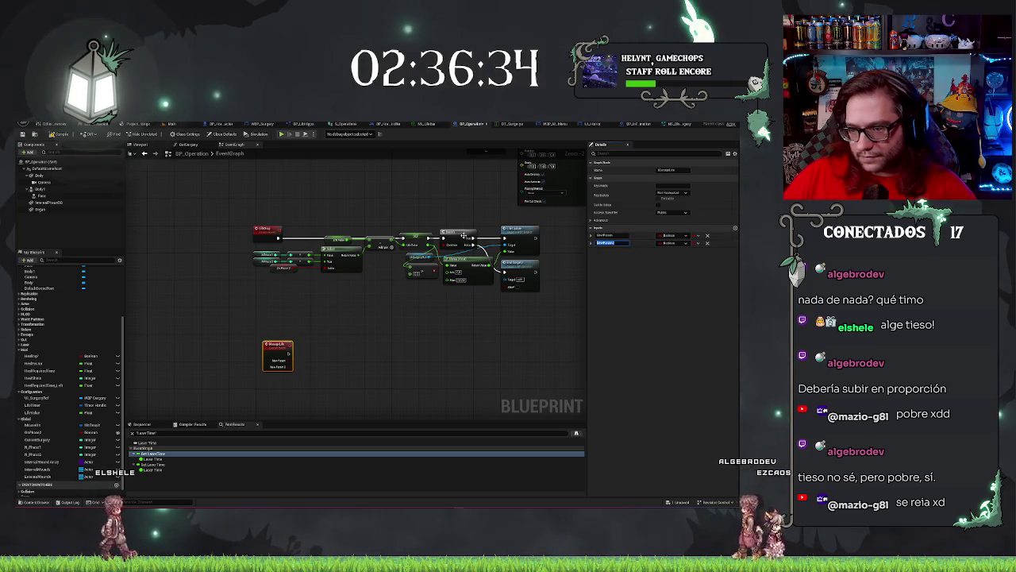
Set up inputs Add? (Boolean) before Life (Float) and attach a Branch to the event
text(A)
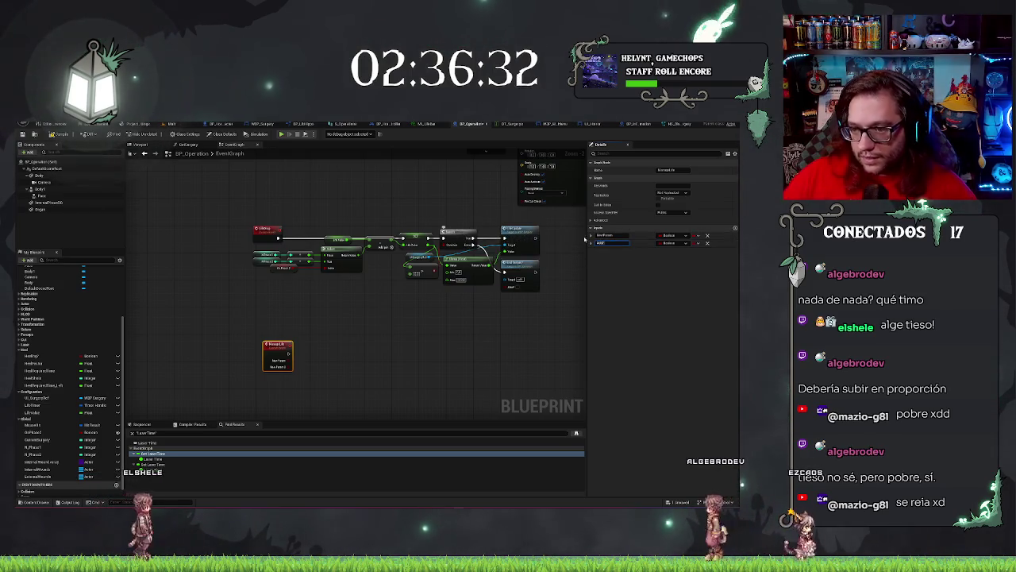
click(601, 235)
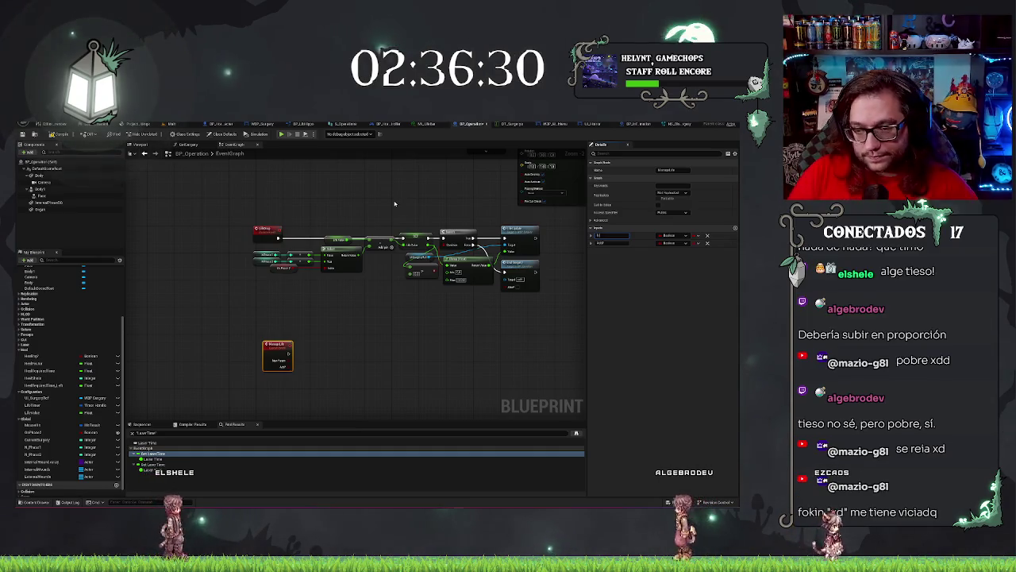
text(B)
click(671, 236)
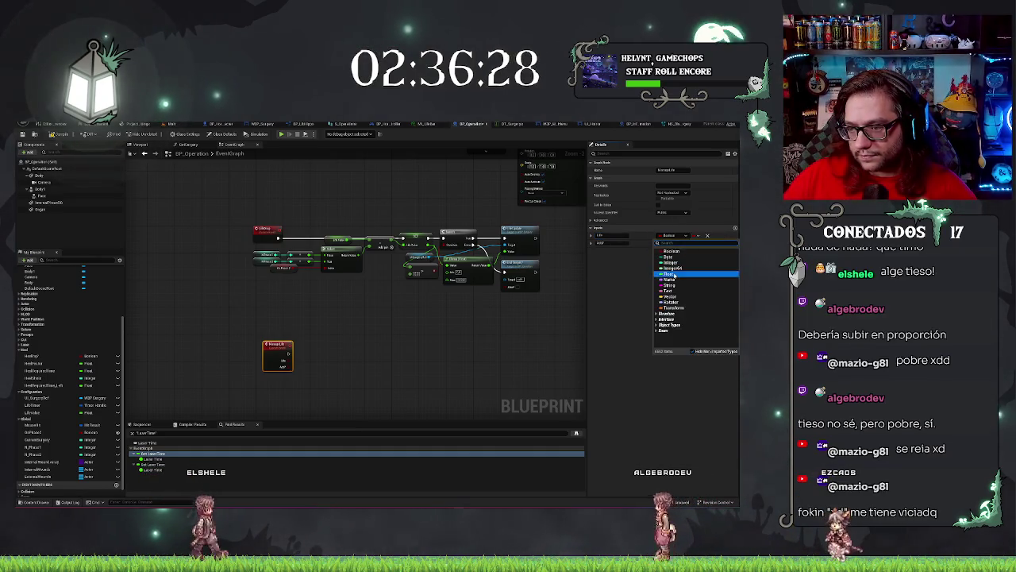
click(676, 248)
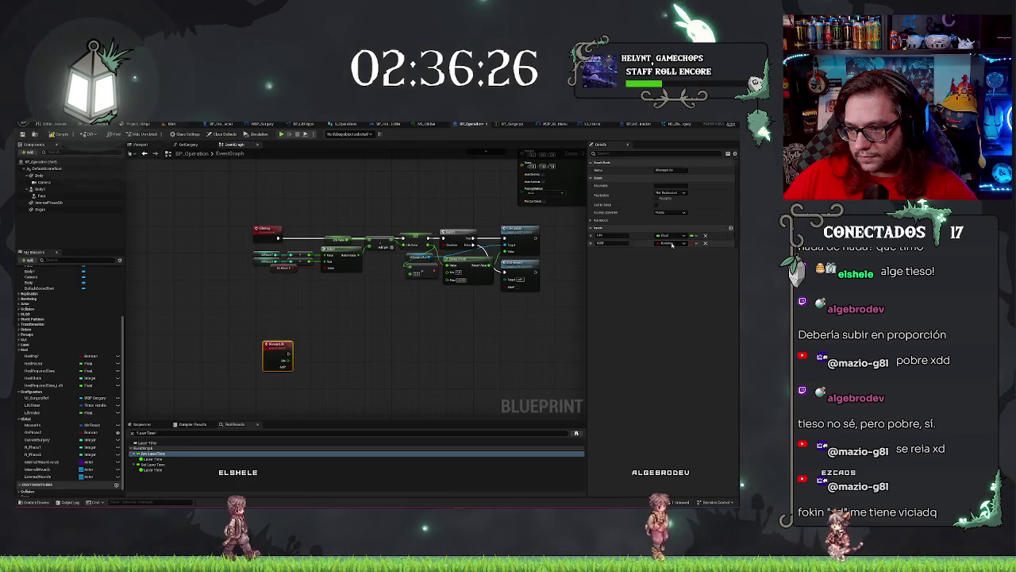
click(671, 243)
click(670, 248)
click(309, 356)
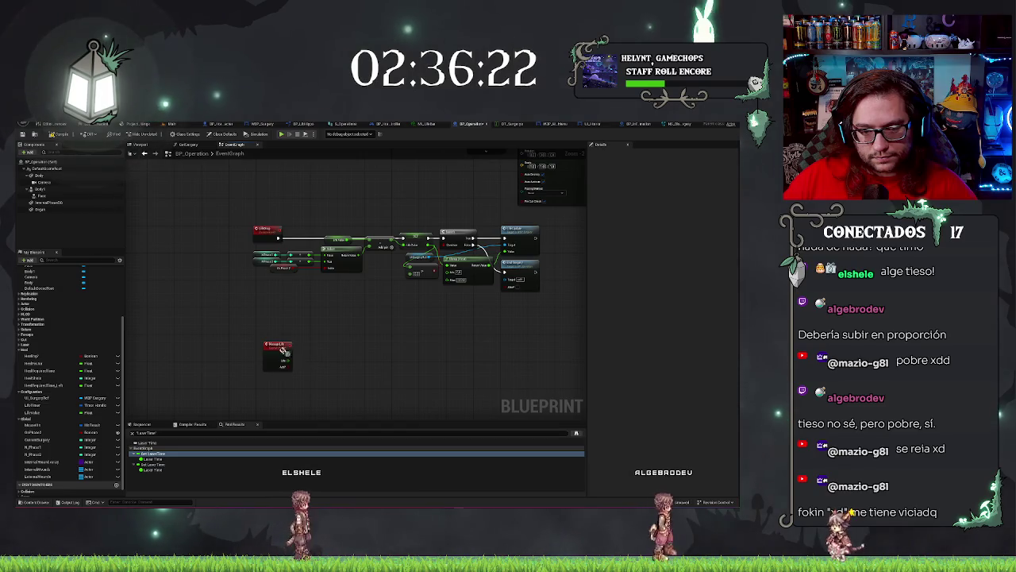
click(279, 355)
click(592, 236)
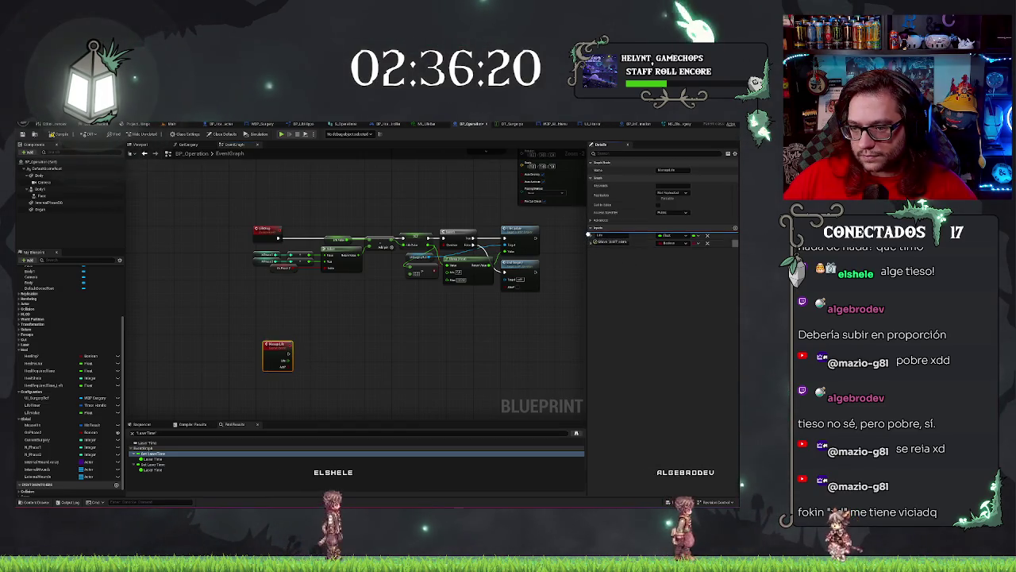
drag(287, 360, 302, 358)
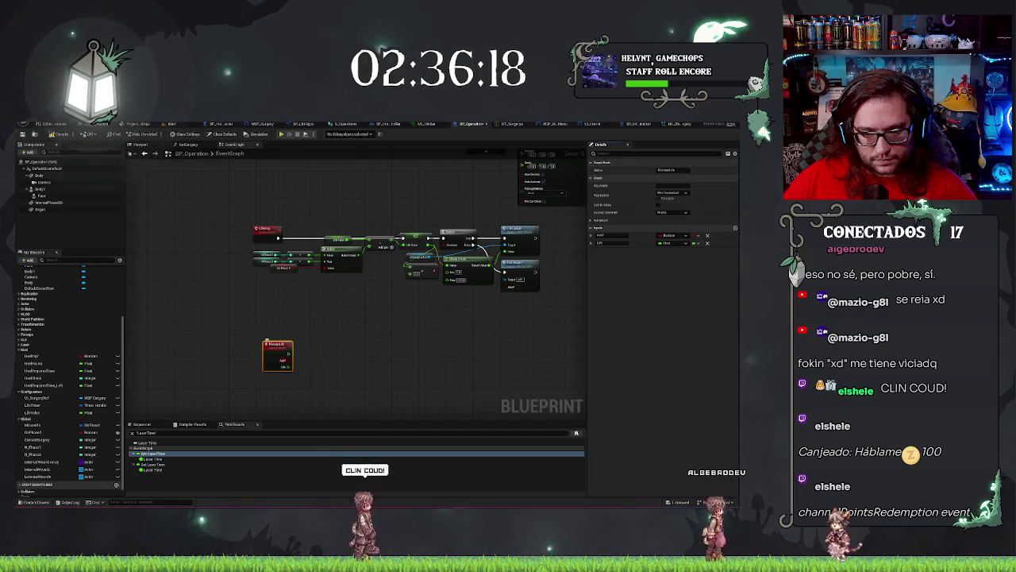
scroll(329, 373, up, 2)
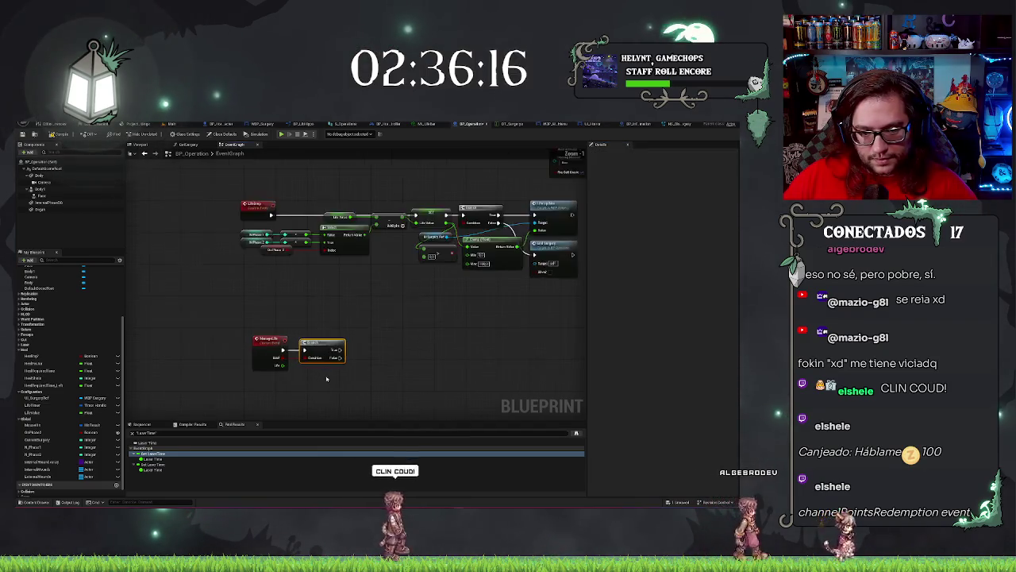
Relocate the SET Life Value and Life Update nodes beside ManageLife's Branch
key(ctrl+z)
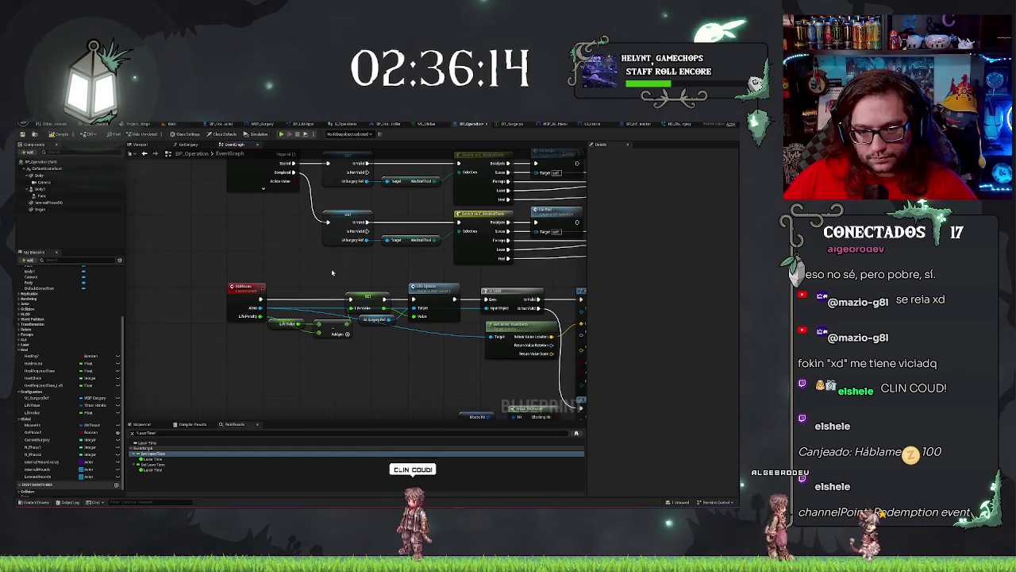
key(ctrl+z)
key(ctrl+z)
key(ctrl+z)
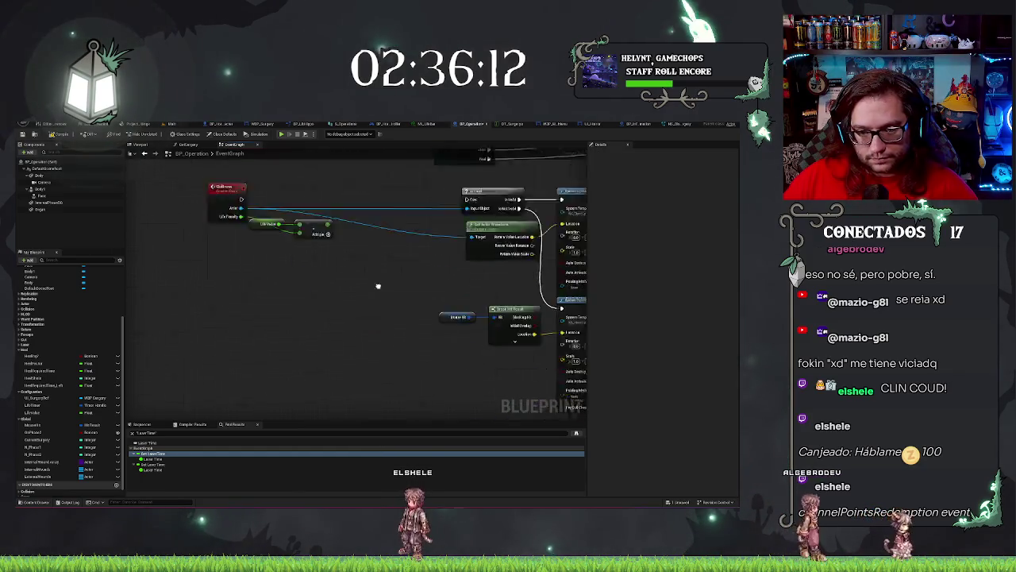
key(ctrl+y)
key(ctrl+y)
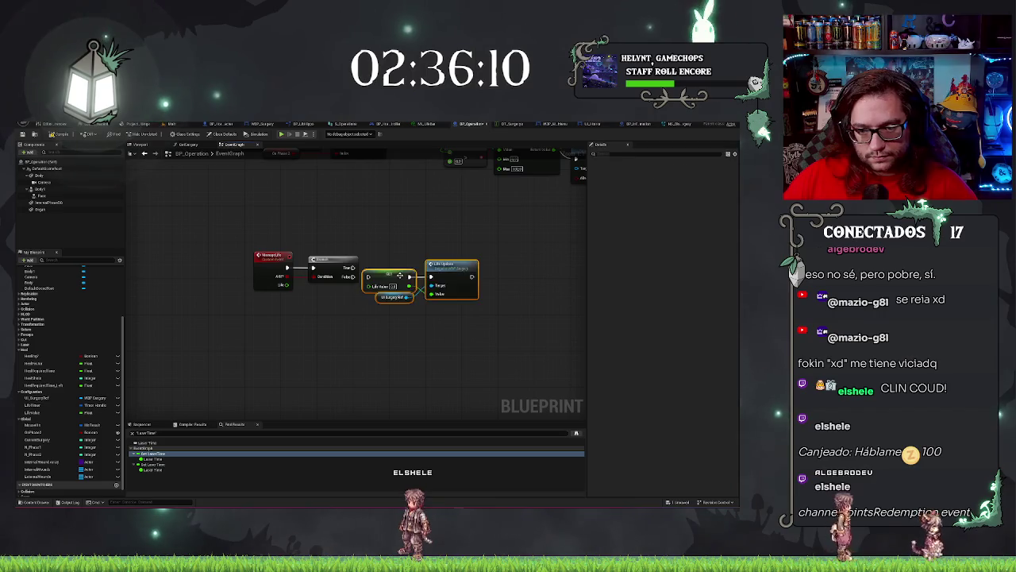
drag(449, 259, 454, 259)
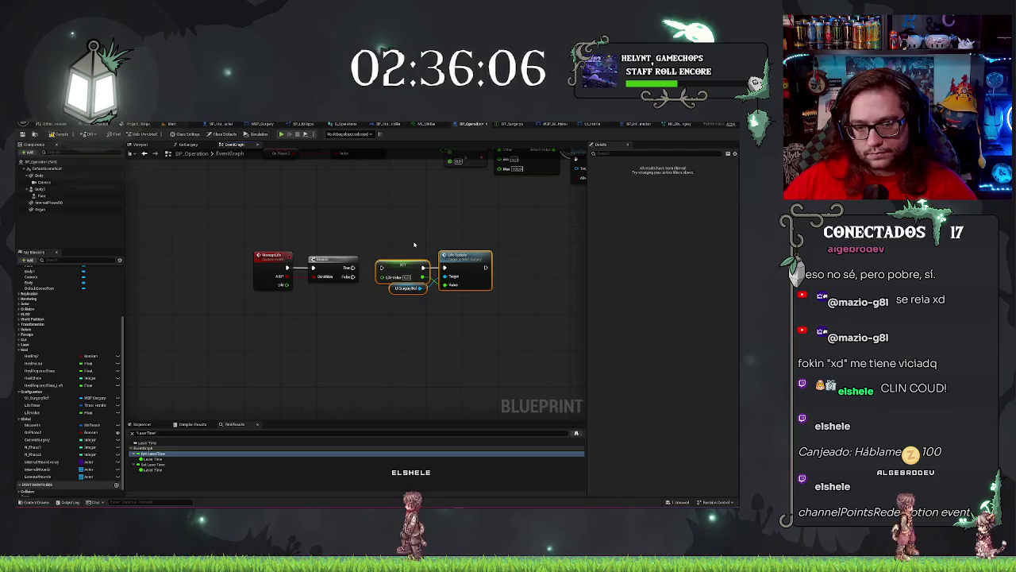
Add a Select node driven by the Add? Boolean and drop in a Life Value getter
drag(459, 256, 464, 256)
drag(288, 277, 320, 300)
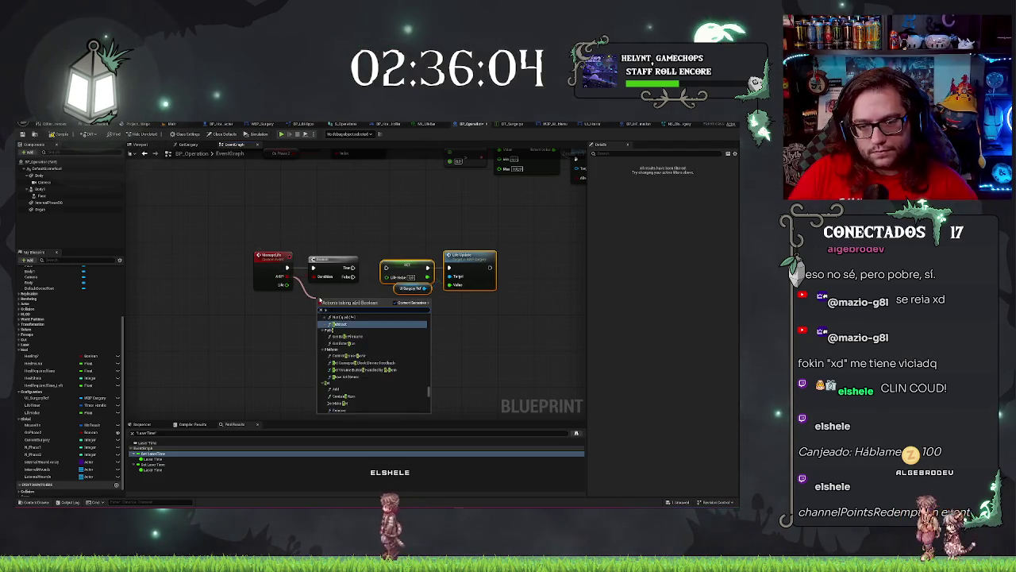
text(elect)
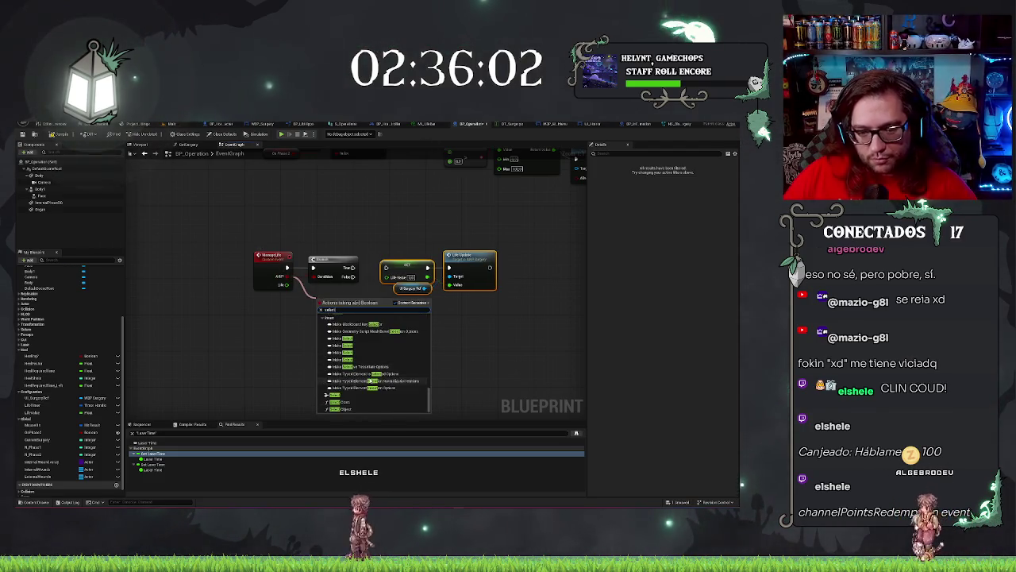
key(Return)
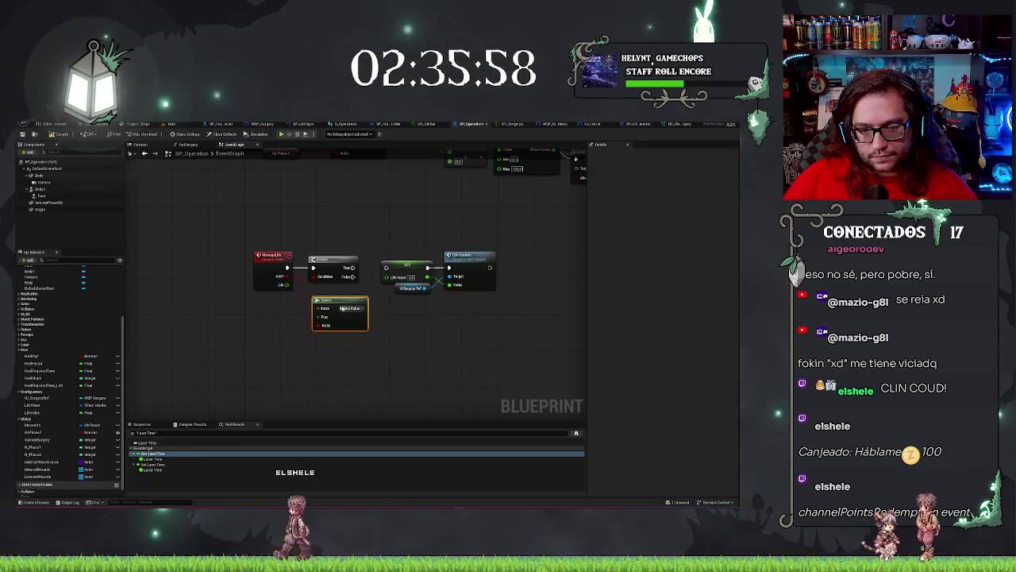
drag(340, 300, 377, 309)
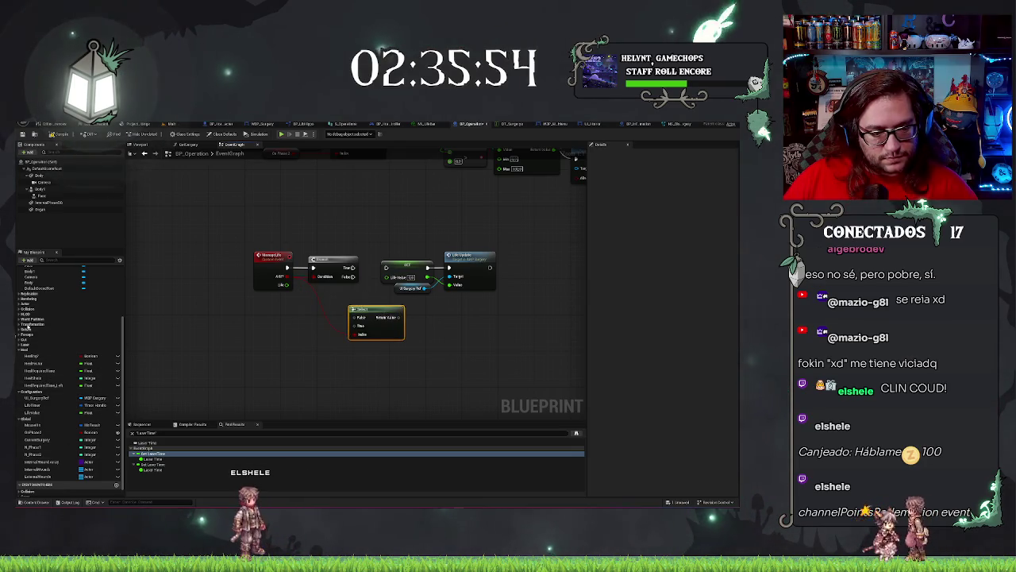
mouse_move(181, 366)
mouse_down()
mouse_move(295, 309)
mouse_move(296, 321)
mouse_move(316, 327)
mouse_up()
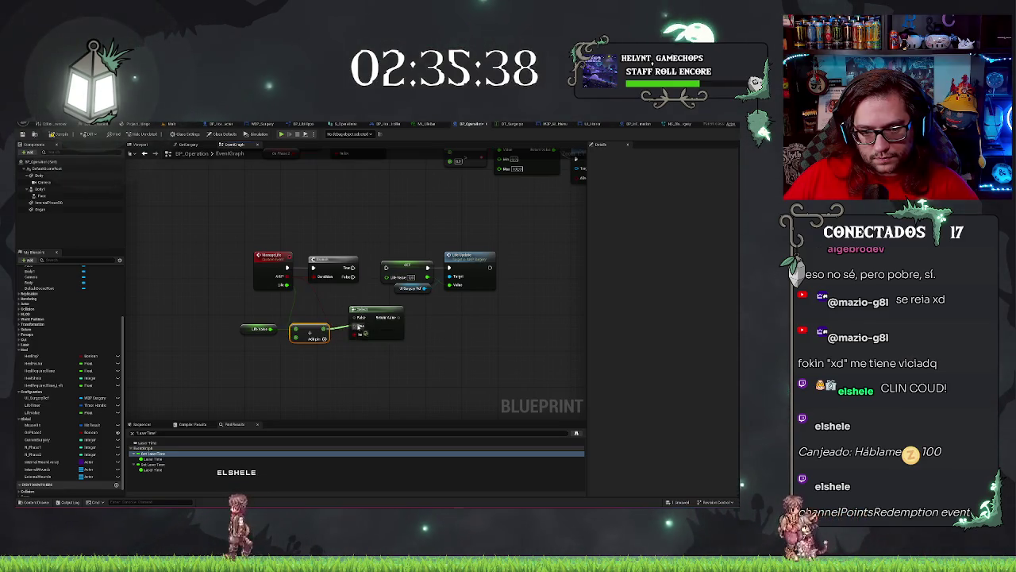
Duplicate the Life Value getter and add an Add node fed by the event's Life input
click(258, 328)
key(ctrl+c)
key(ctrl+v)
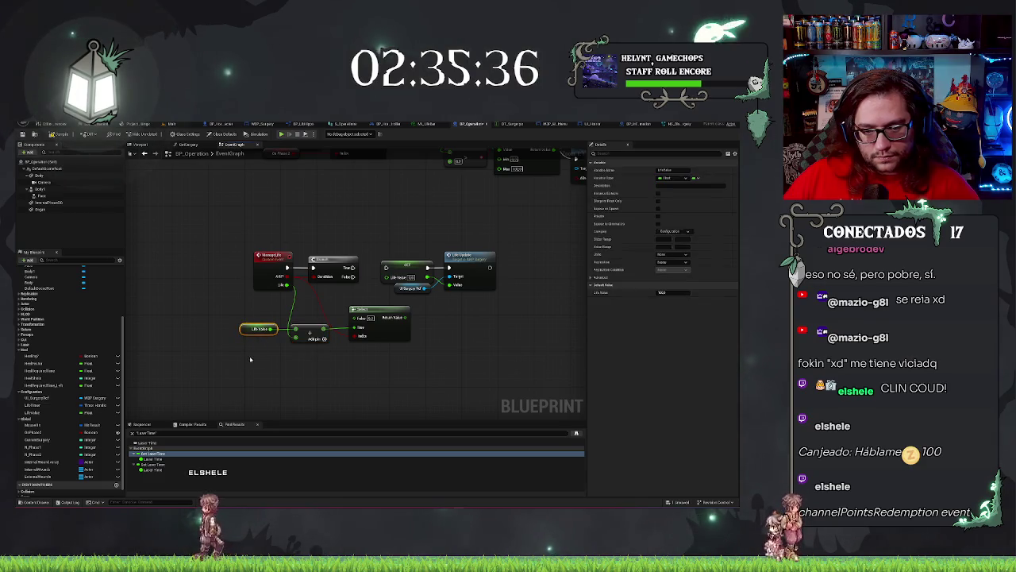
drag(282, 359, 315, 361)
text(add)
key(Return)
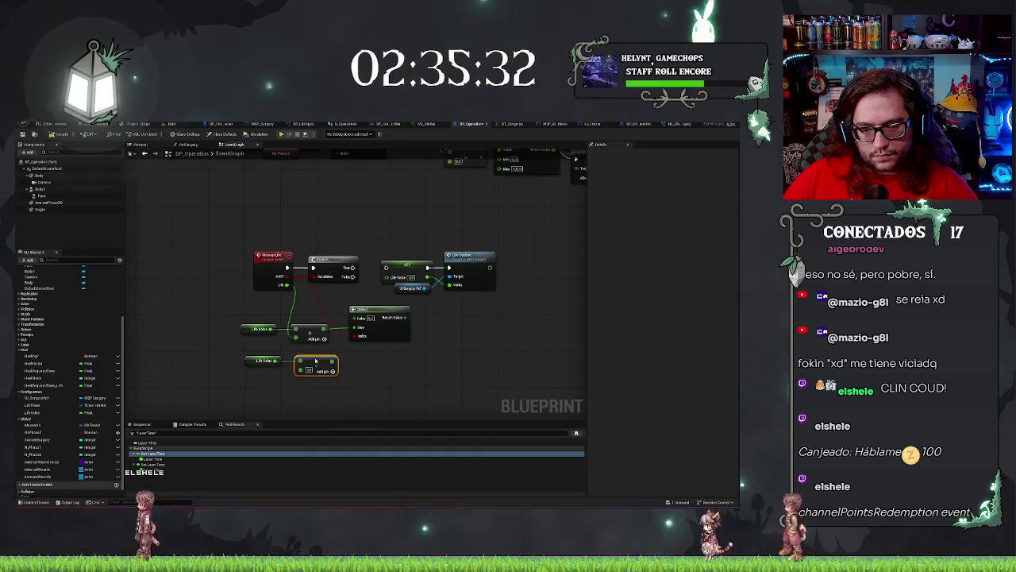
drag(238, 318, 256, 387)
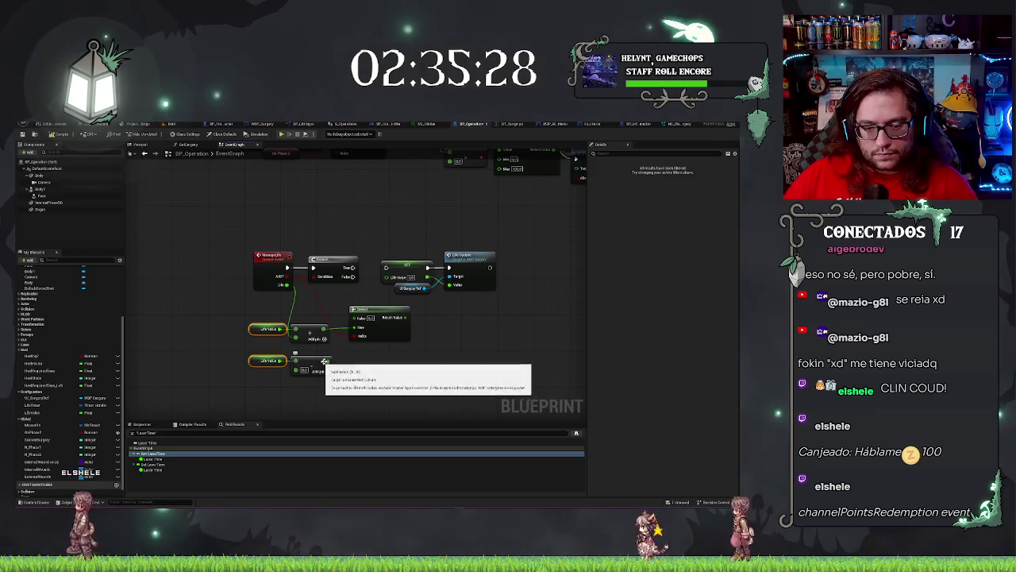
mouse_move(288, 284)
mouse_down()
mouse_move(297, 371)
mouse_move(355, 326)
mouse_up()
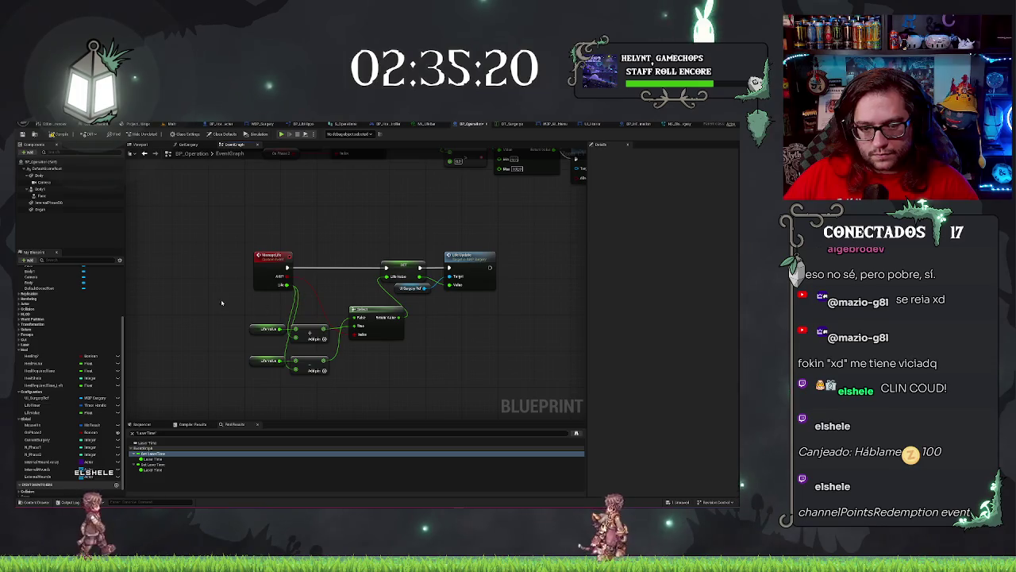
Straighten the wires into Select with Q and shift the SET and Life Update nodes right
drag(221, 302, 393, 358)
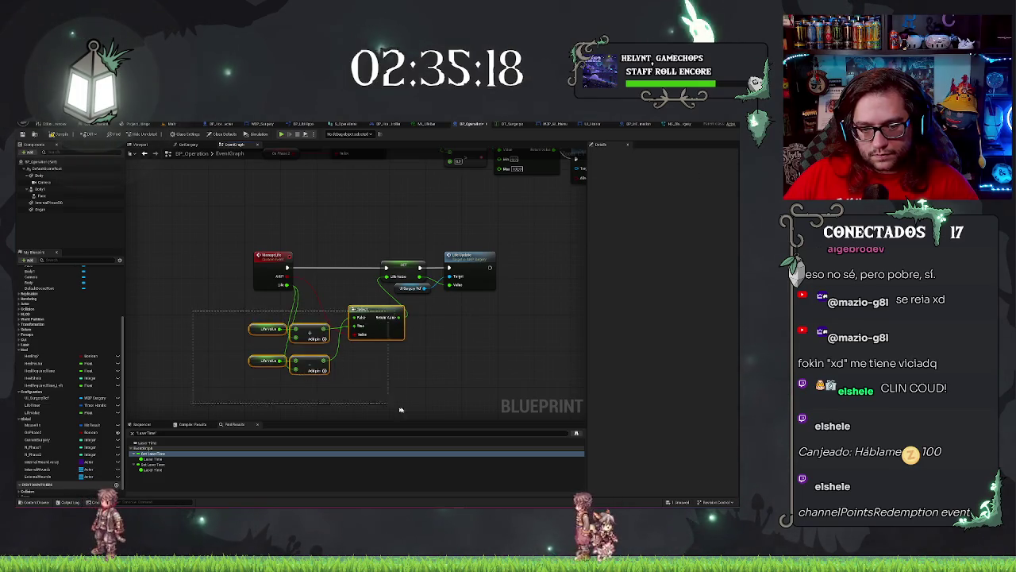
key(q)
drag(375, 310, 394, 309)
drag(386, 237, 500, 295)
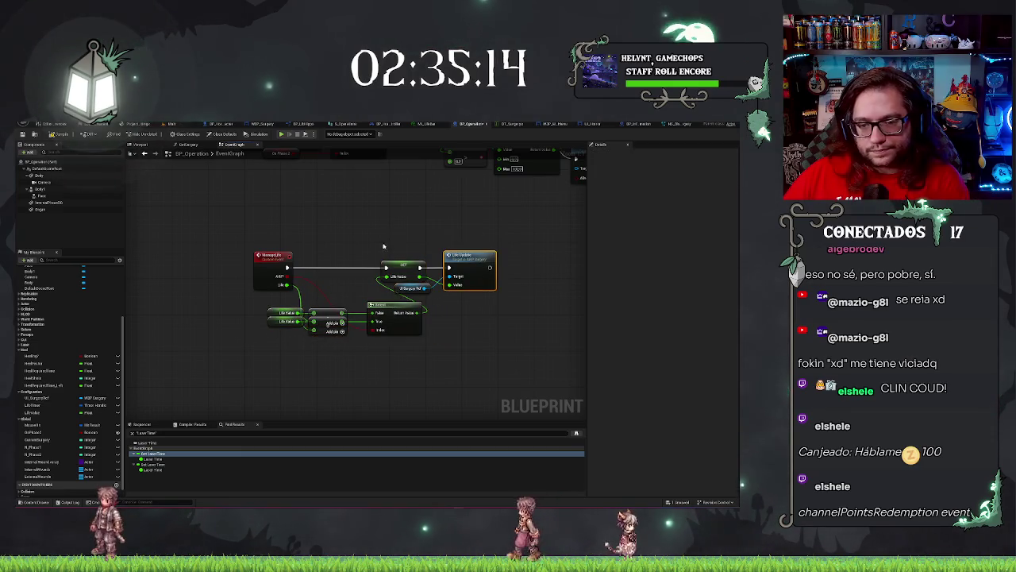
drag(397, 265, 409, 265)
drag(422, 332, 416, 303)
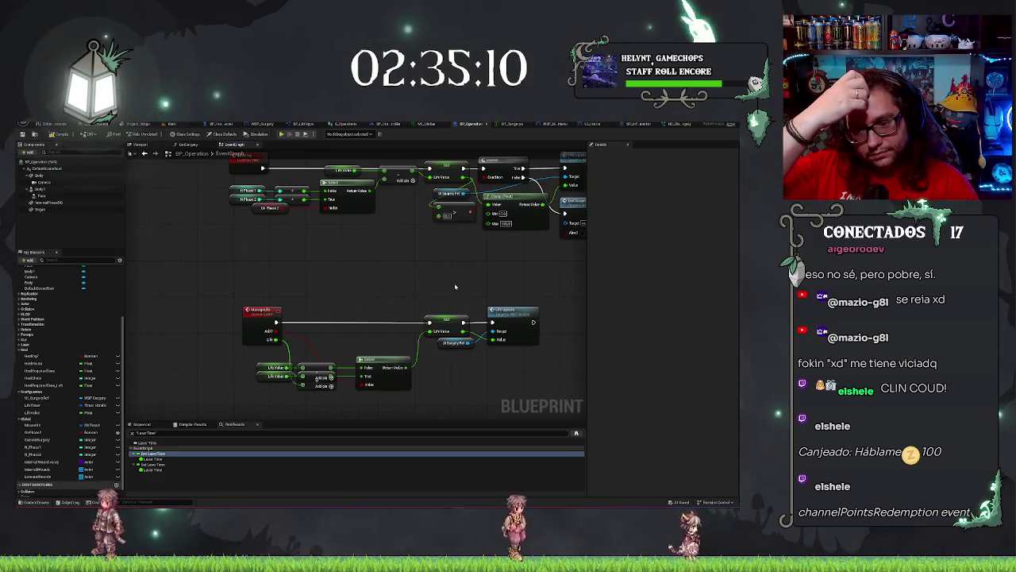
drag(413, 308, 388, 374)
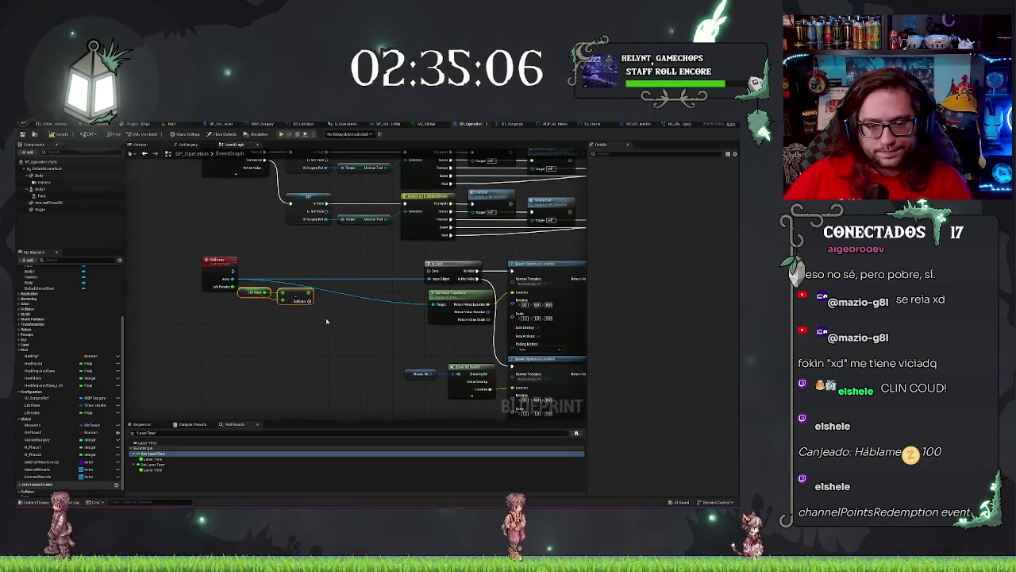
Delete the old Life Value and Add nodes and place a Set Life call after the event
key(Delete)
mouse_move(305, 426)
mouse_down()
mouse_move(397, 421)
mouse_move(396, 408)
mouse_move(373, 395)
mouse_up()
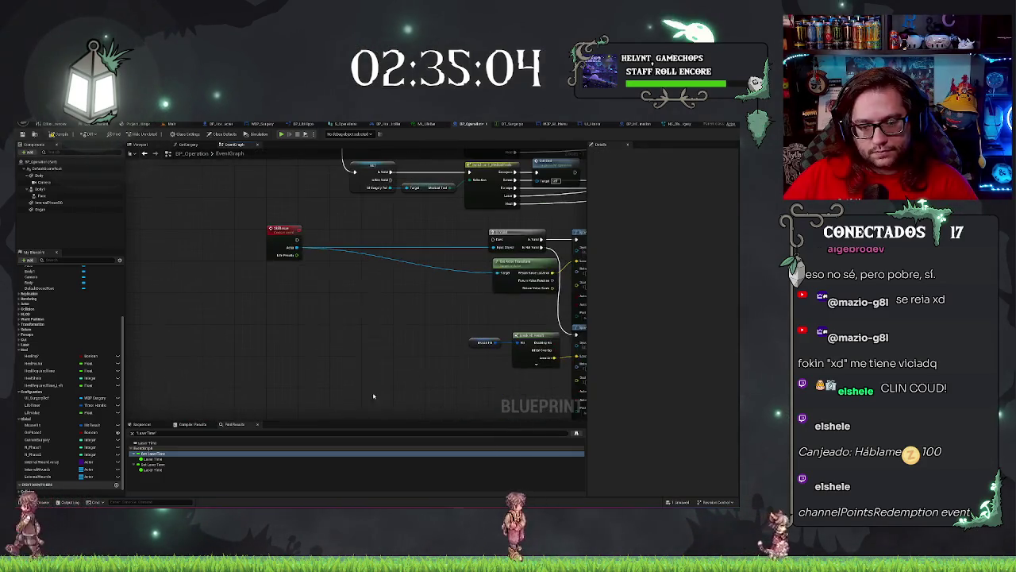
drag(308, 248, 309, 248)
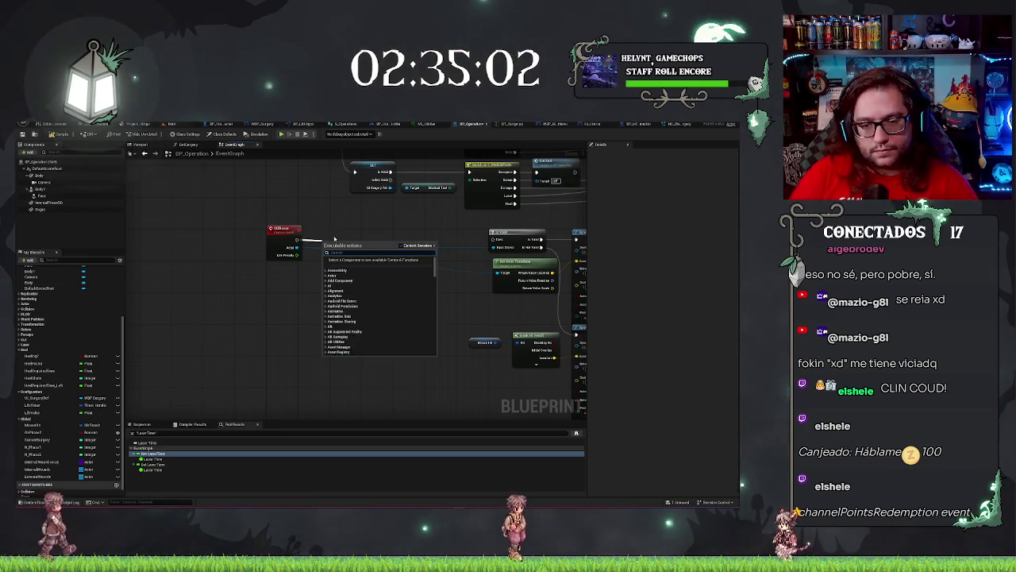
text(set life)
key(Return)
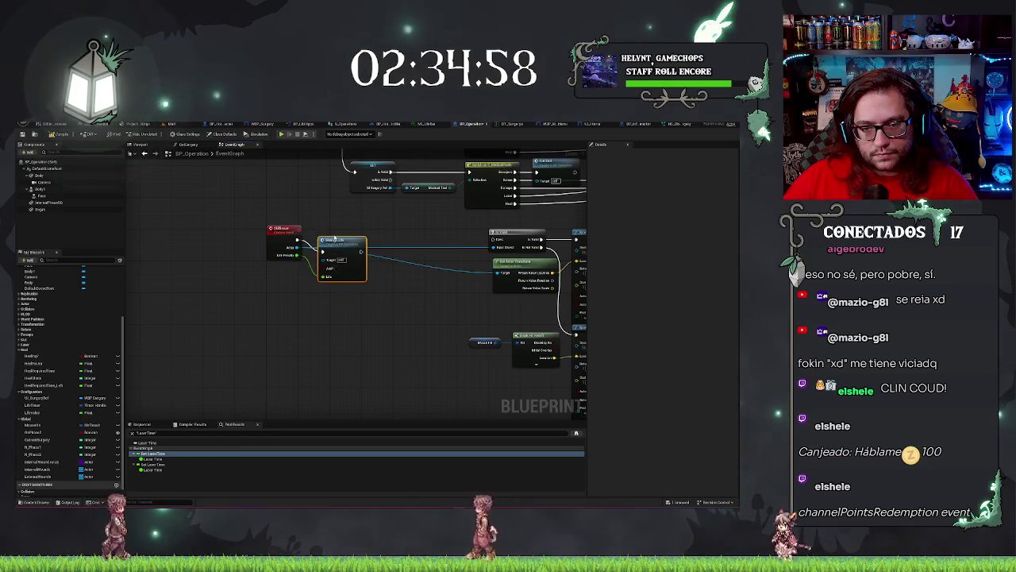
Shift the call node and the Set Life group left, then bring up the add-node menu
drag(335, 237, 391, 227)
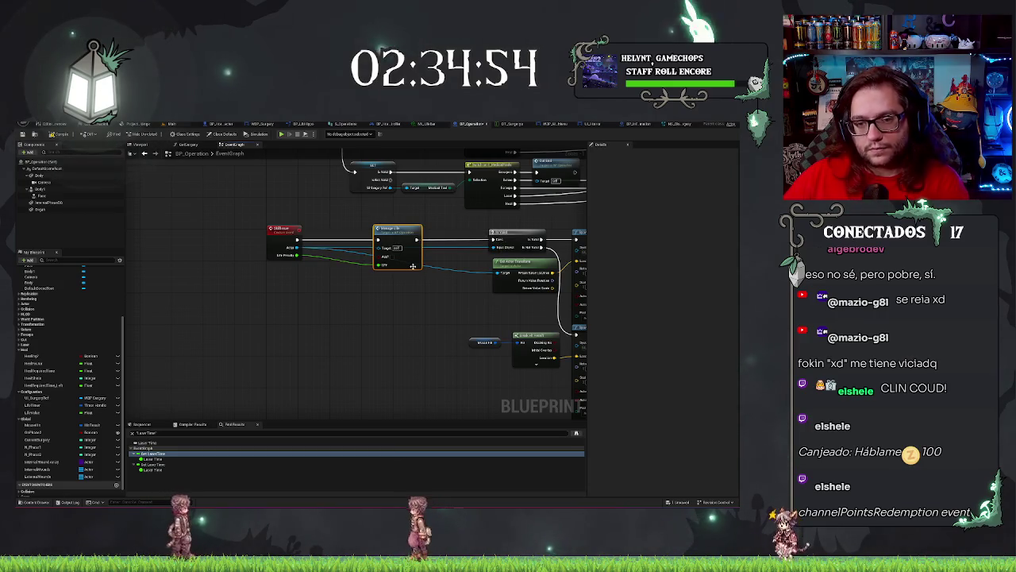
drag(413, 266, 357, 266)
scroll(358, 266, down, 3)
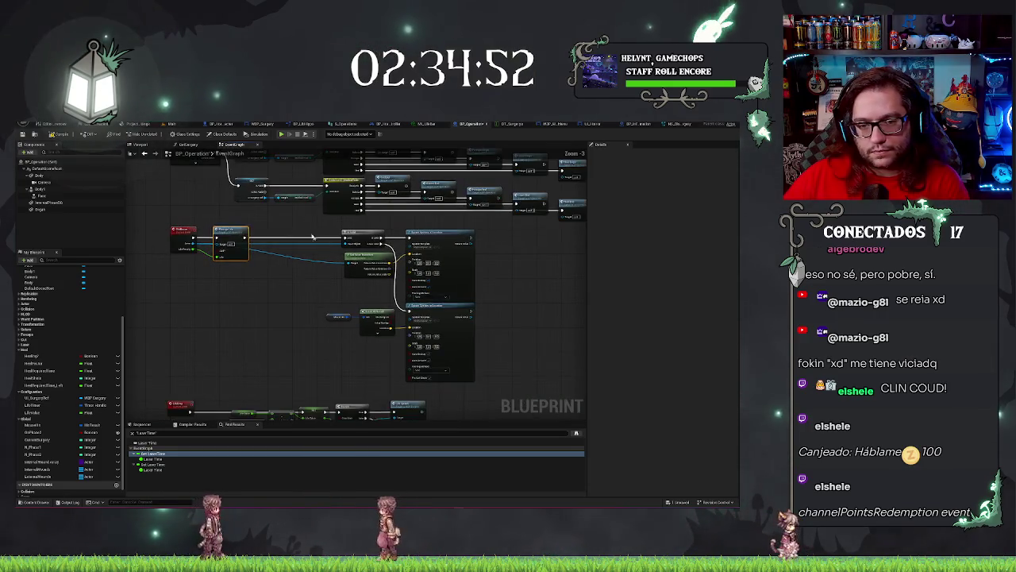
drag(312, 236, 475, 381)
drag(445, 341, 373, 341)
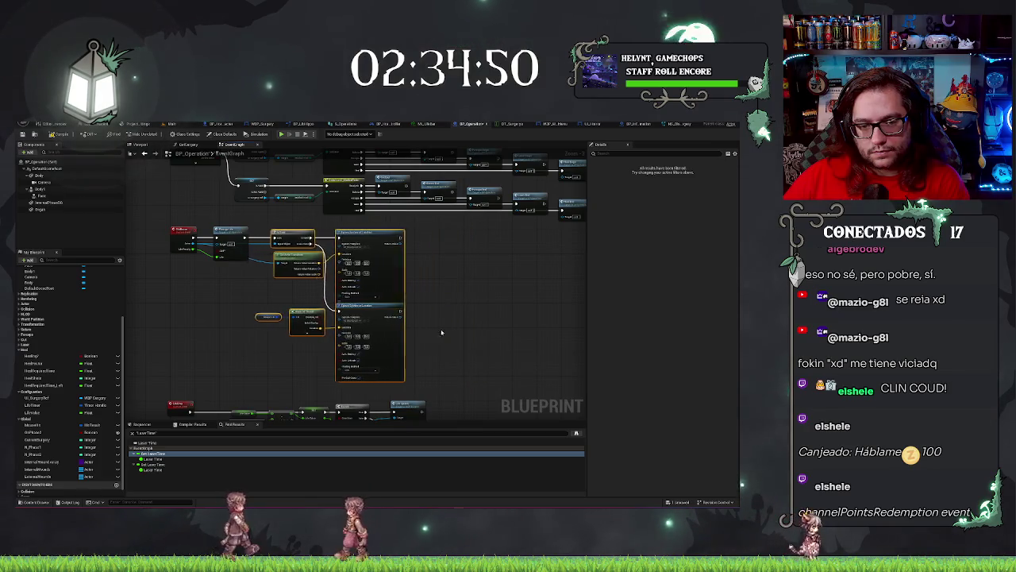
scroll(339, 251, down, 4)
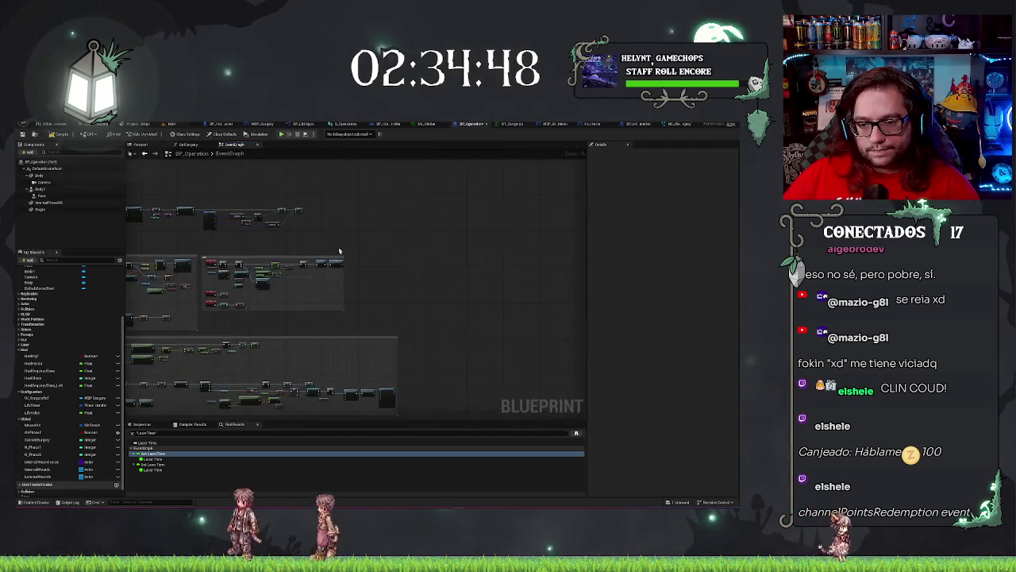
scroll(419, 236, up, 5)
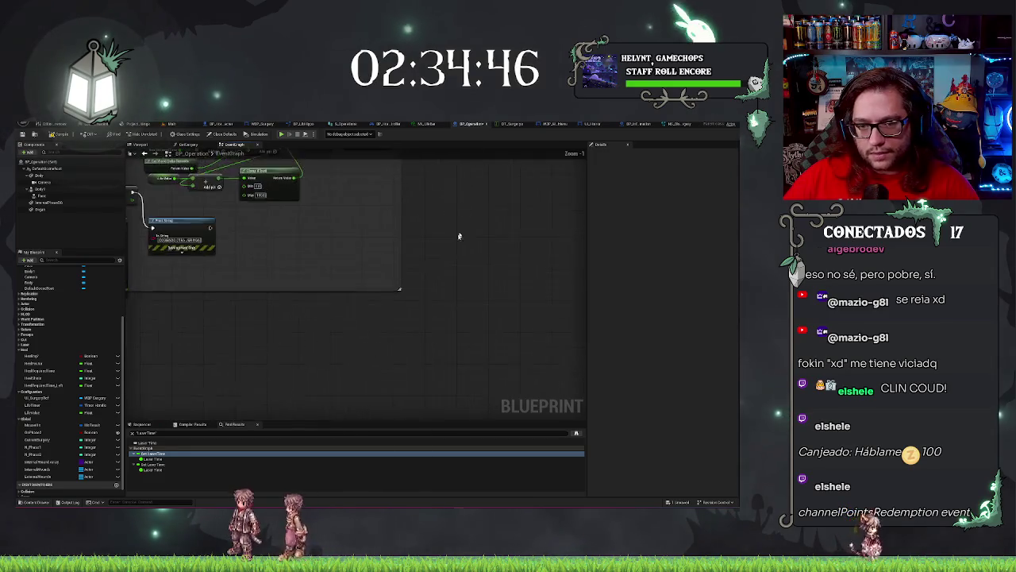
scroll(459, 236, up, 1)
right_click(450, 331)
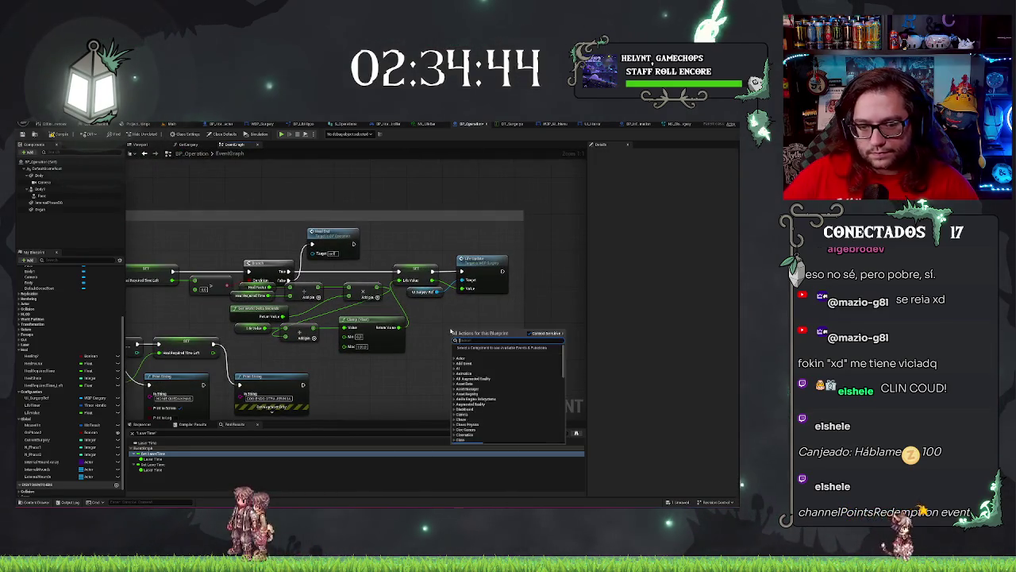
Place a Manage Life call node with Add? and Life inputs beside the life-update logic
text(life)
key(Return)
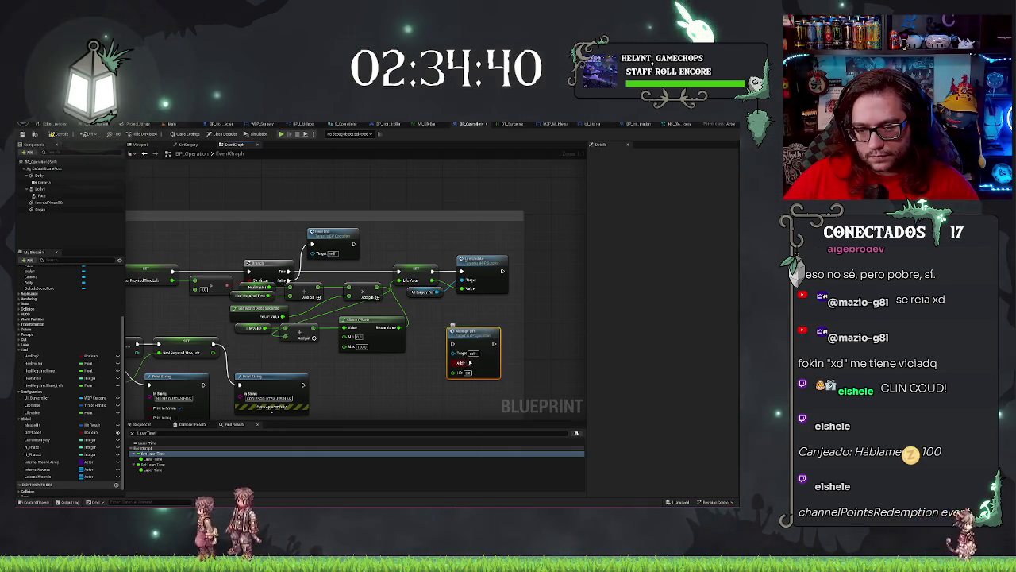
drag(456, 318, 444, 317)
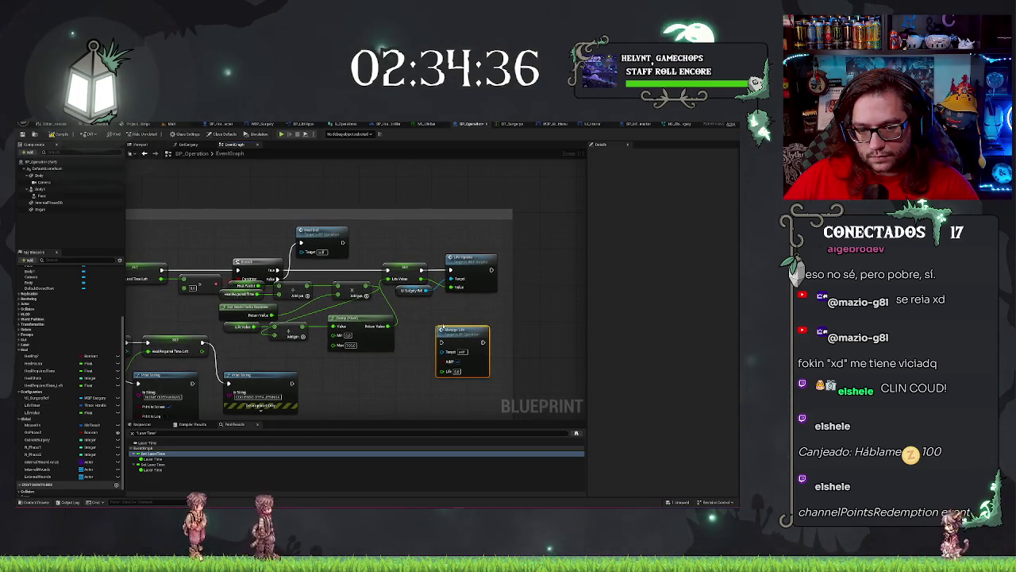
drag(427, 312, 526, 228)
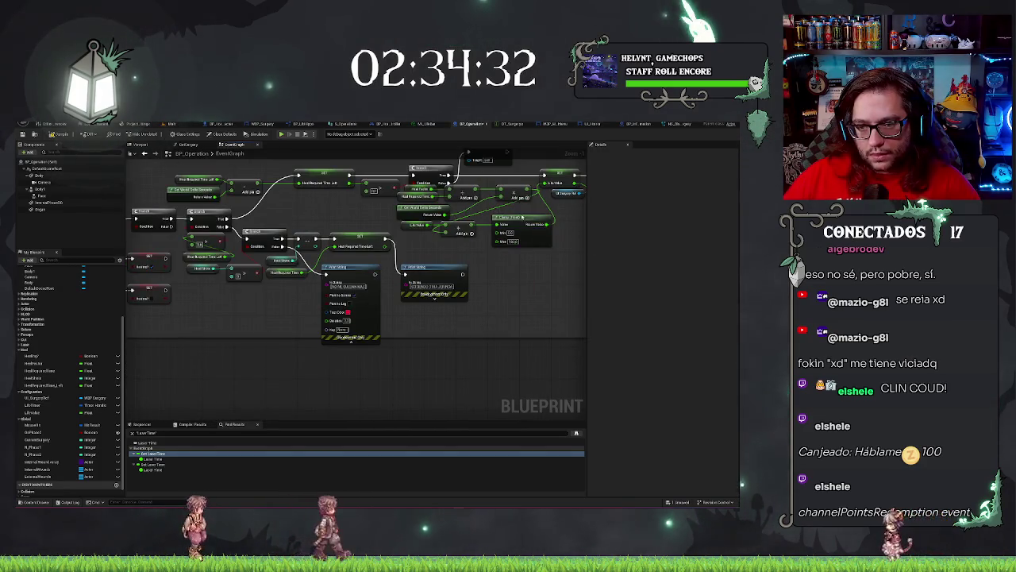
scroll(520, 278, down, 3)
mouse_move(519, 317)
mouse_down()
mouse_move(422, 312)
mouse_move(193, 329)
mouse_up()
scroll(422, 312, up, 3)
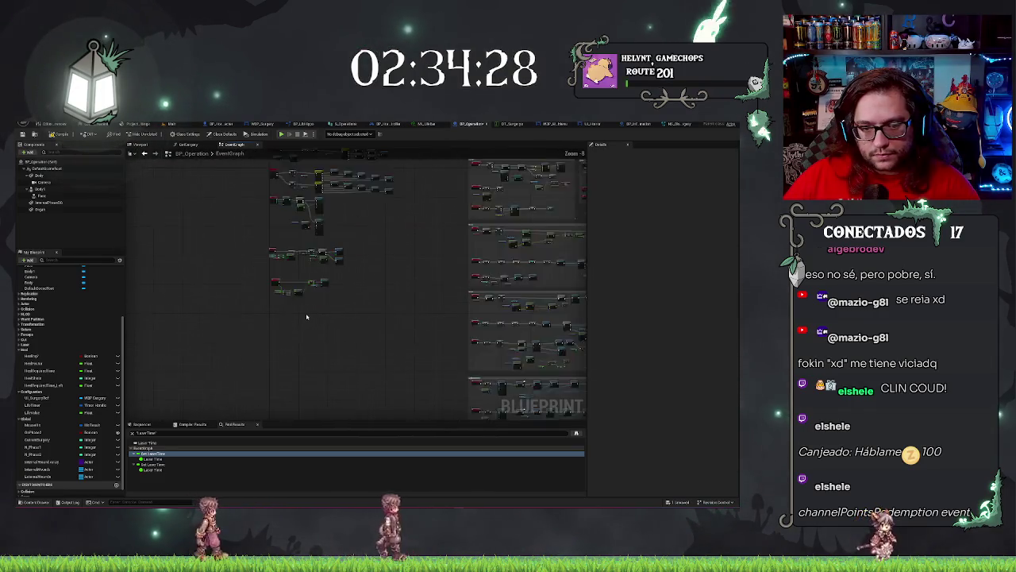
Paste a Clamp (float) node beside Select and wire its result into Set Life Value
scroll(307, 317, down, 4)
scroll(307, 317, up, 5)
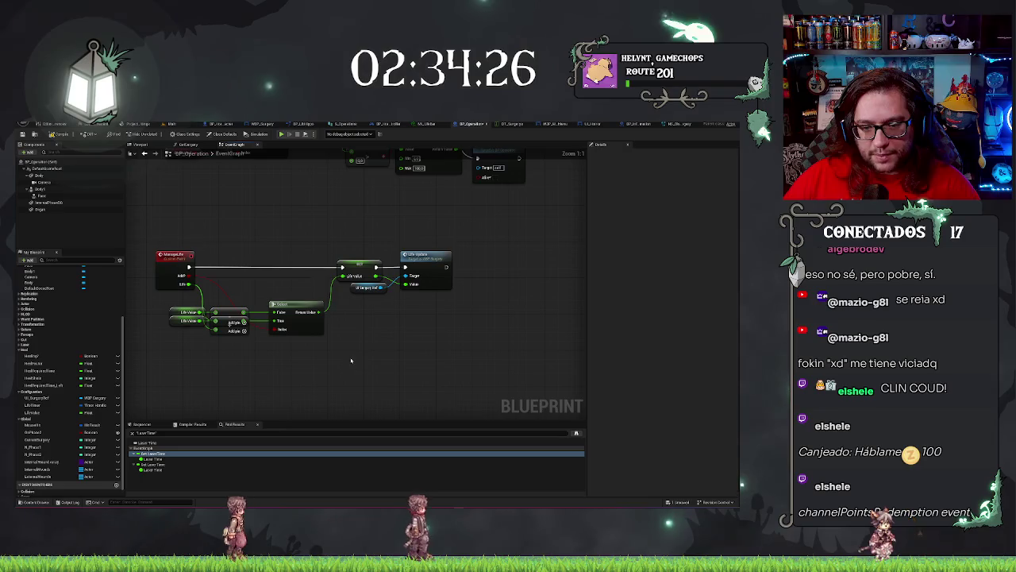
key(ctrl+v)
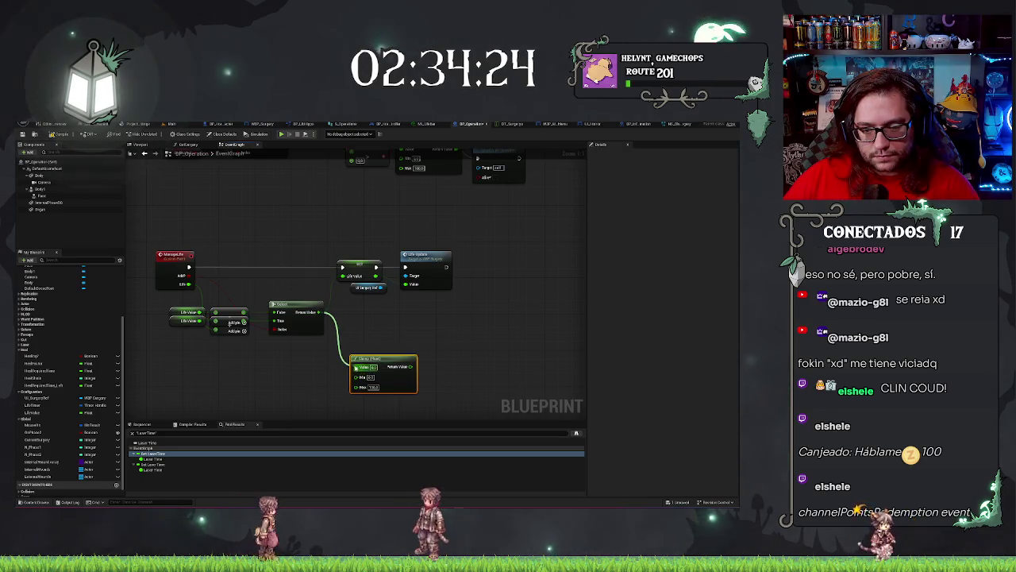
mouse_move(411, 366)
mouse_down()
mouse_move(363, 264)
mouse_move(343, 276)
mouse_up()
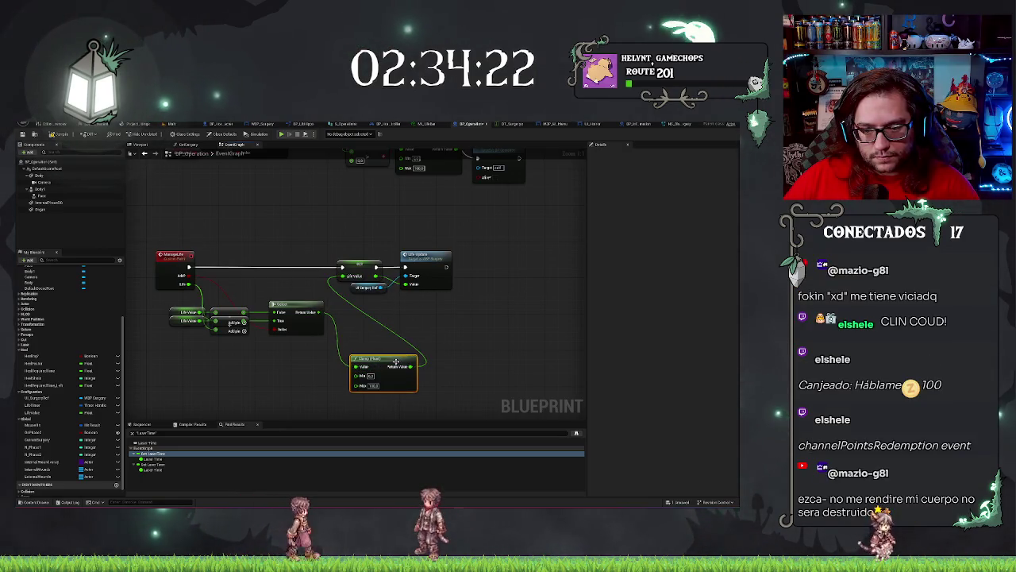
mouse_move(396, 362)
mouse_down()
mouse_move(325, 274)
mouse_move(246, 278)
mouse_move(371, 309)
mouse_up()
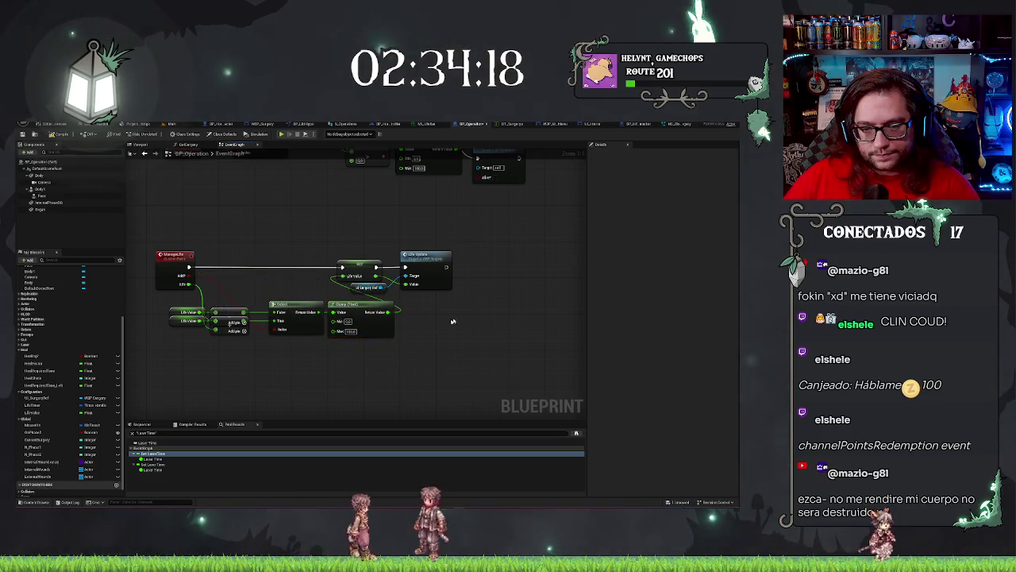
Line up the getter, Select, Clamp, SET and Life Update nodes in a single row
drag(436, 288, 457, 295)
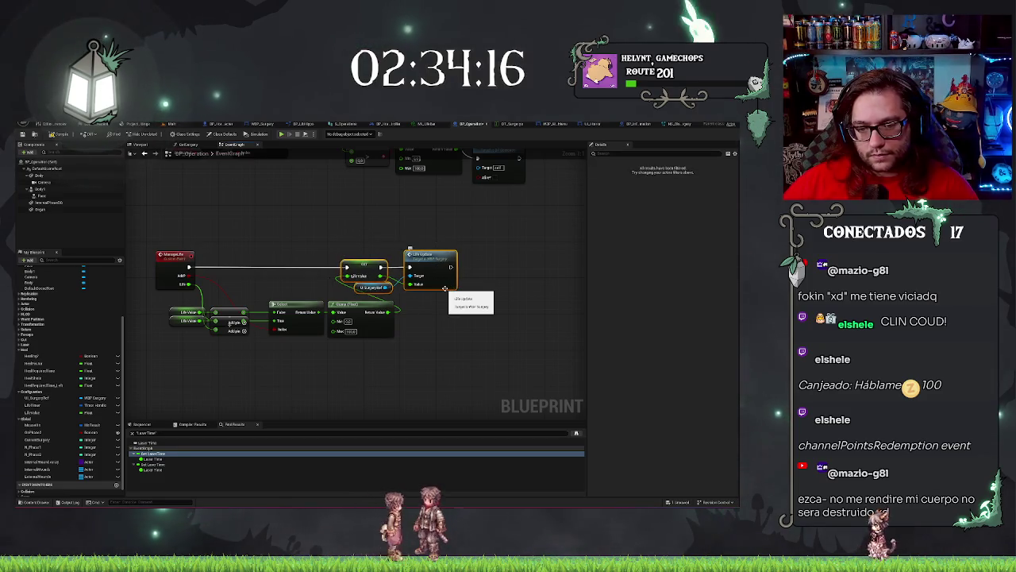
drag(389, 288, 454, 291)
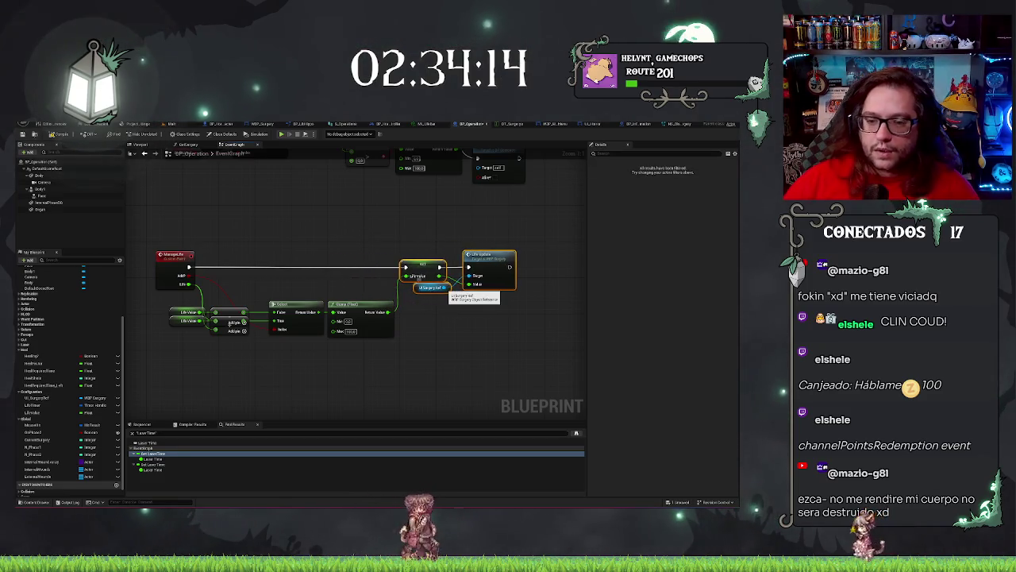
click(457, 325)
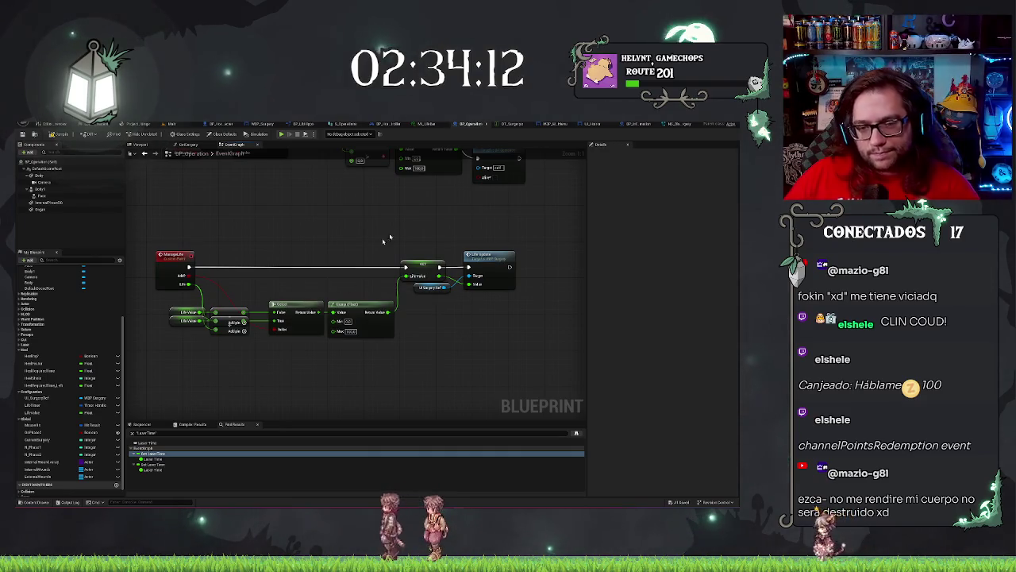
drag(390, 238, 524, 295)
drag(445, 275, 467, 275)
drag(163, 297, 425, 372)
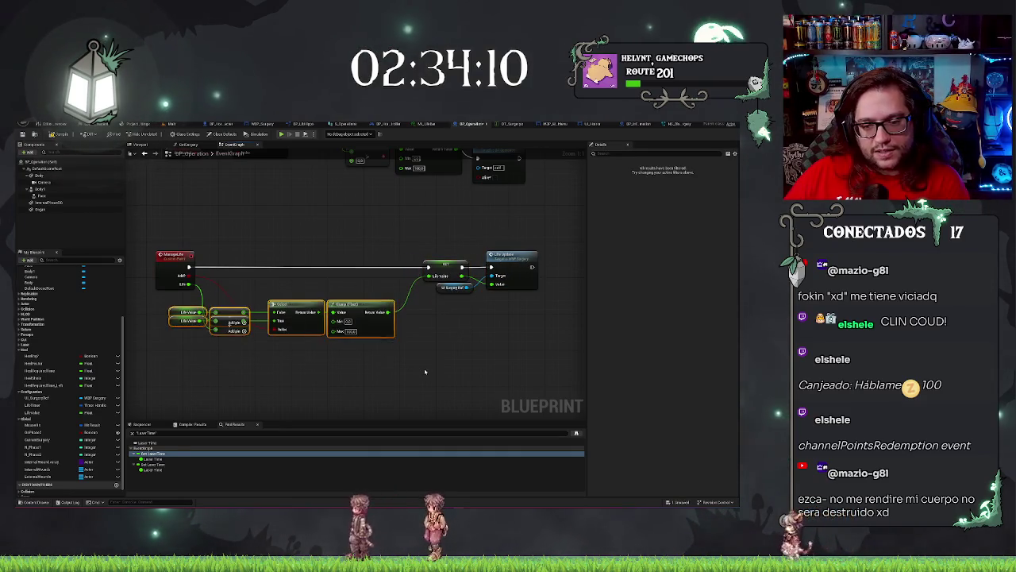
mouse_move(360, 318)
mouse_down()
mouse_move(385, 310)
mouse_move(388, 290)
mouse_up()
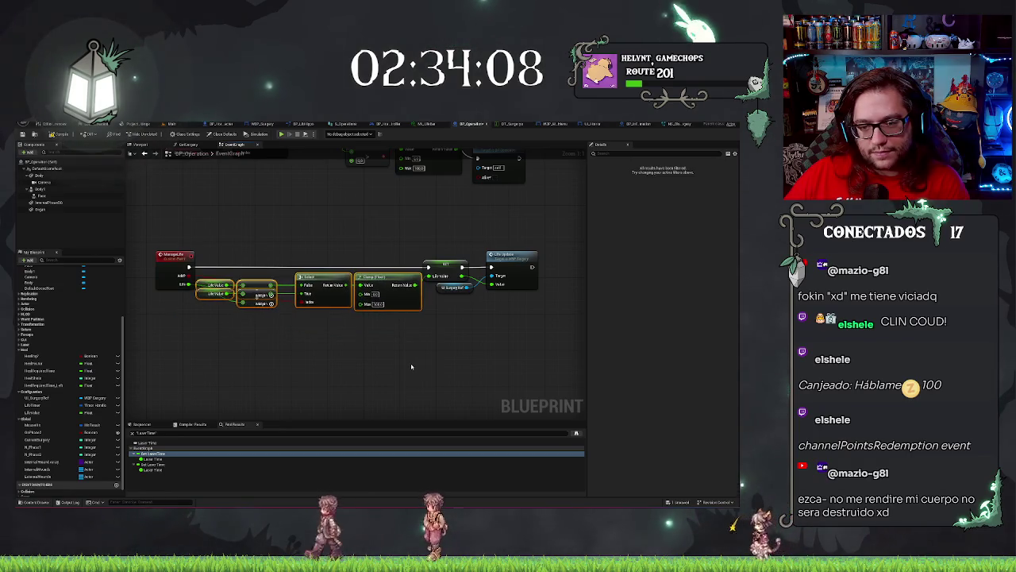
click(411, 366)
drag(449, 267, 458, 267)
mouse_move(203, 228)
mouse_down()
mouse_move(260, 278)
mouse_move(403, 357)
mouse_up()
scroll(386, 374, down, 5)
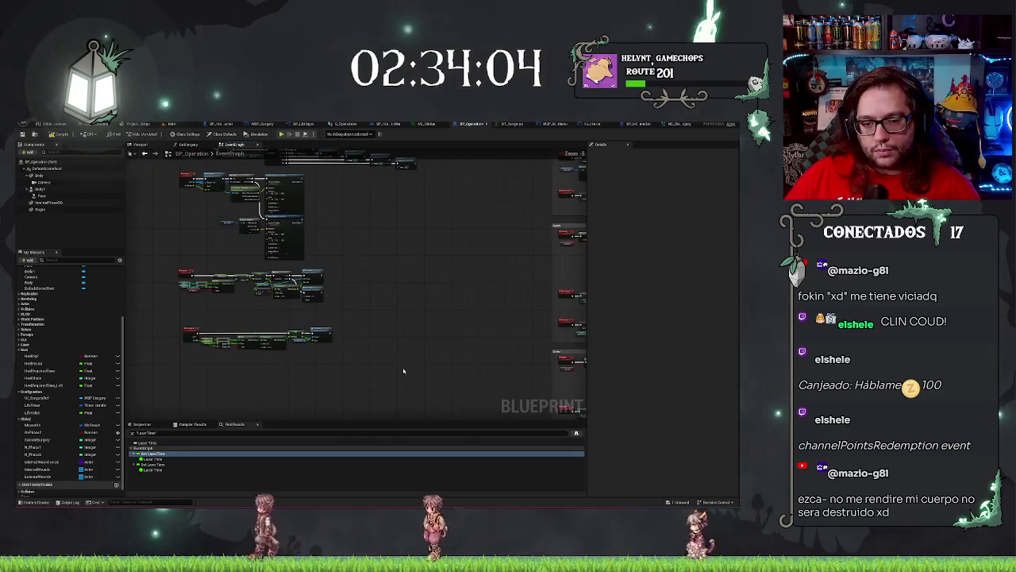
Add a Manage Life call node pulled from the Add node's result
scroll(403, 371, up, 3)
scroll(383, 309, down, 2)
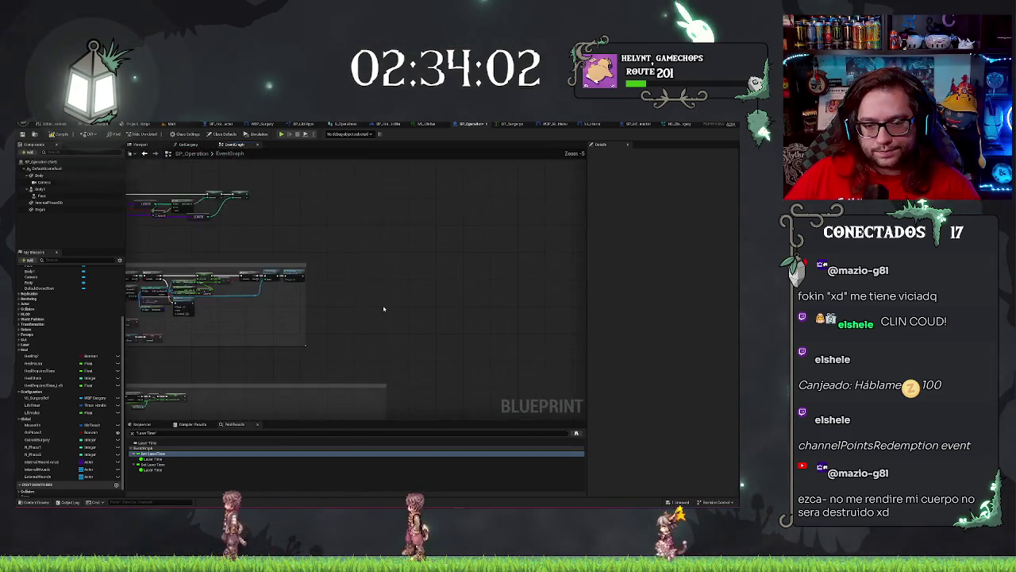
scroll(413, 363, up, 2)
scroll(427, 231, down, 2)
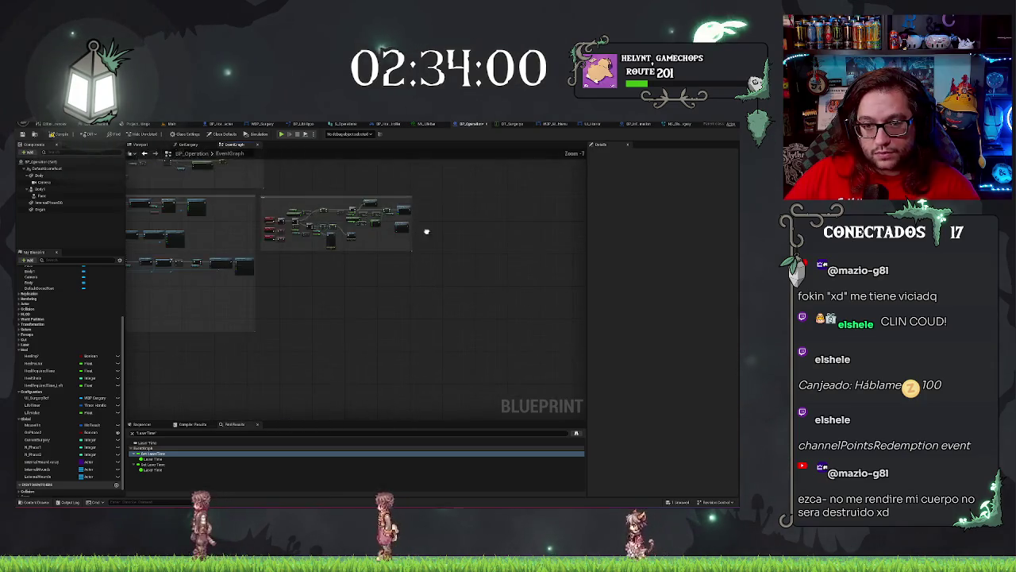
scroll(426, 231, up, 7)
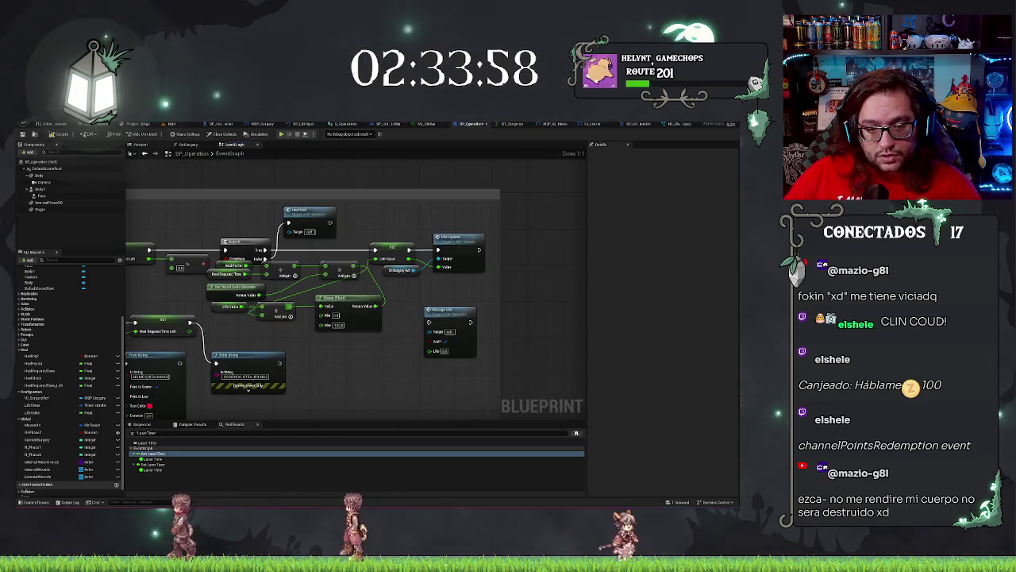
drag(295, 306, 335, 350)
text(adff)
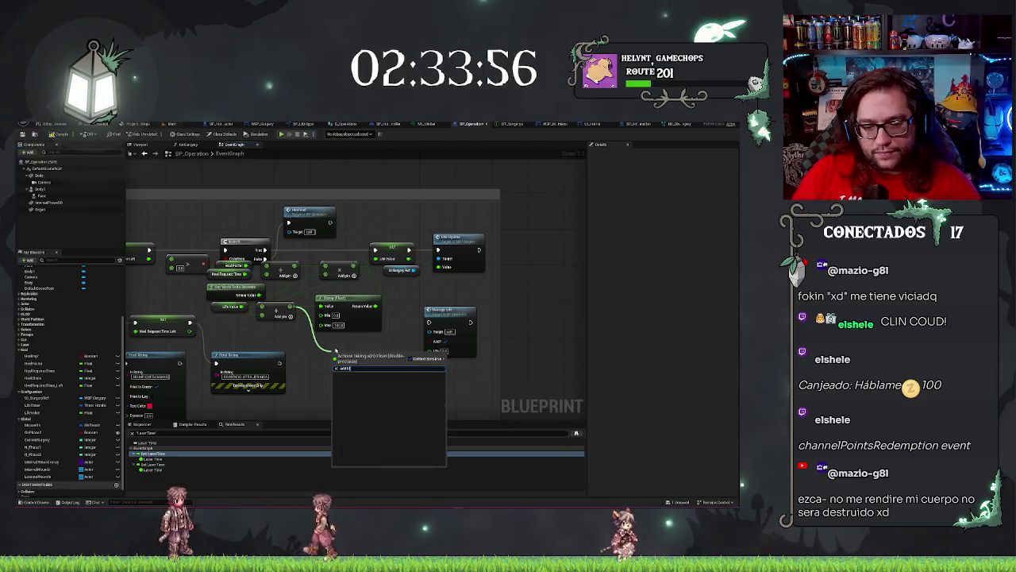
key(BackSpace)
key(BackSpace)
key(Return)
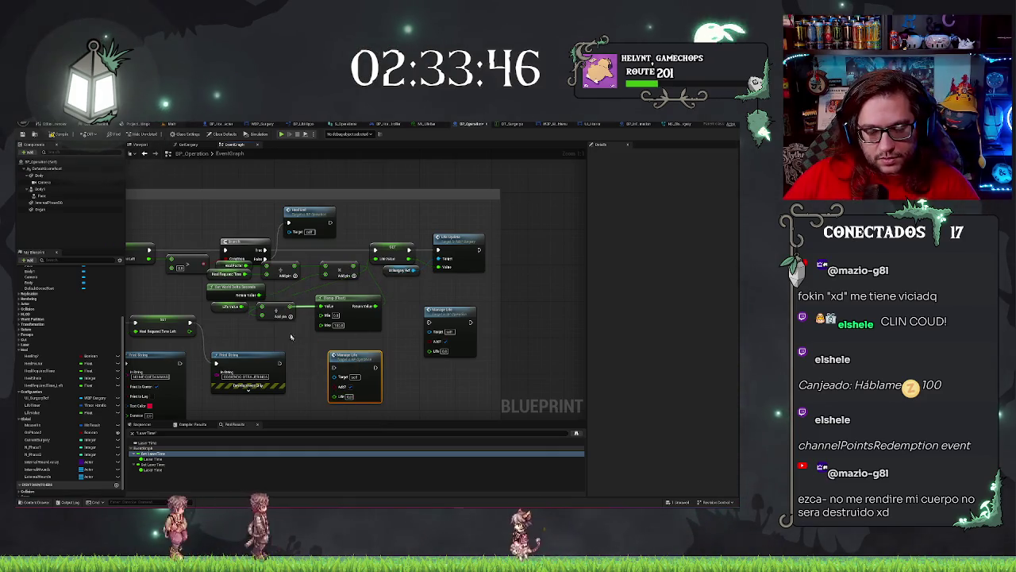
Wire the Add result into Manage Life's Life input and select the old clamp-and-set nodes
drag(376, 306, 220, 306)
drag(346, 271, 334, 395)
click(348, 357)
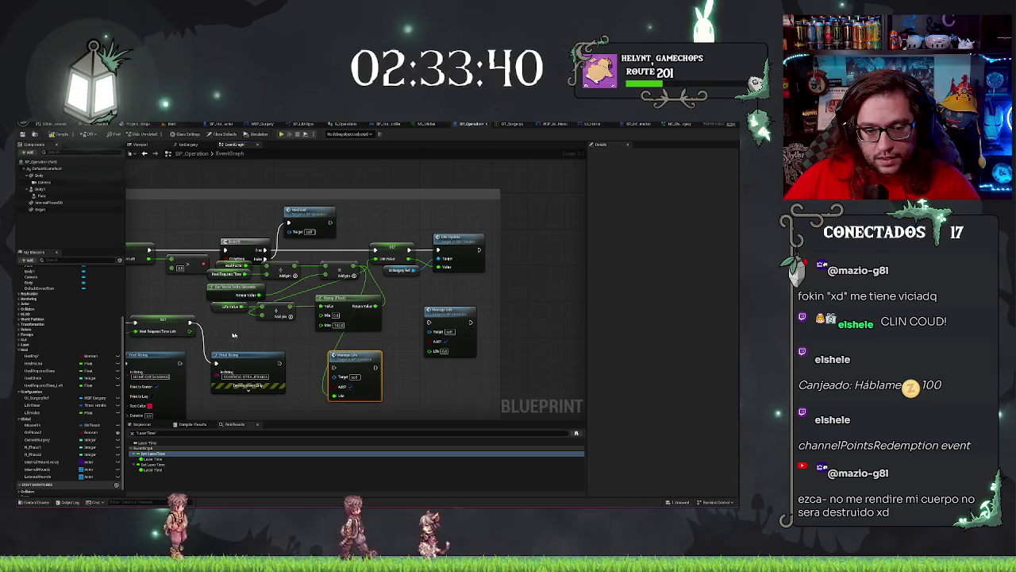
drag(221, 328, 278, 310)
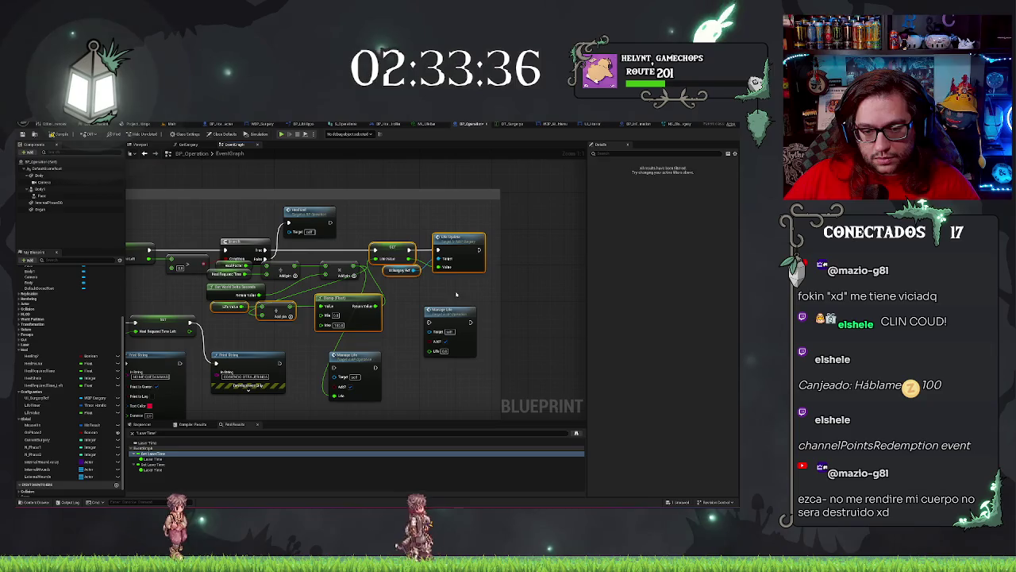
Delete the old clamp-and-set life nodes and wire Manage Life after the Branch in their place
key(Delete)
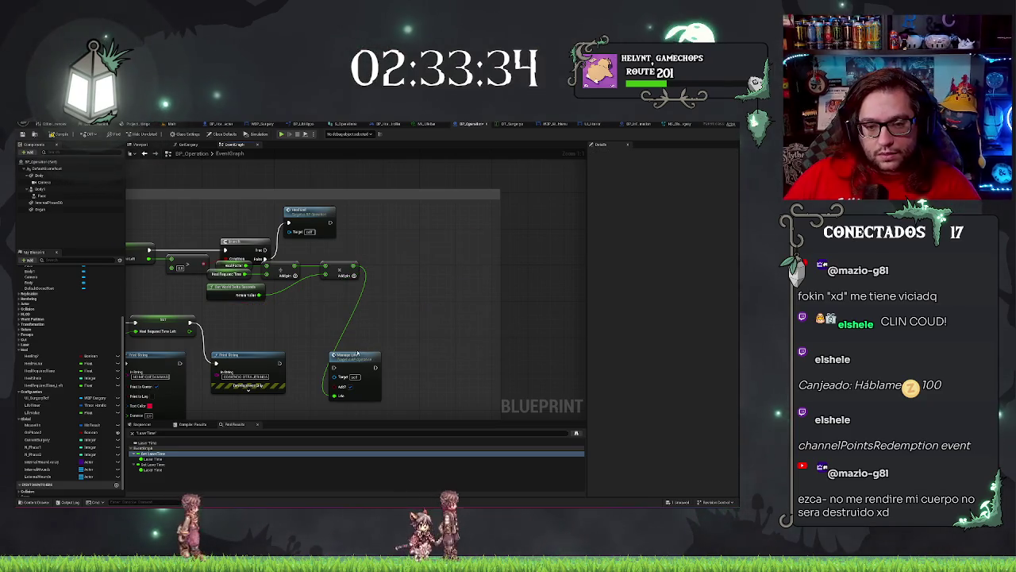
mouse_move(358, 353)
mouse_down()
mouse_move(412, 249)
mouse_move(409, 229)
mouse_move(397, 247)
mouse_up()
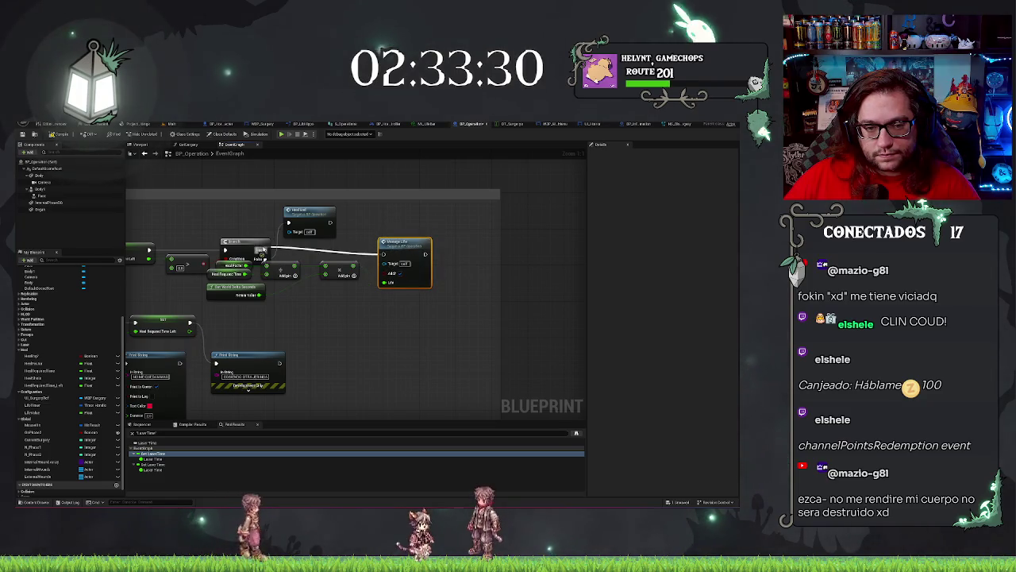
drag(262, 251, 267, 251)
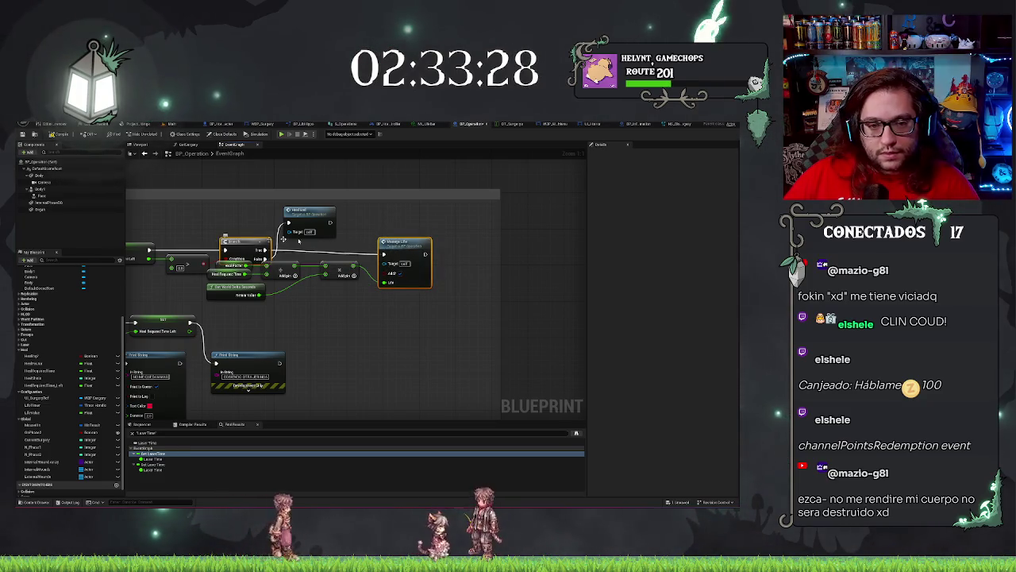
drag(409, 242, 409, 239)
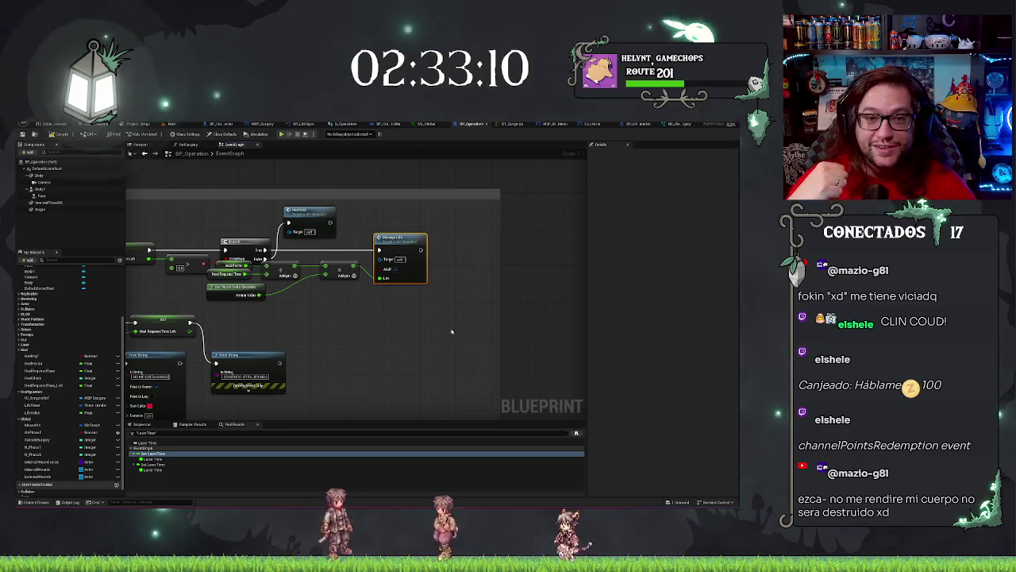
Move Heal Self below the Add nodes and nudge the heal factor, timing and delta nodes up
drag(445, 333, 536, 338)
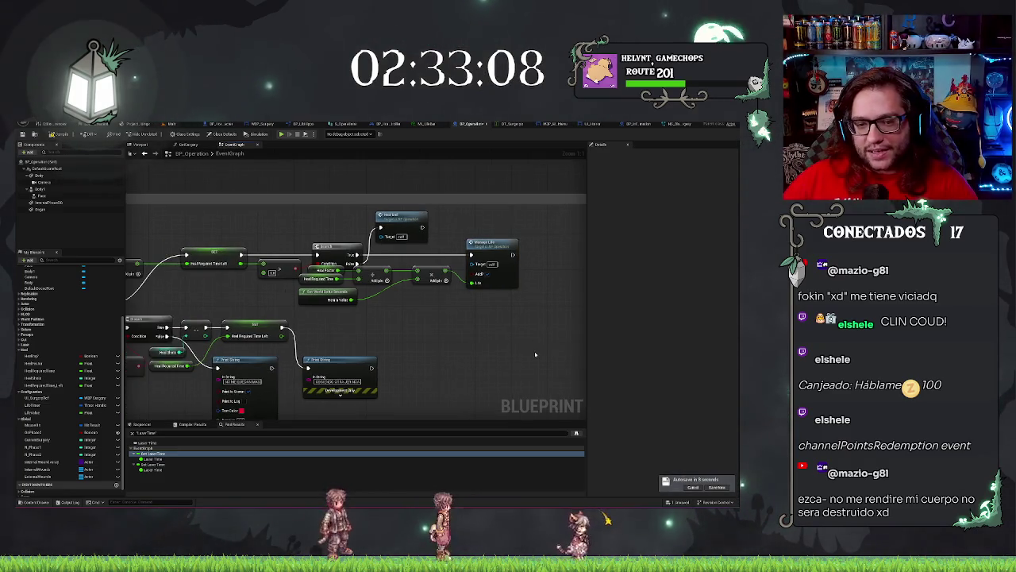
drag(477, 318, 484, 316)
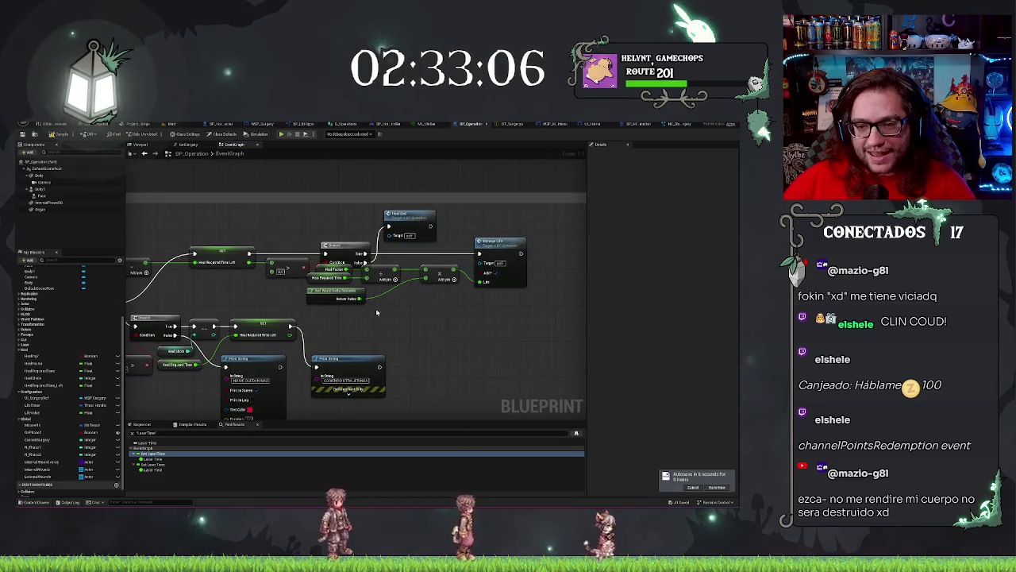
mouse_move(323, 312)
mouse_down()
mouse_move(443, 270)
mouse_move(443, 281)
mouse_up()
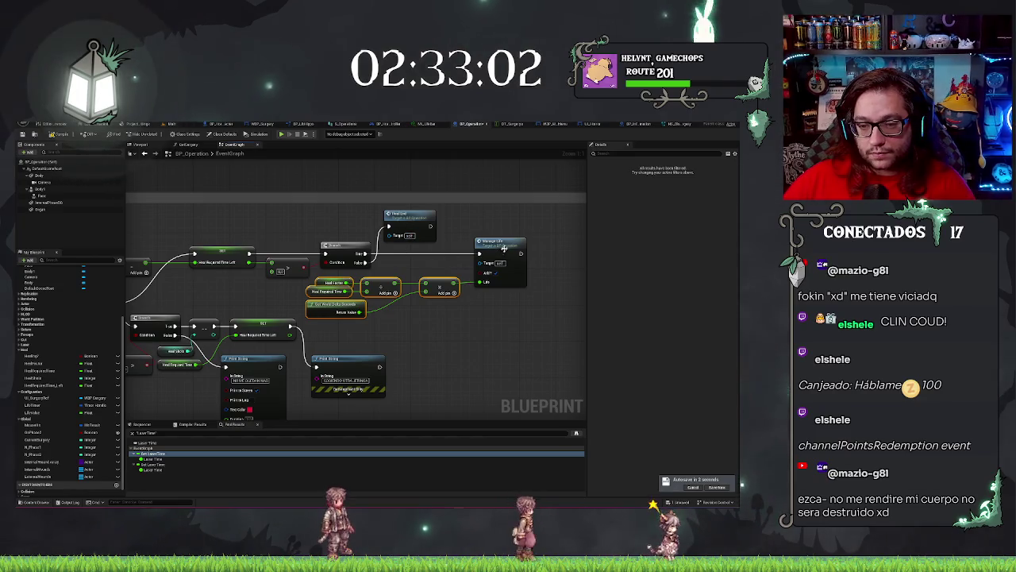
shift+click(506, 240)
click(491, 304)
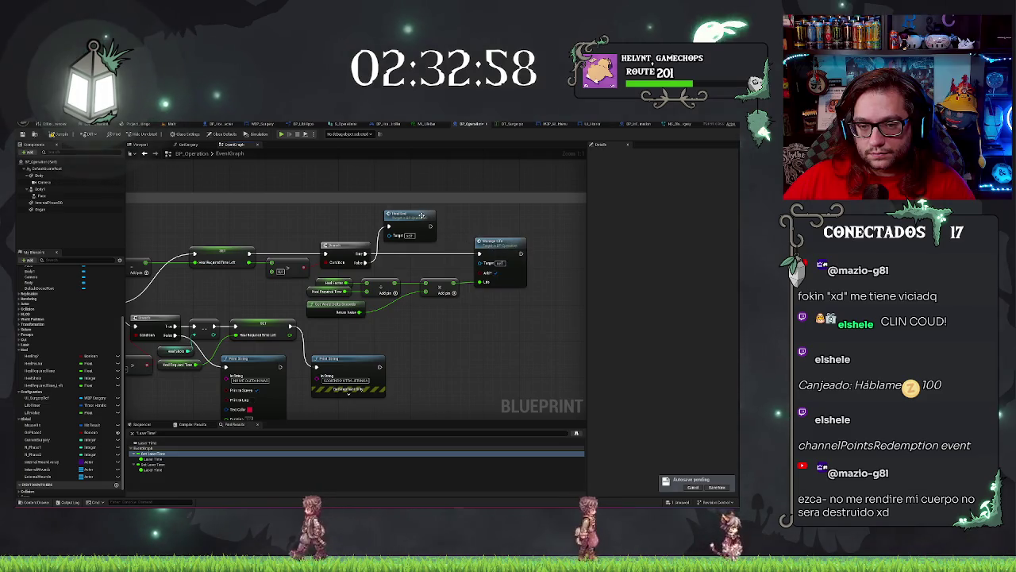
mouse_move(421, 217)
mouse_down()
mouse_move(434, 318)
mouse_move(440, 302)
mouse_move(452, 308)
mouse_up()
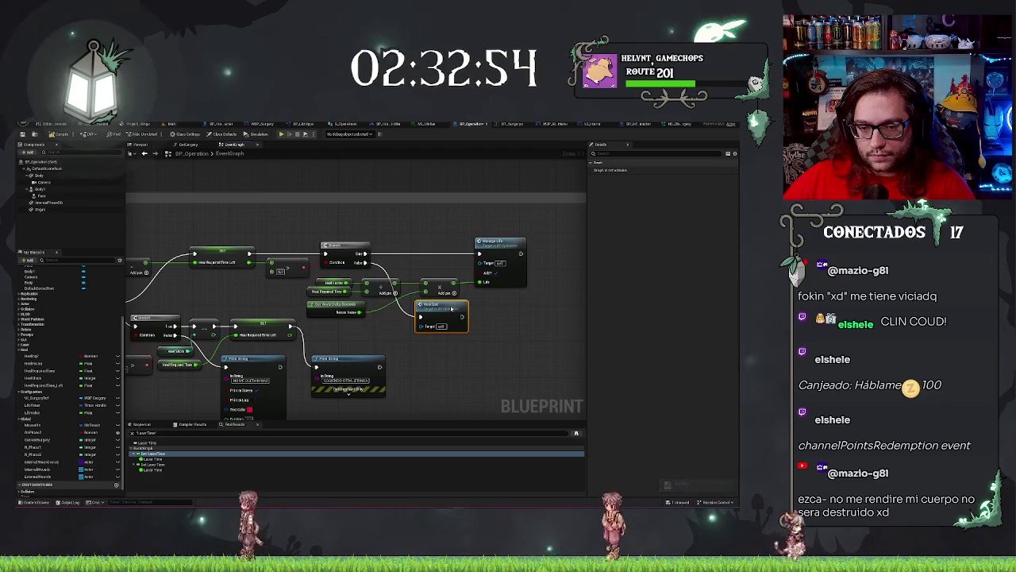
drag(300, 278, 376, 312)
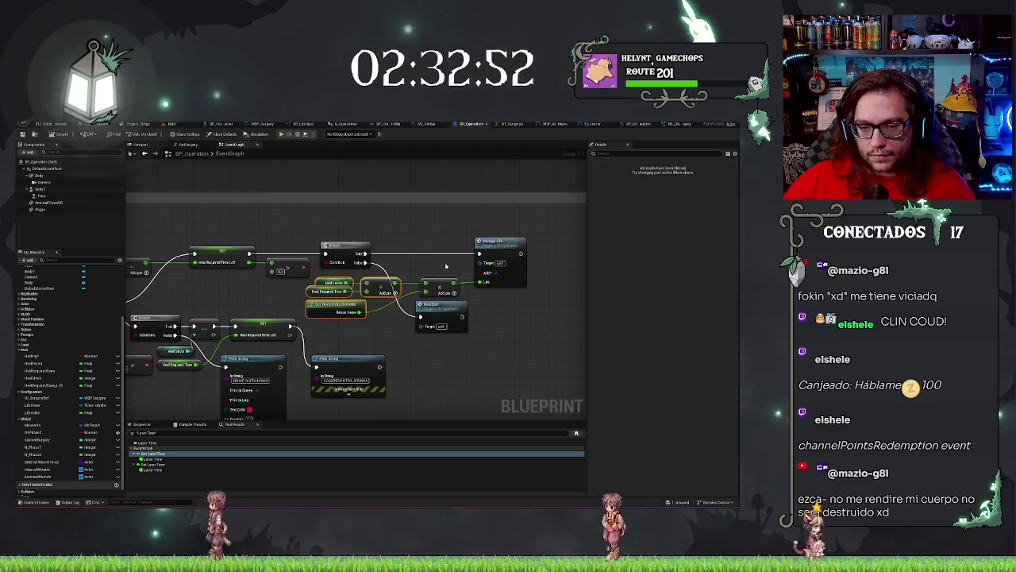
ctrl+click(445, 287)
drag(445, 287, 445, 283)
click(516, 340)
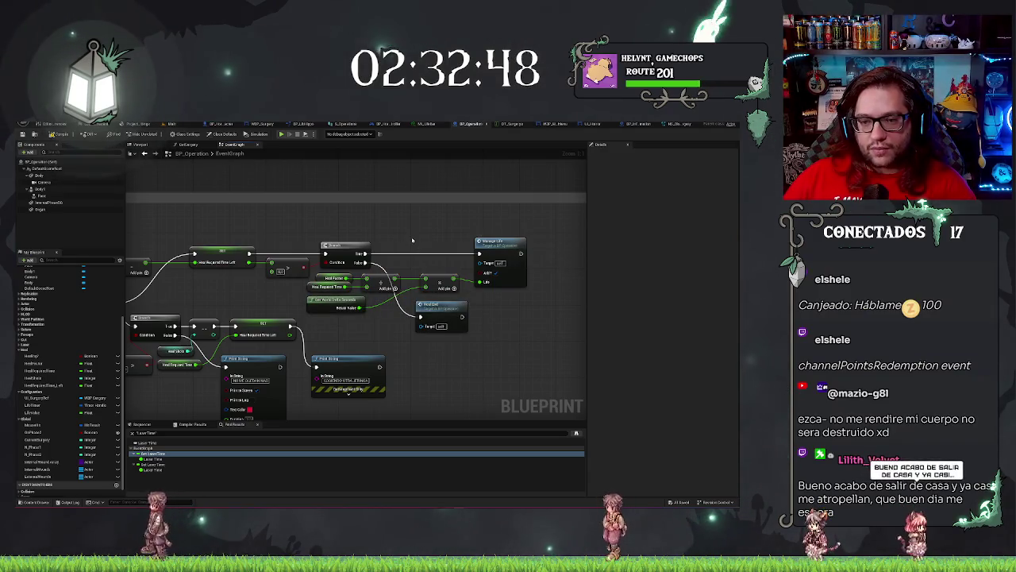
mouse_move(516, 244)
mouse_down()
mouse_move(393, 238)
mouse_move(423, 249)
mouse_up()
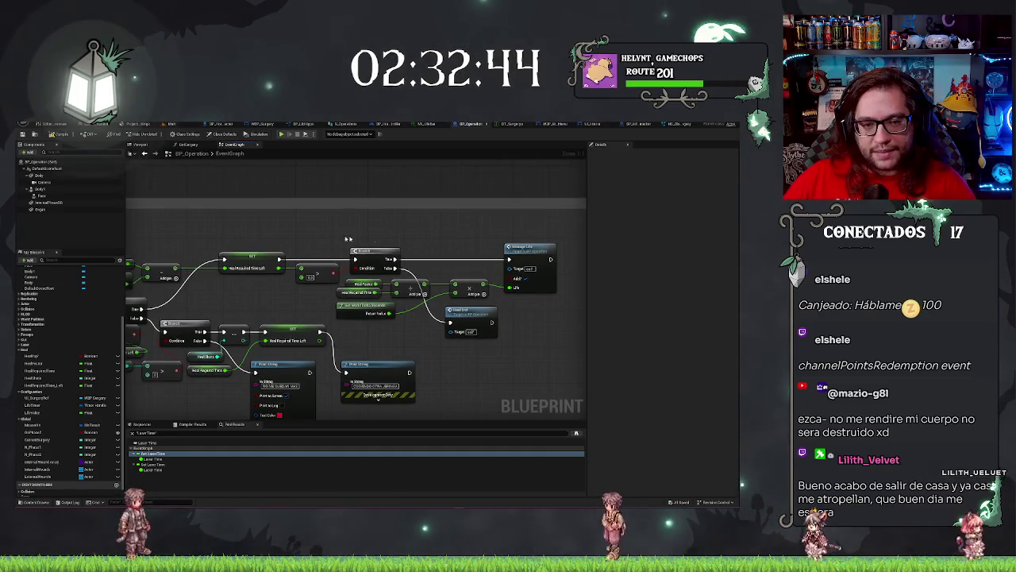
List all references to the UI_SurgeryRef variable with Find References
scroll(288, 302, down, 5)
scroll(282, 334, up, 5)
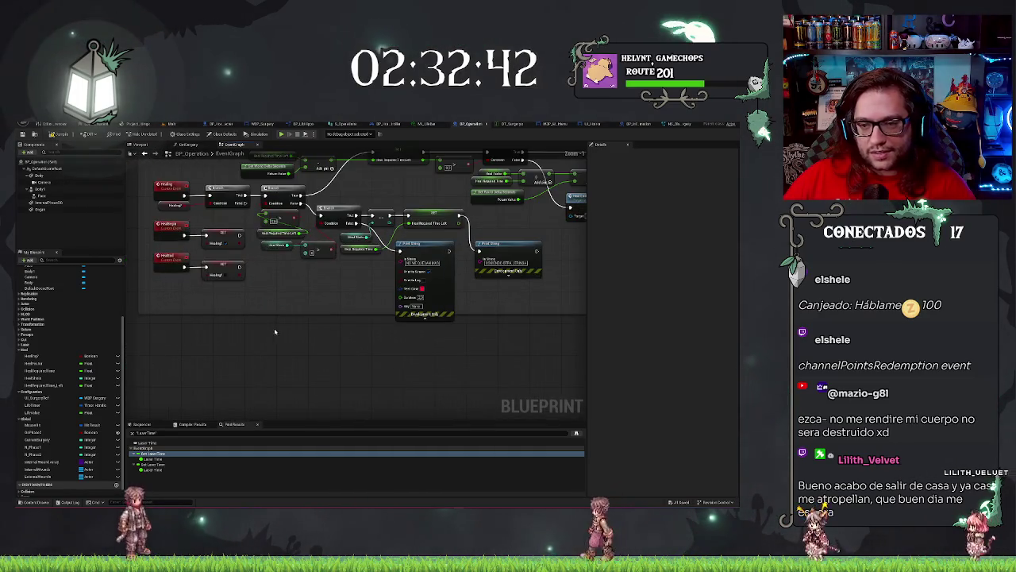
drag(272, 333, 234, 352)
scroll(469, 286, down, 1)
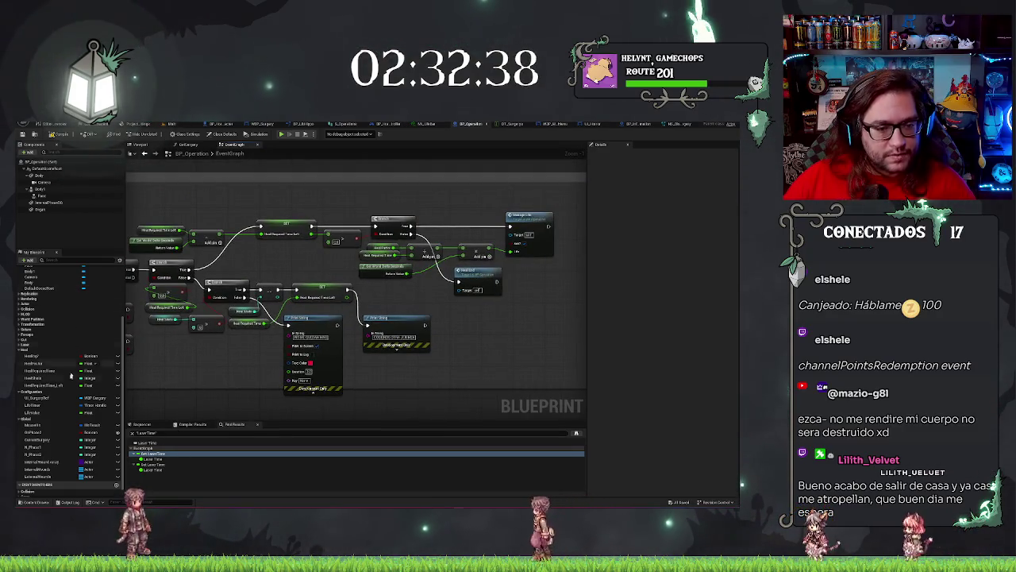
right_click(45, 398)
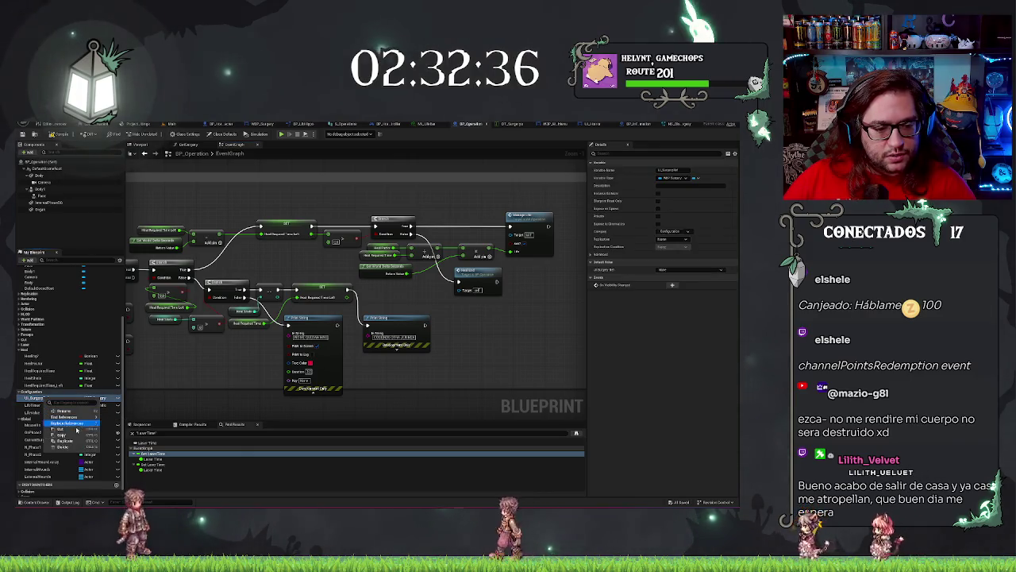
mouse_move(70, 417)
click(114, 419)
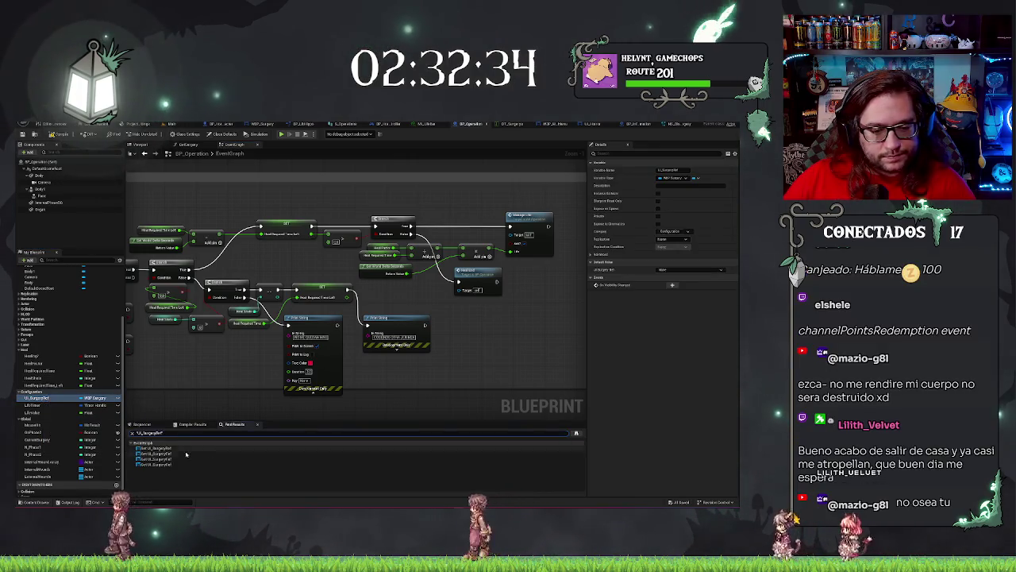
Jump to the third UI_SurgeryRef reference and move the UI Surgery Ref node beside End Surgery
click(162, 455)
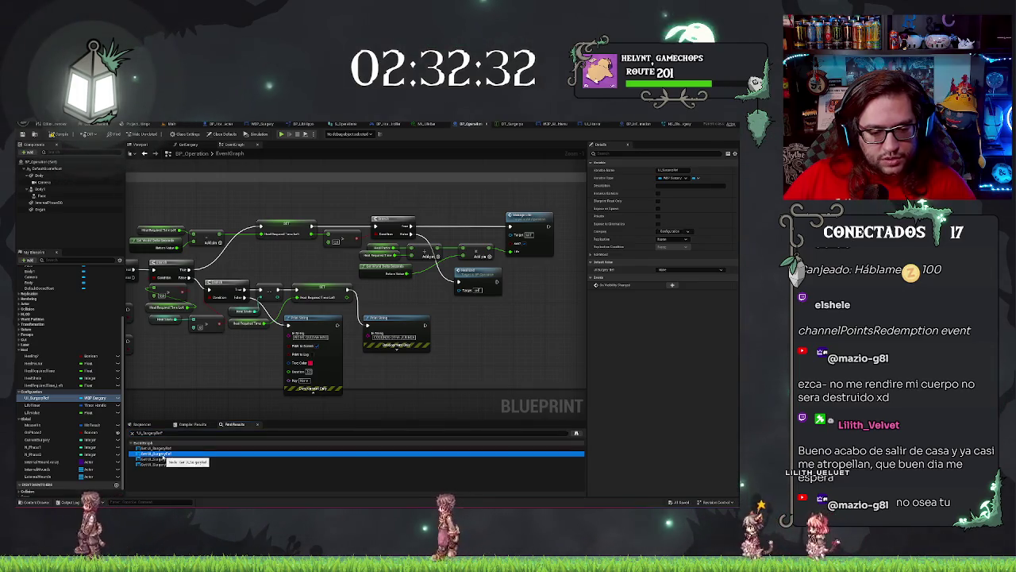
click(163, 459)
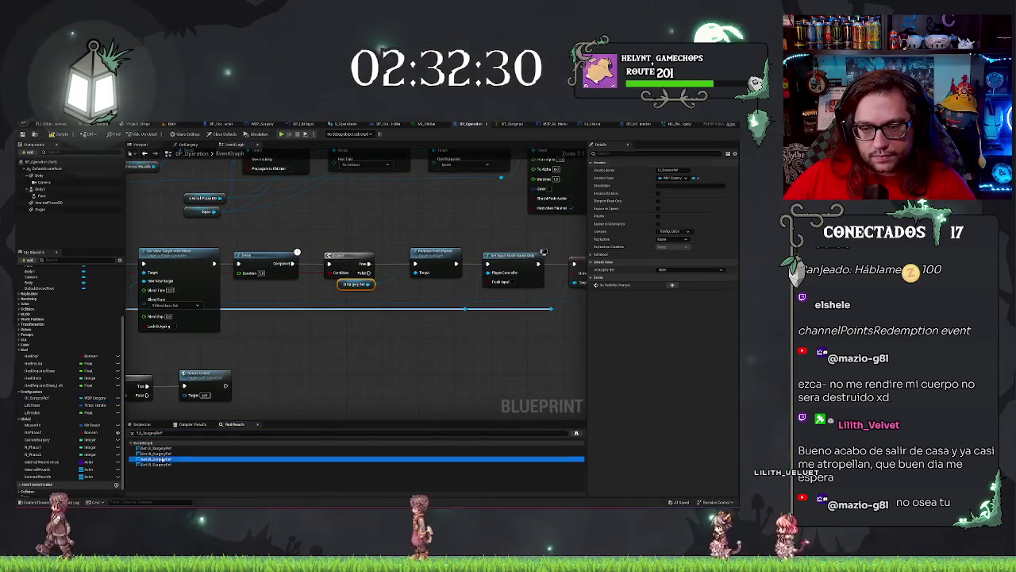
double_click(162, 459)
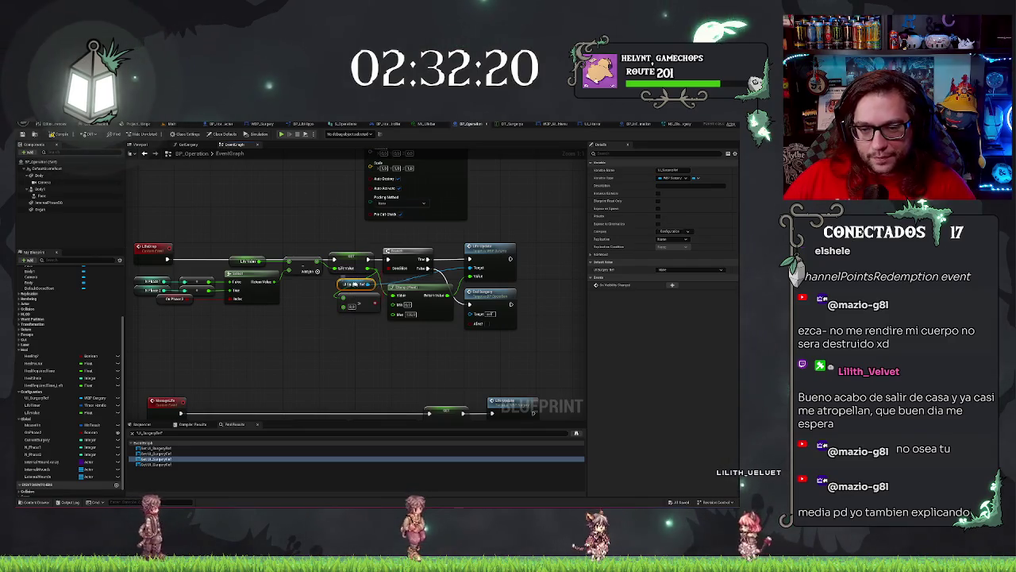
mouse_move(354, 283)
mouse_down()
mouse_move(546, 279)
mouse_move(537, 296)
mouse_up()
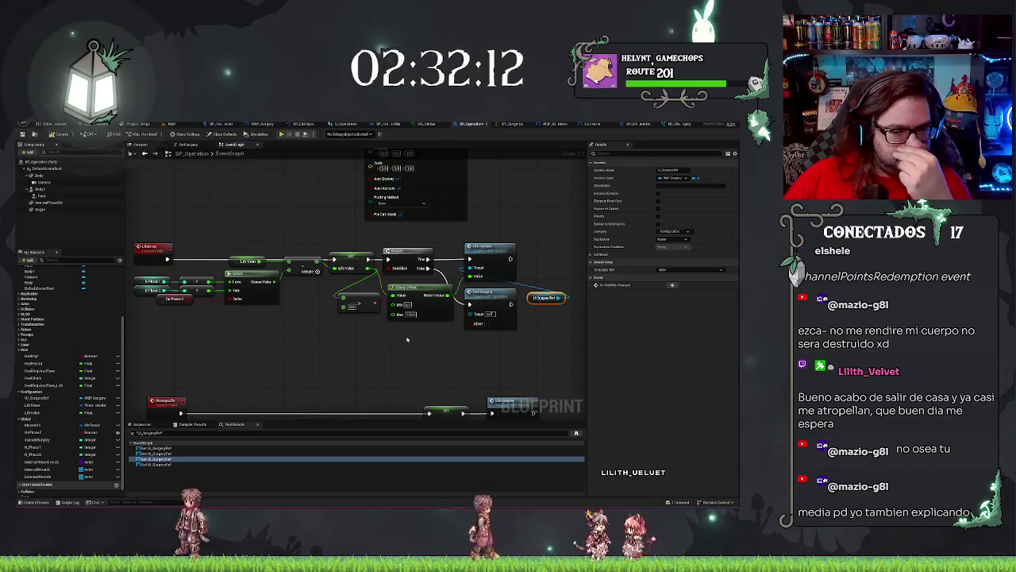
Add a Manage Life call from LifeDrop's Select result and select the old SET, Clamp and Life Update nodes
drag(219, 302, 238, 324)
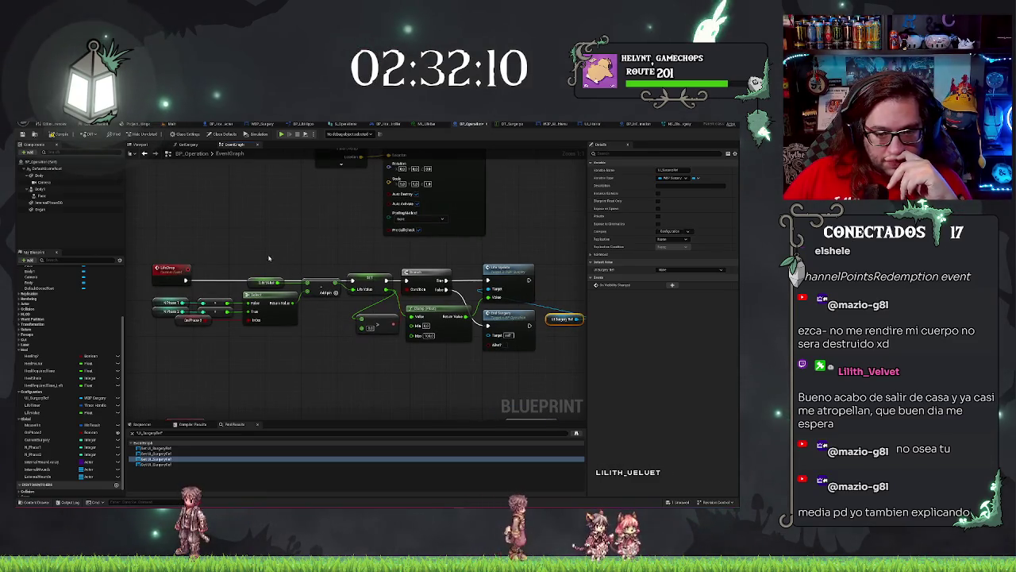
mouse_move(292, 304)
mouse_down()
mouse_move(316, 330)
mouse_move(341, 336)
mouse_up()
text(manage)
key(Return)
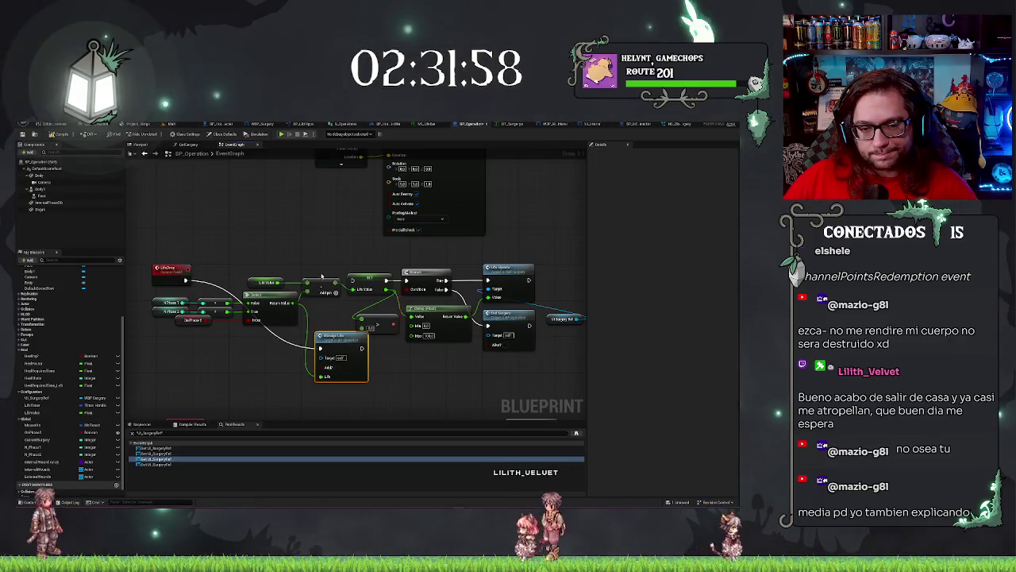
drag(346, 343, 332, 347)
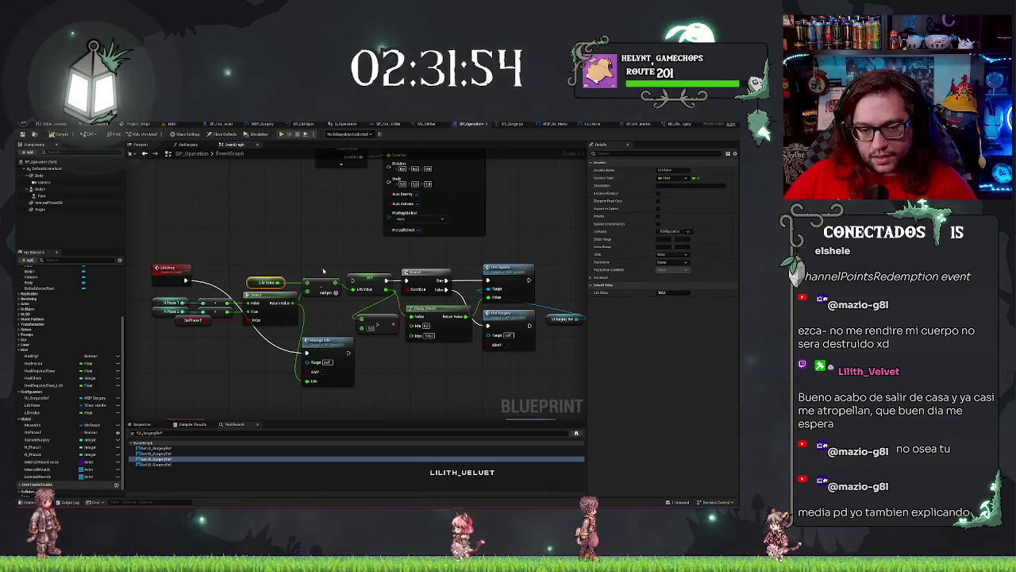
drag(251, 293, 343, 267)
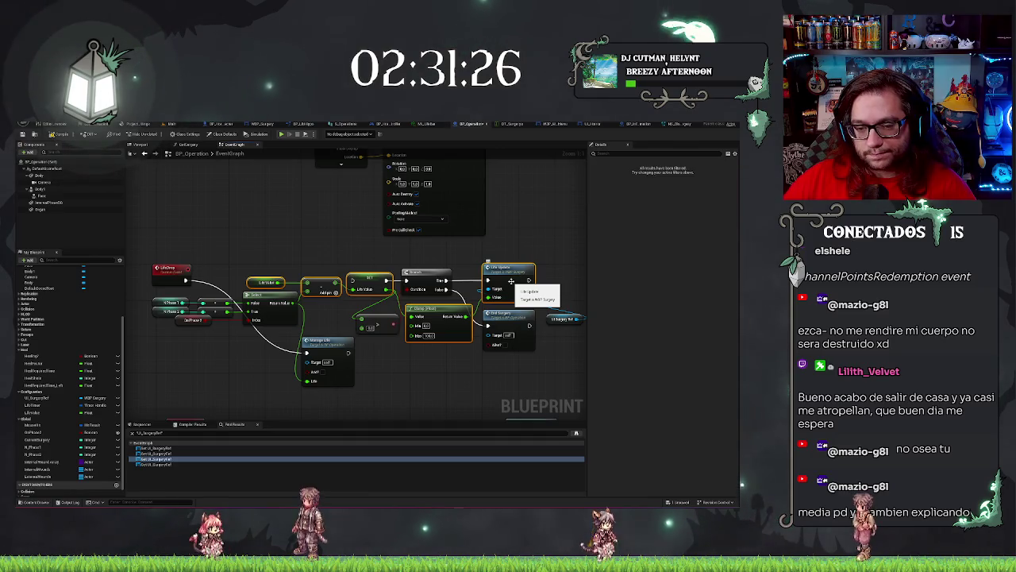
Delete LifeDrop's old SET, Clamp, Life Update and Find Surgery nodes, placing Manage Life after the event
key(Delete)
mouse_move(324, 342)
mouse_down()
mouse_move(333, 271)
mouse_move(407, 280)
mouse_up()
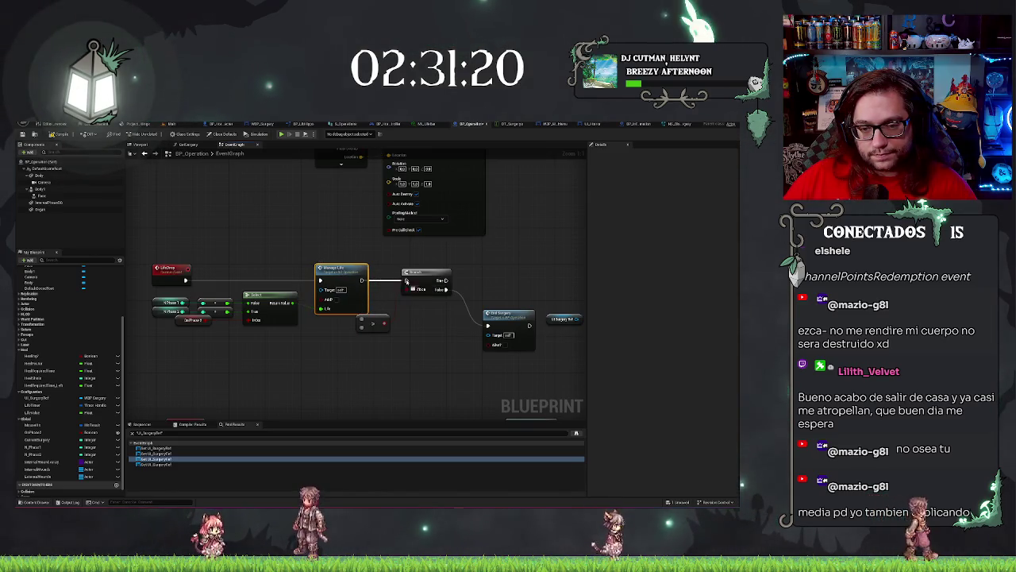
drag(377, 318, 355, 323)
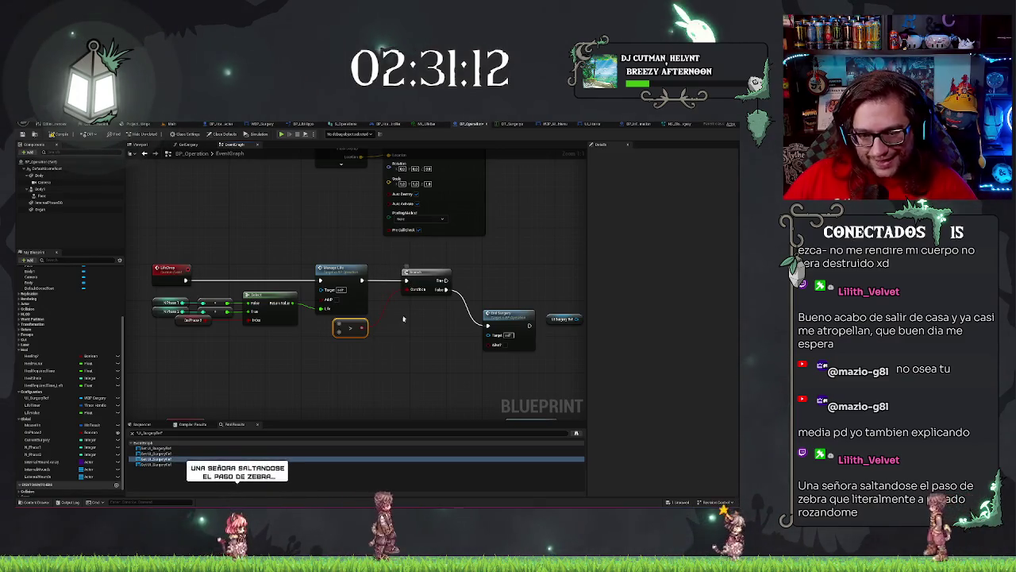
click(508, 316)
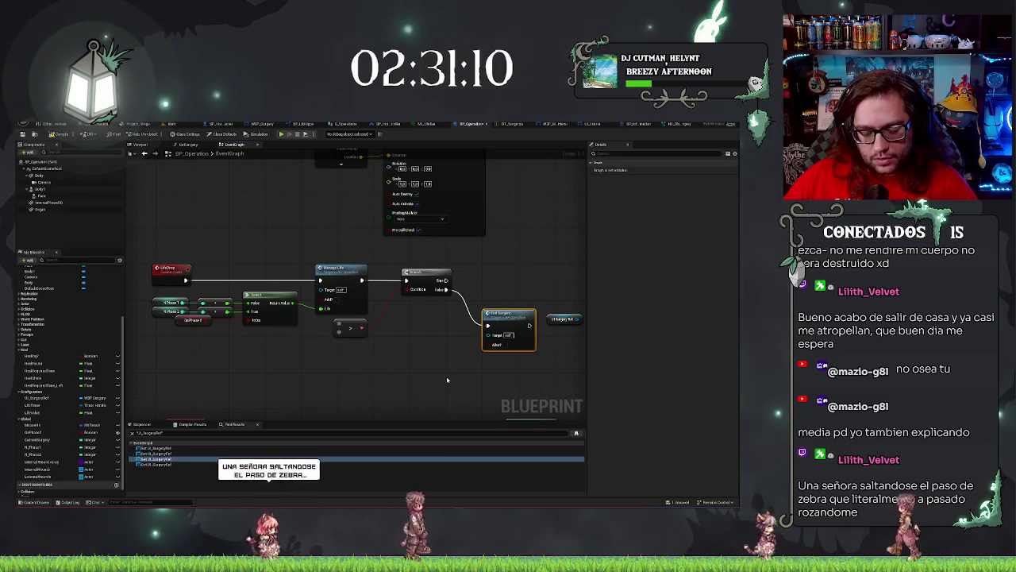
key(Delete)
scroll(429, 373, down, 1)
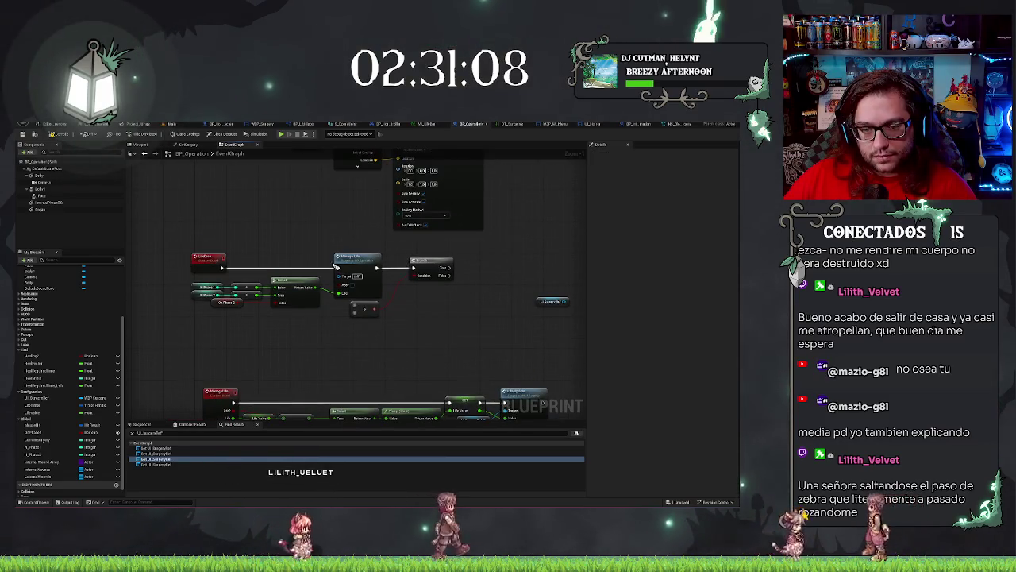
Add a less-than comparison on the life value feeding a new Branch node
scroll(409, 367, down, 4)
scroll(401, 366, up, 3)
scroll(399, 349, up, 3)
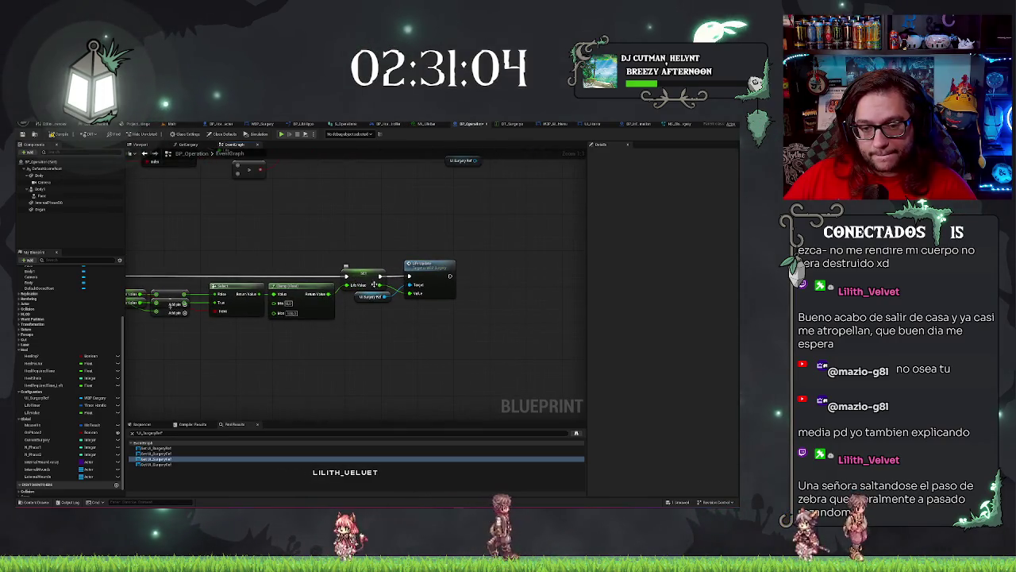
drag(384, 297, 387, 321)
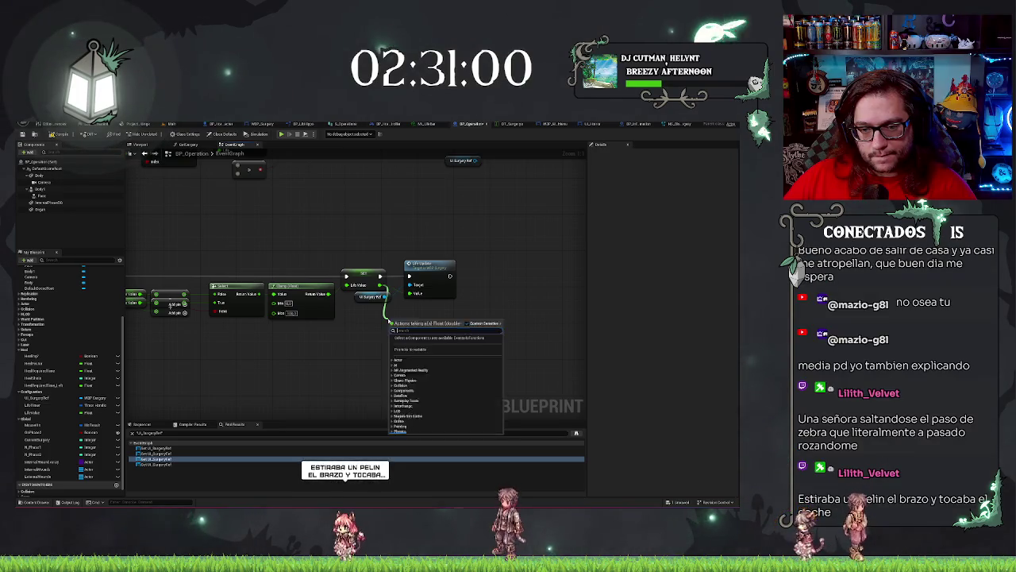
text(less)
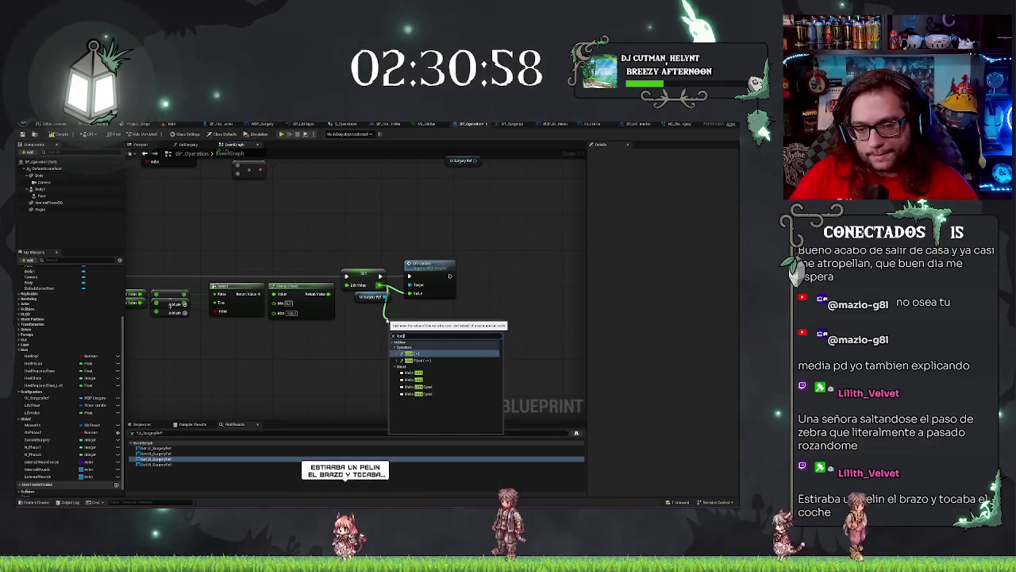
key(Return)
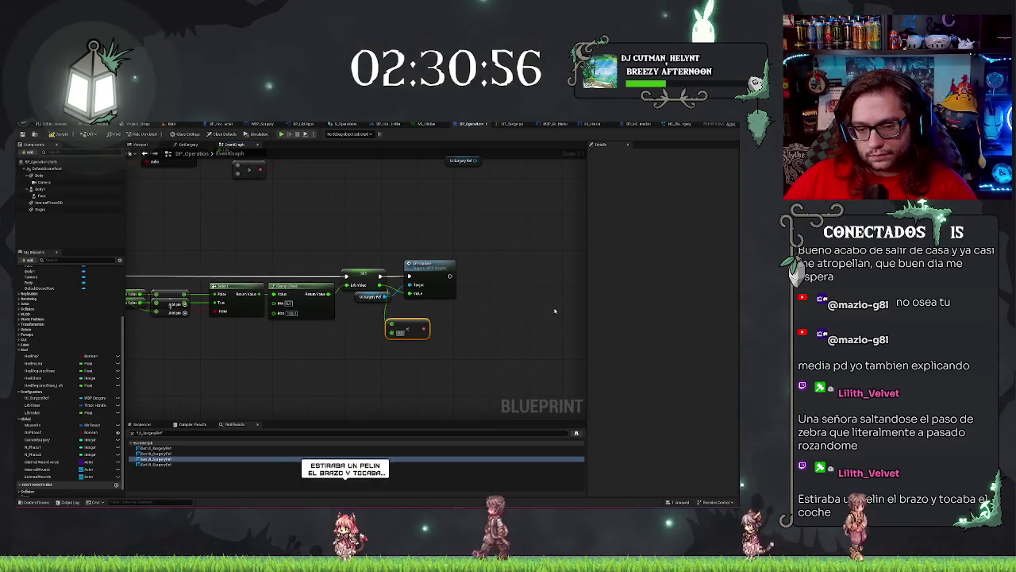
click(458, 340)
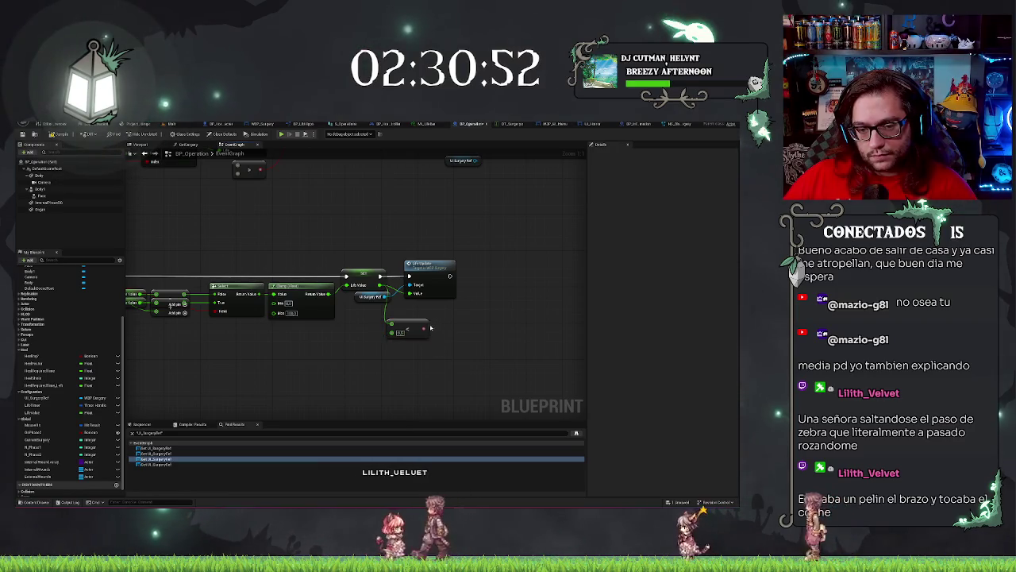
drag(430, 328, 429, 330)
text(branch)
key(Return)
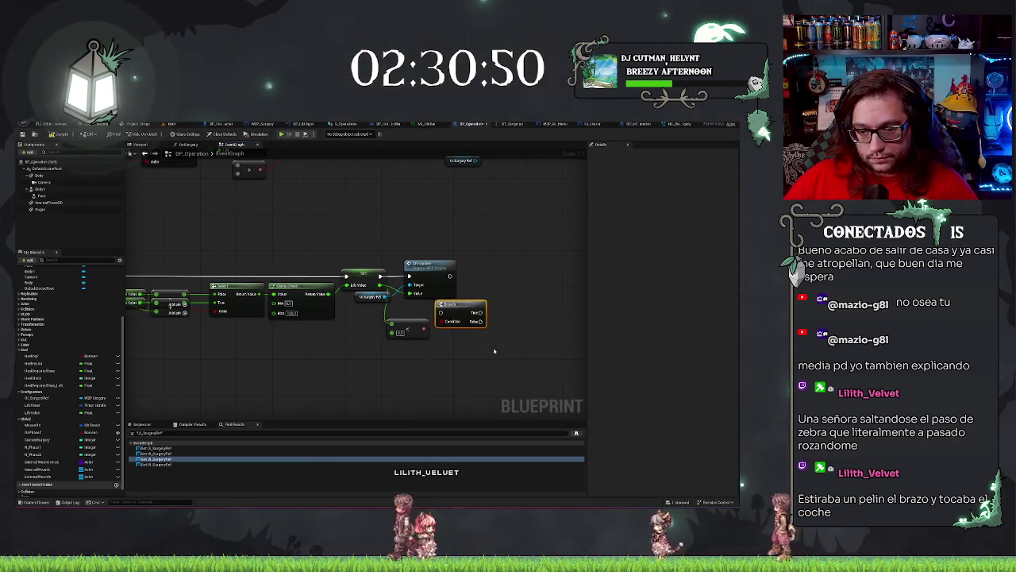
Paste an End Surgery call and wire a greater-than Life Value check into the Branch condition
key(ctrl+v)
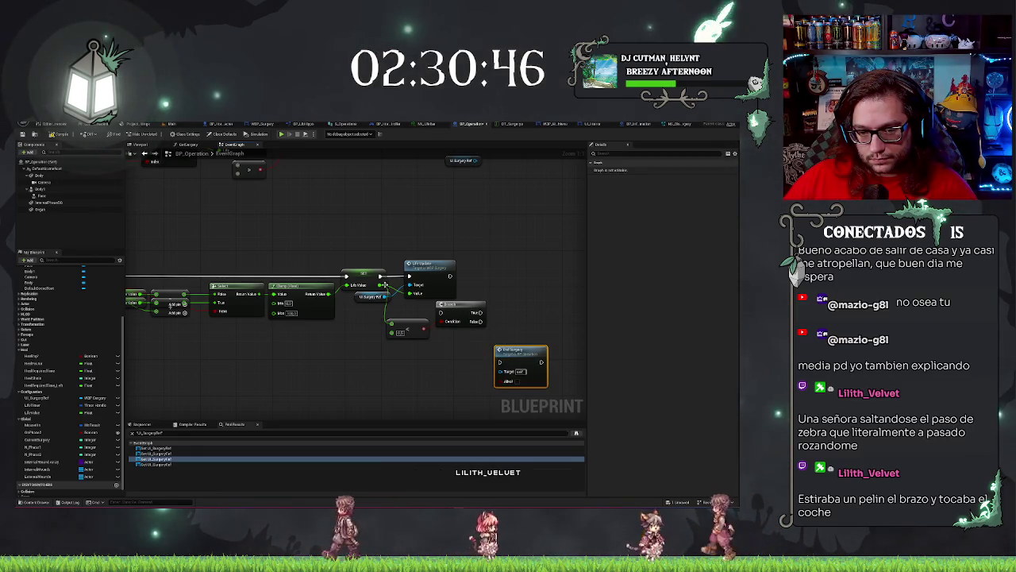
mouse_move(384, 284)
mouse_down()
mouse_move(355, 357)
mouse_move(447, 315)
mouse_move(440, 321)
mouse_move(493, 310)
mouse_up()
text(greater)
key(Return)
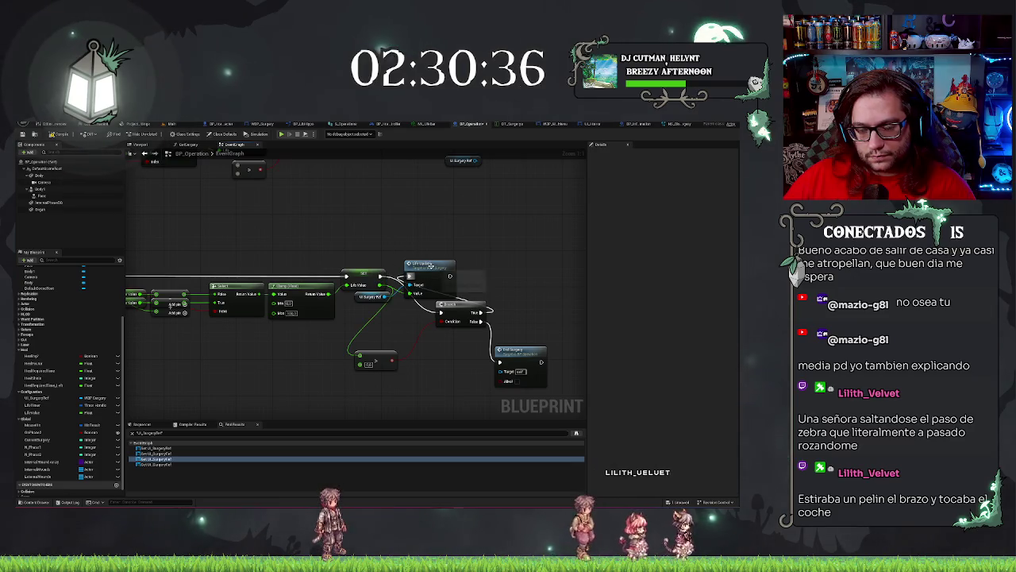
Line up the Branch, Life Update and End Surgery nodes beside the SET node
drag(432, 268, 534, 273)
drag(461, 305, 432, 273)
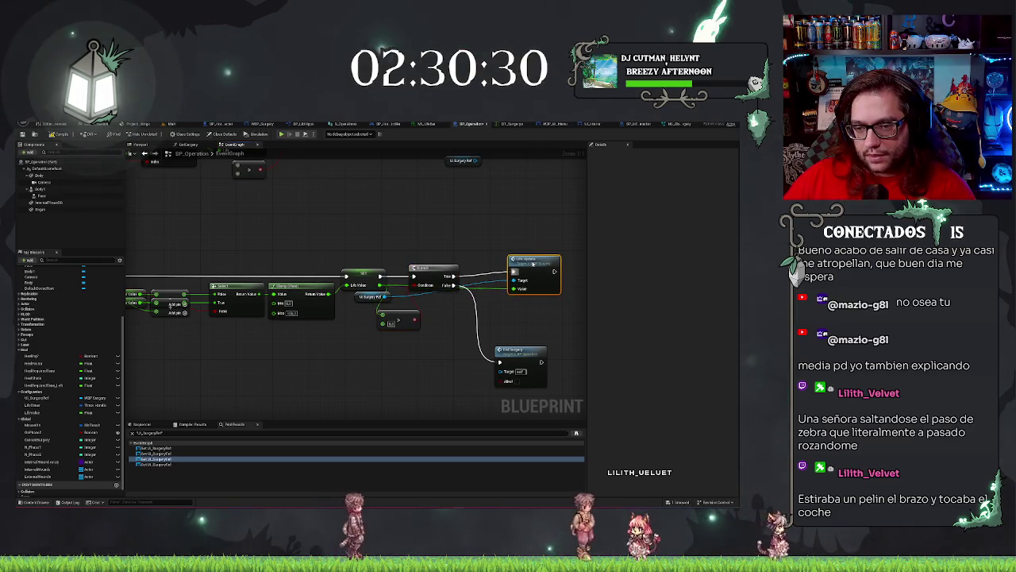
drag(533, 264, 510, 268)
drag(517, 352, 508, 310)
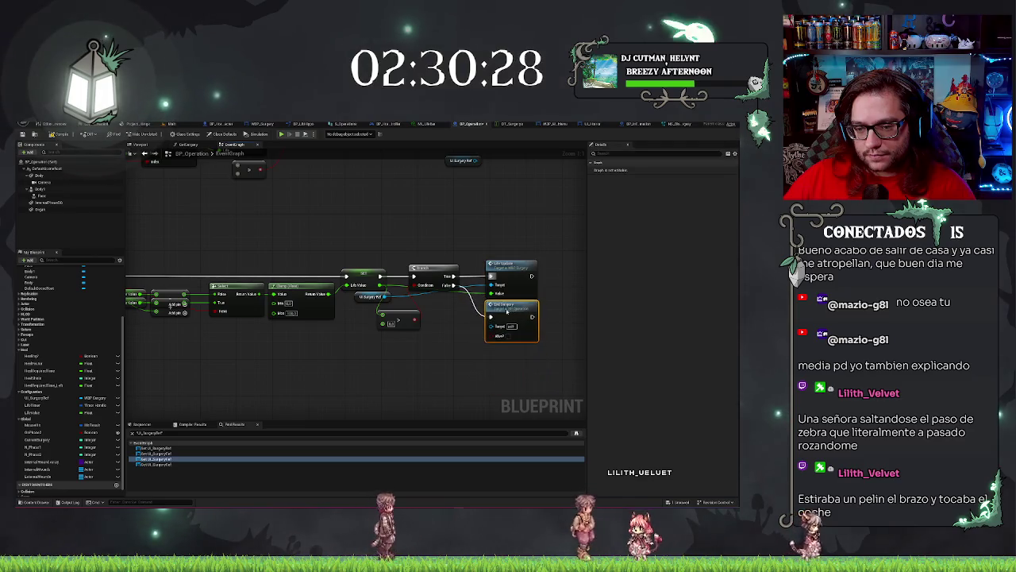
click(438, 349)
Delete the leftover U Surgery Ref node and the small leftover node
scroll(443, 352, down, 3)
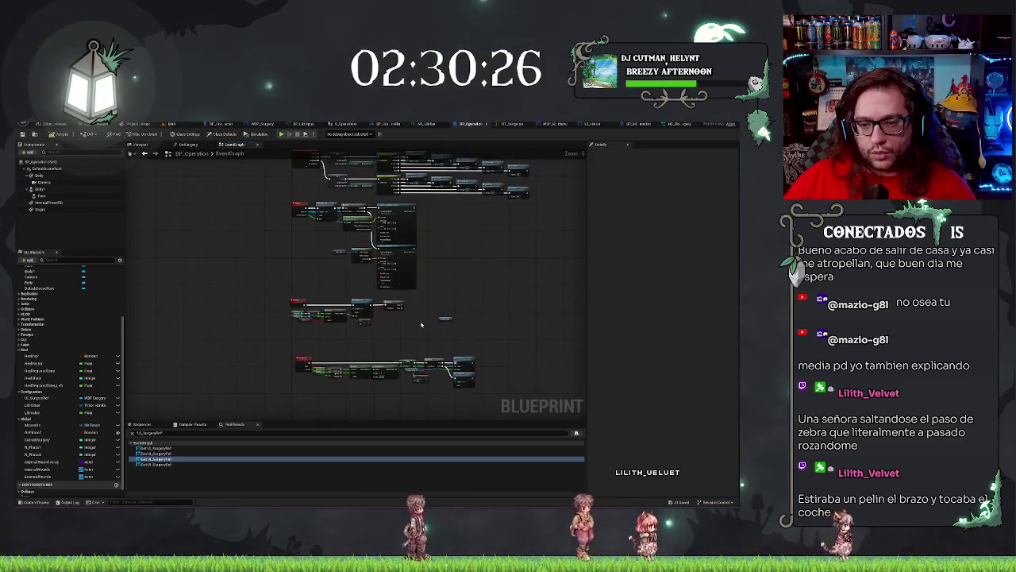
scroll(425, 326, up, 2)
drag(425, 325, 369, 325)
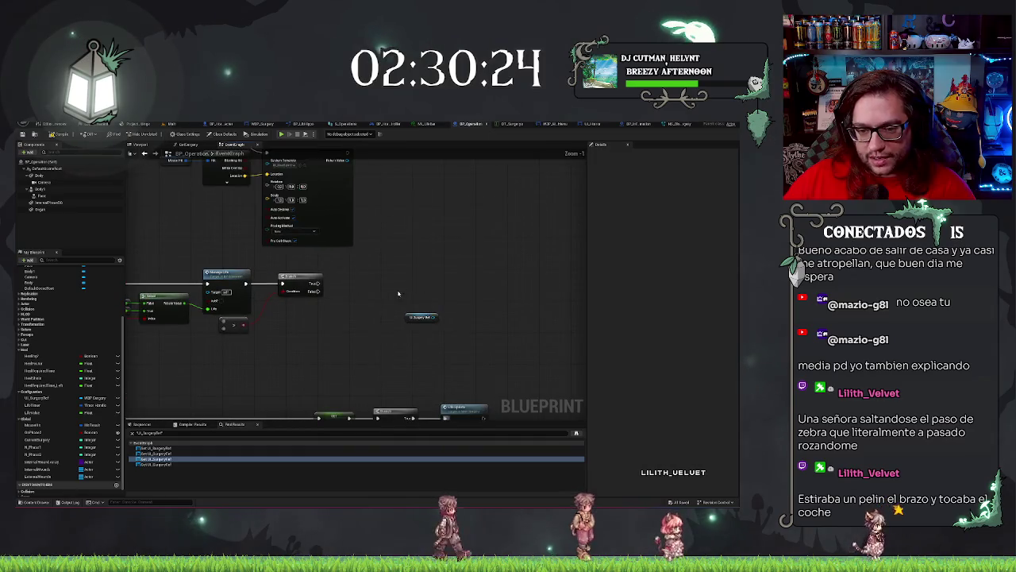
click(433, 318)
click(440, 327)
scroll(429, 314, down, 2)
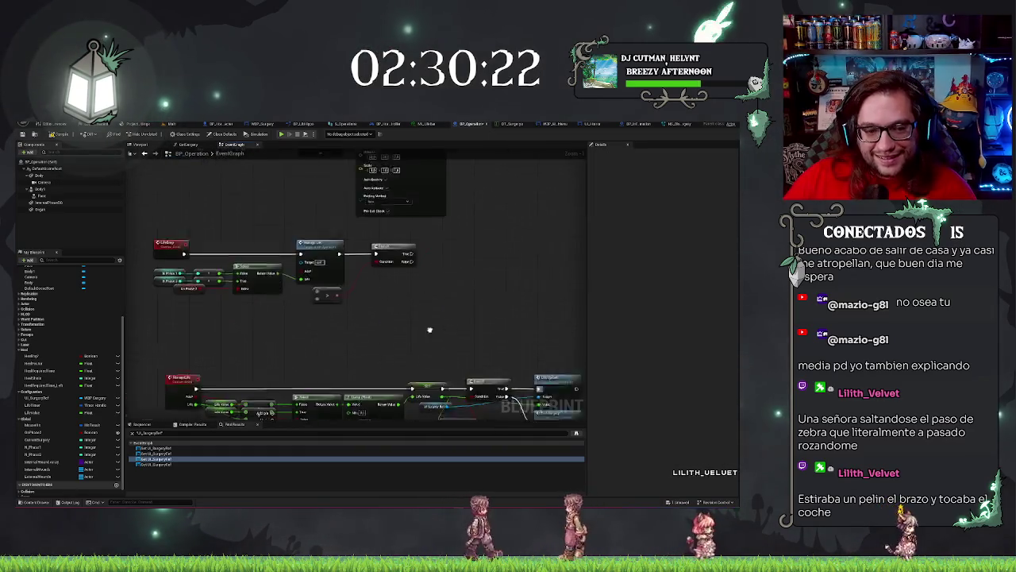
scroll(431, 301, up, 2)
click(410, 277)
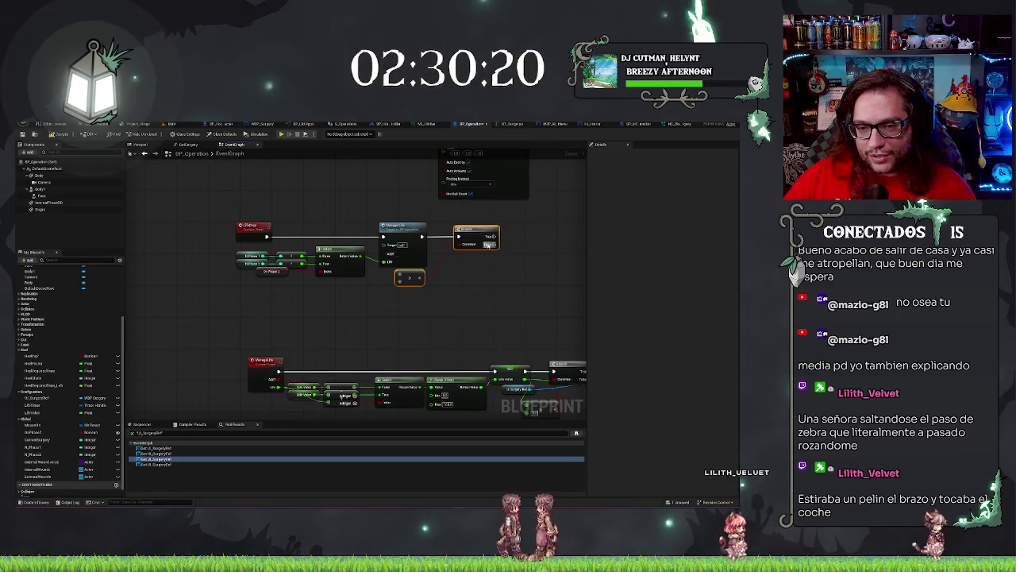
key(Delete)
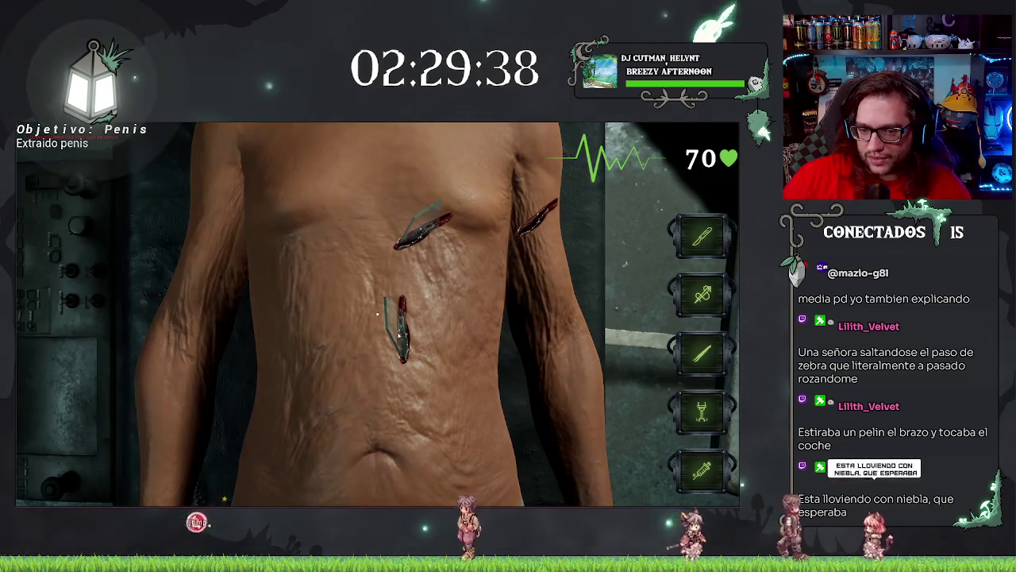
End the surgery playtest, which showed 70 life, and return to BP_Operation's Event Graph
key(Escape)
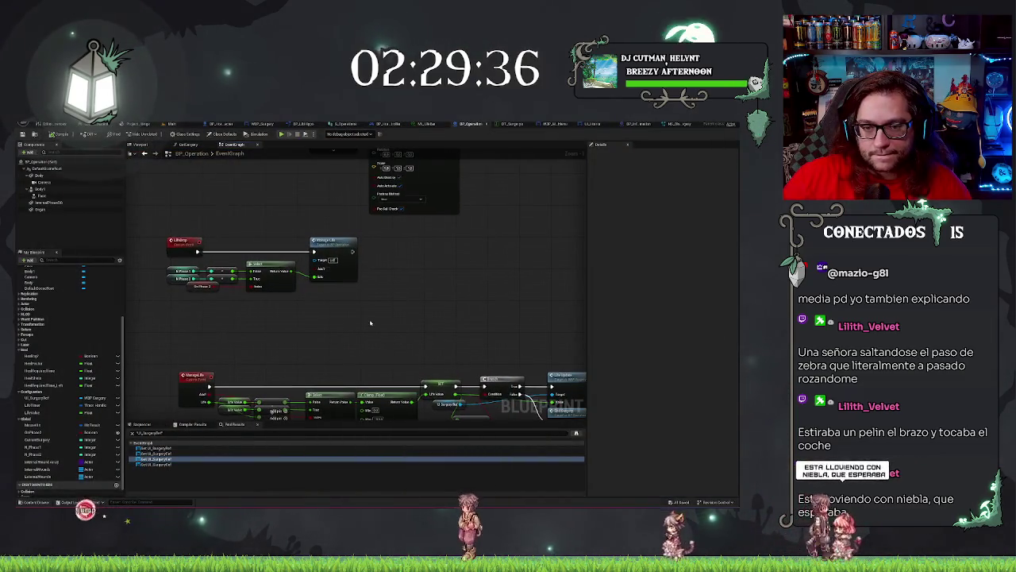
Box-select nodes near the LifeDrop event, then bring up the SkillUsed event node's context menu
drag(419, 294, 491, 339)
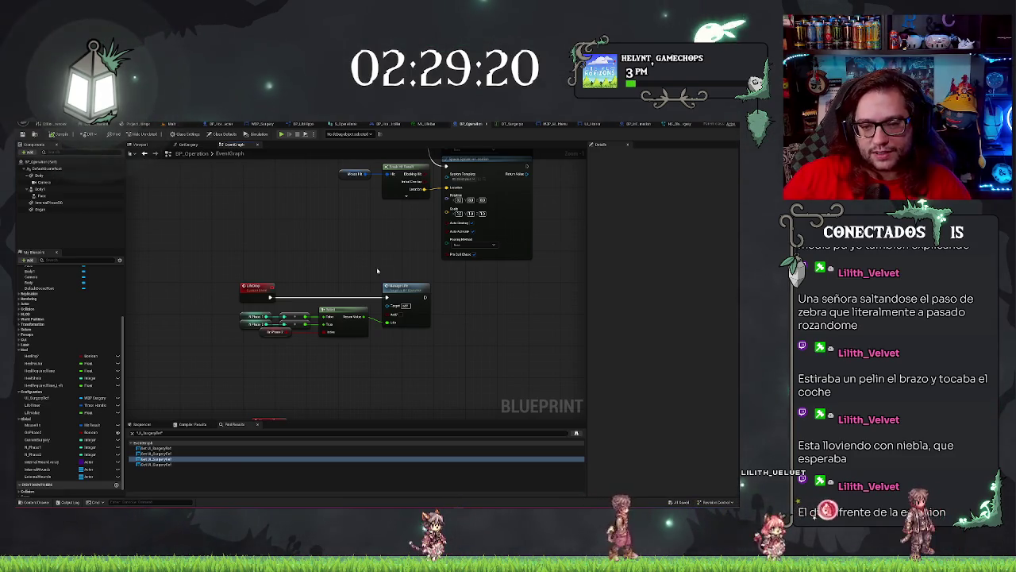
scroll(413, 226, down, 5)
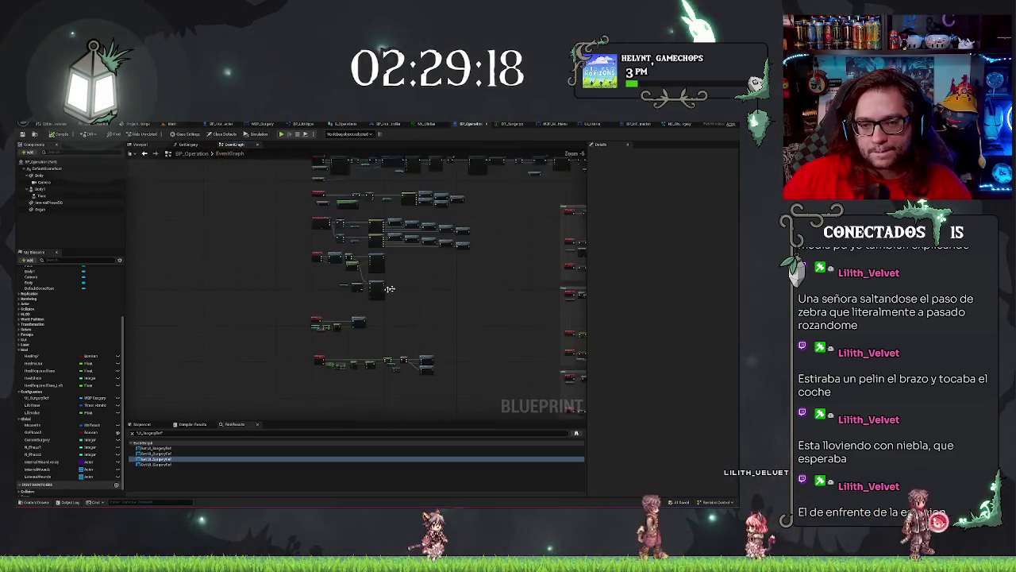
scroll(408, 296, up, 4)
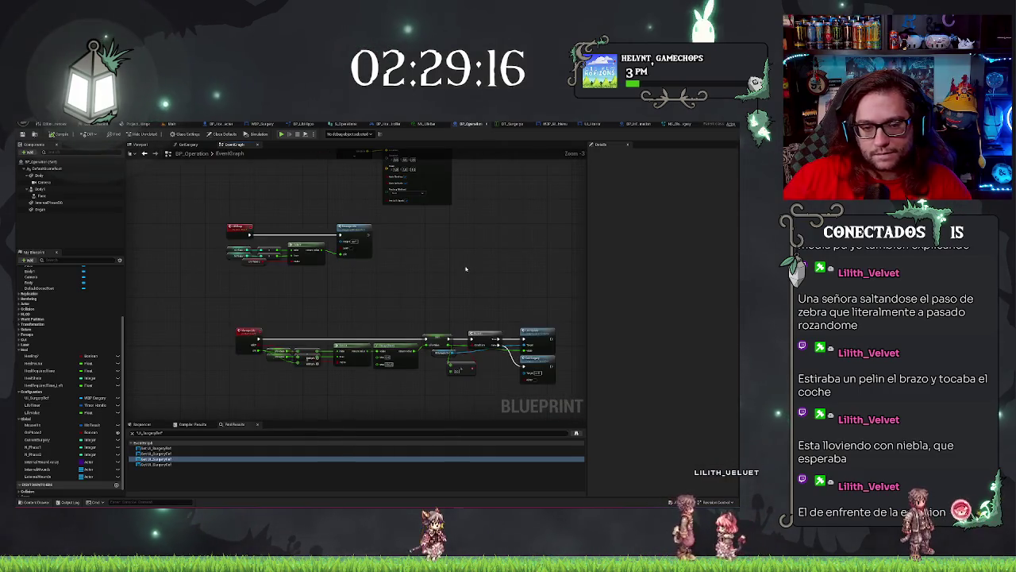
drag(216, 224, 373, 283)
scroll(442, 354, down, 5)
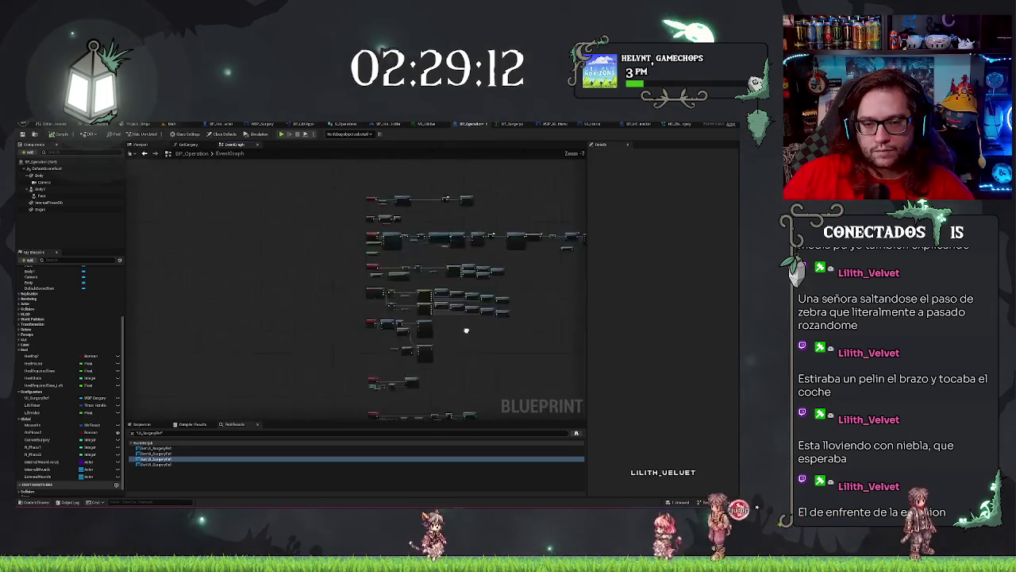
scroll(442, 354, up, 4)
scroll(344, 368, up, 3)
right_click(335, 286)
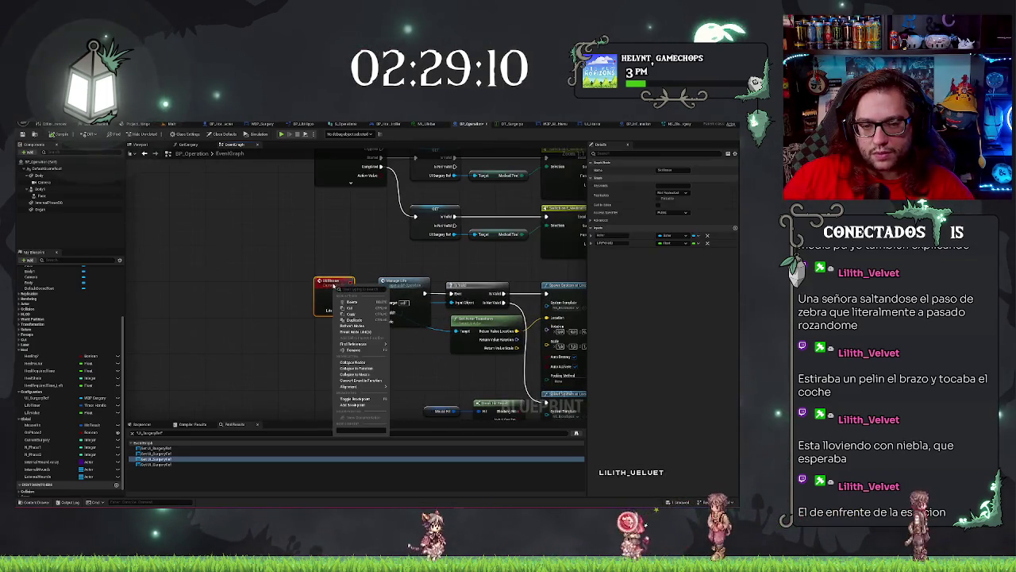
Find all references to Skill Used by name and inspect the first two calls
mouse_move(373, 344)
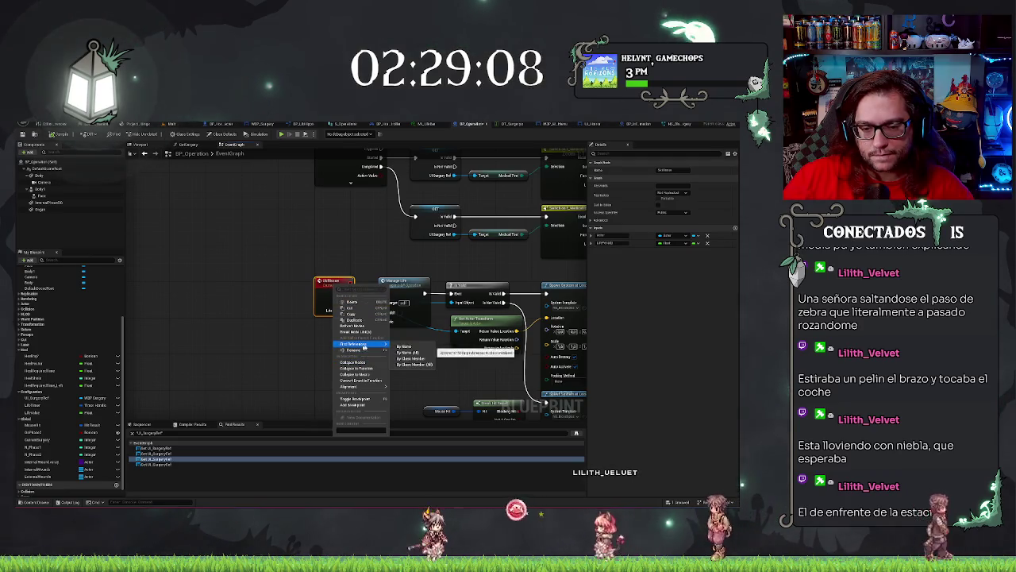
click(473, 352)
double_click(151, 454)
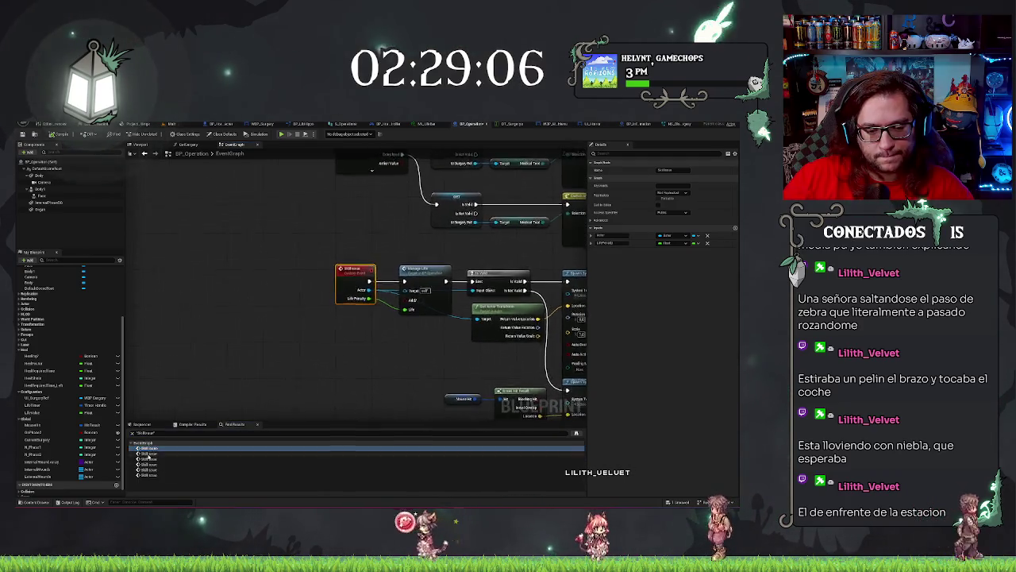
scroll(330, 347, down, 4)
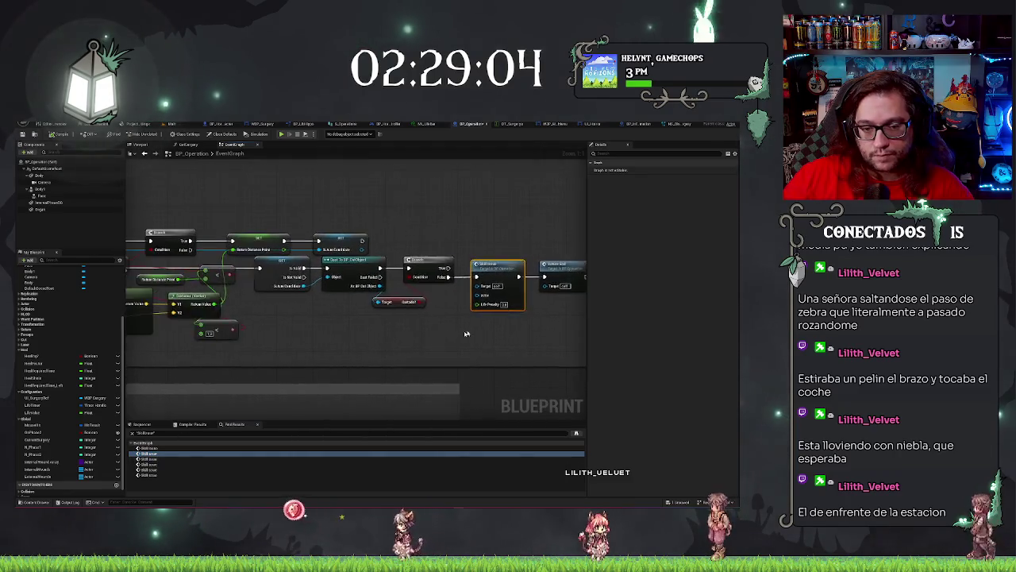
scroll(200, 344, up, 2)
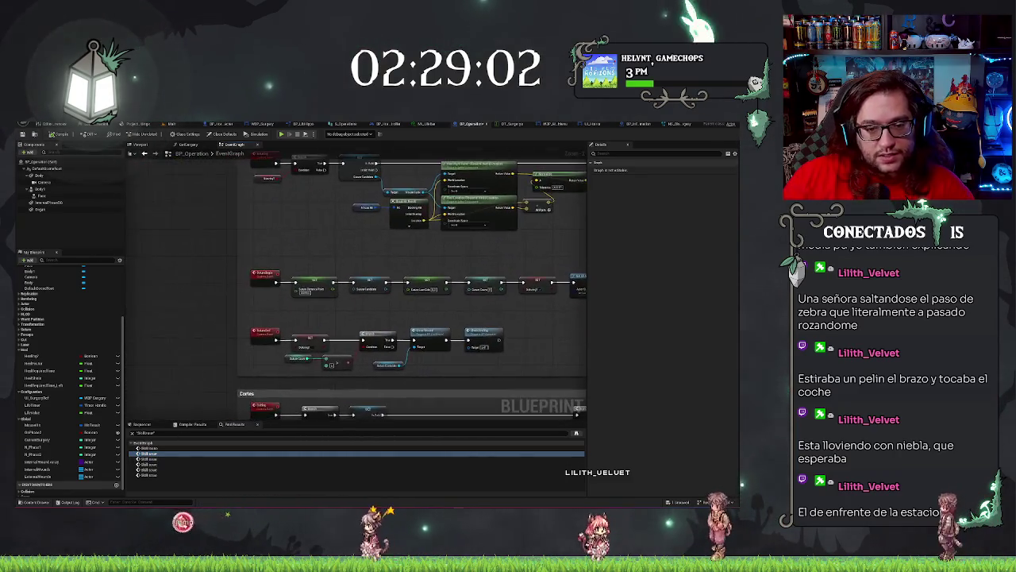
scroll(140, 307, down, 2)
scroll(141, 306, up, 3)
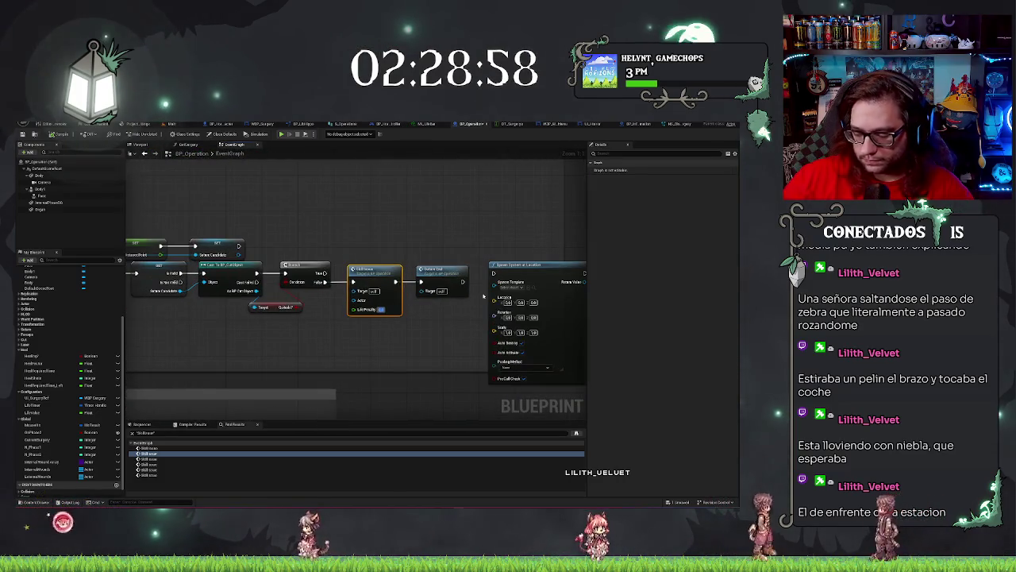
click(147, 459)
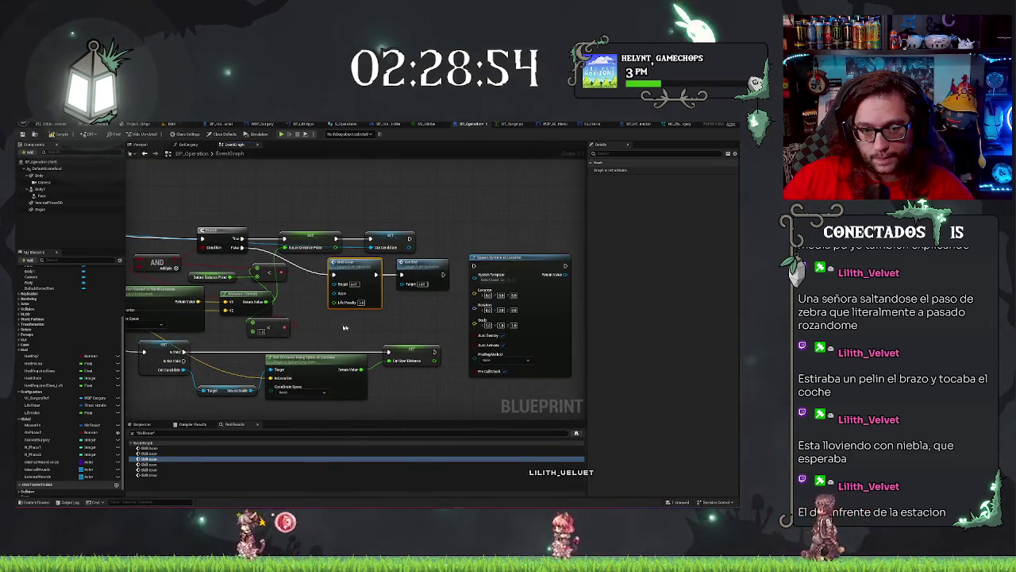
mouse_move(345, 327)
mouse_down()
mouse_move(578, 336)
mouse_move(382, 341)
mouse_up()
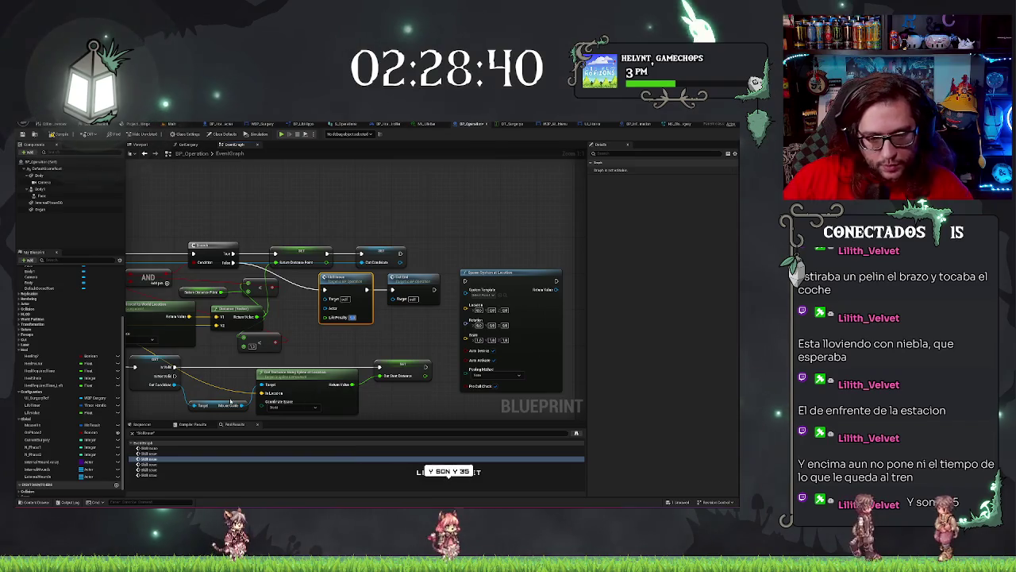
Inspect the remaining Skill Used calls, including the laser logic, then play the Main level
click(149, 464)
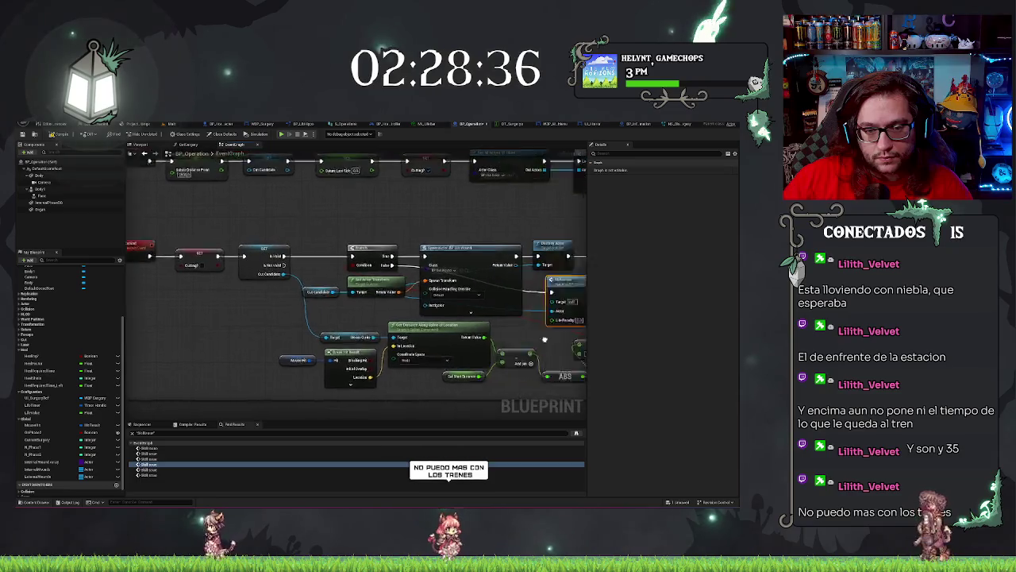
click(161, 471)
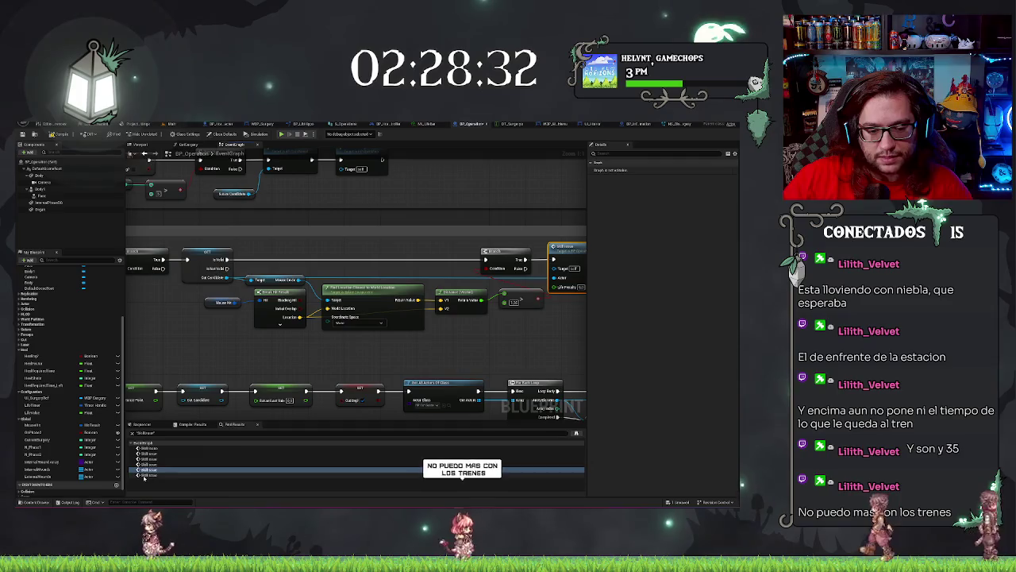
click(144, 475)
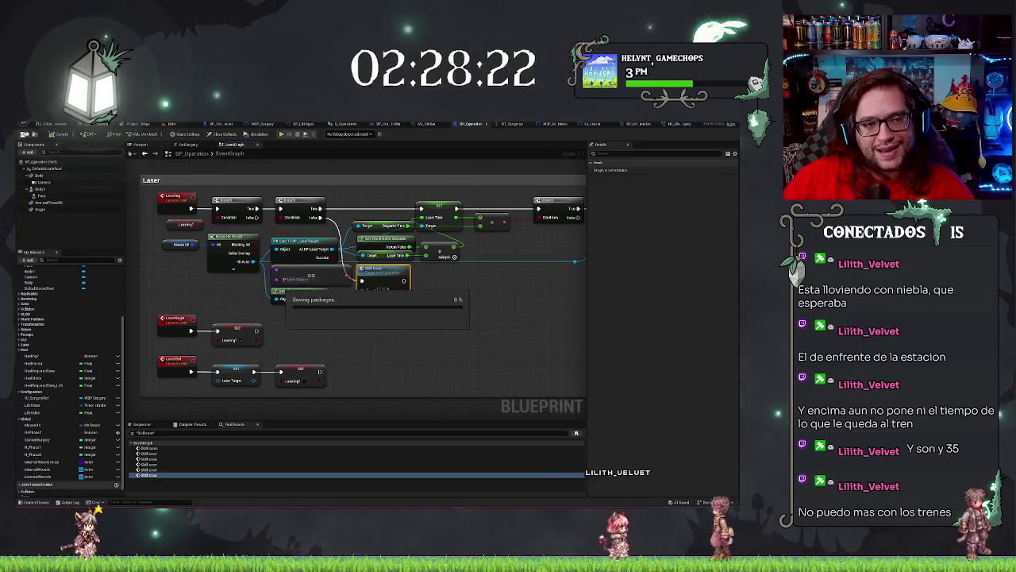
click(178, 126)
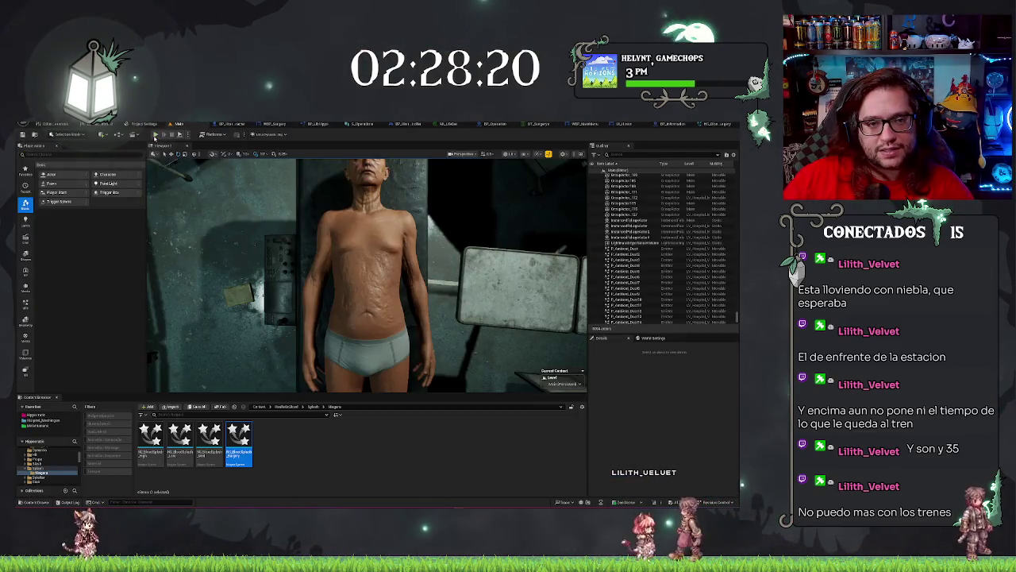
key(alt+p)
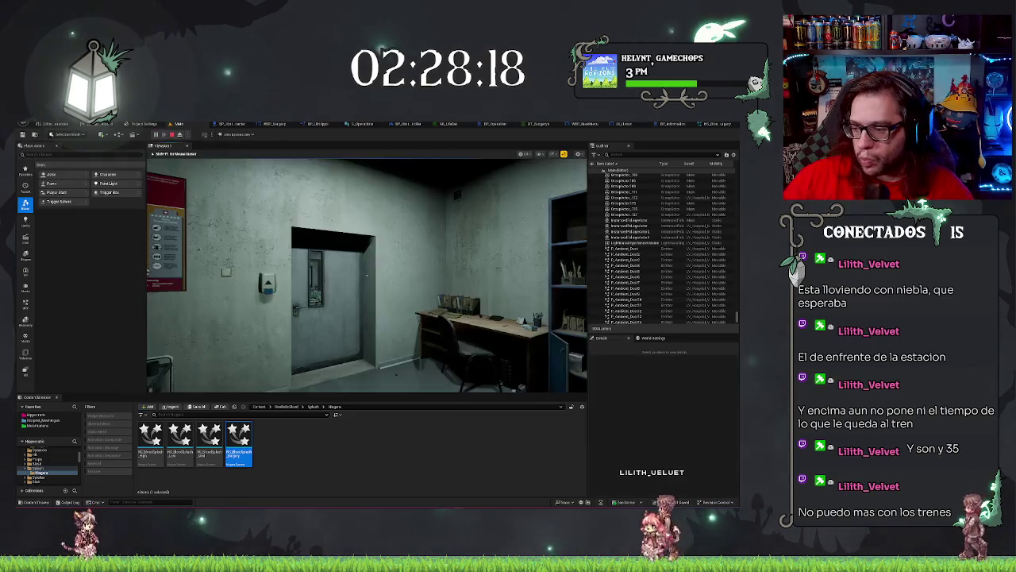
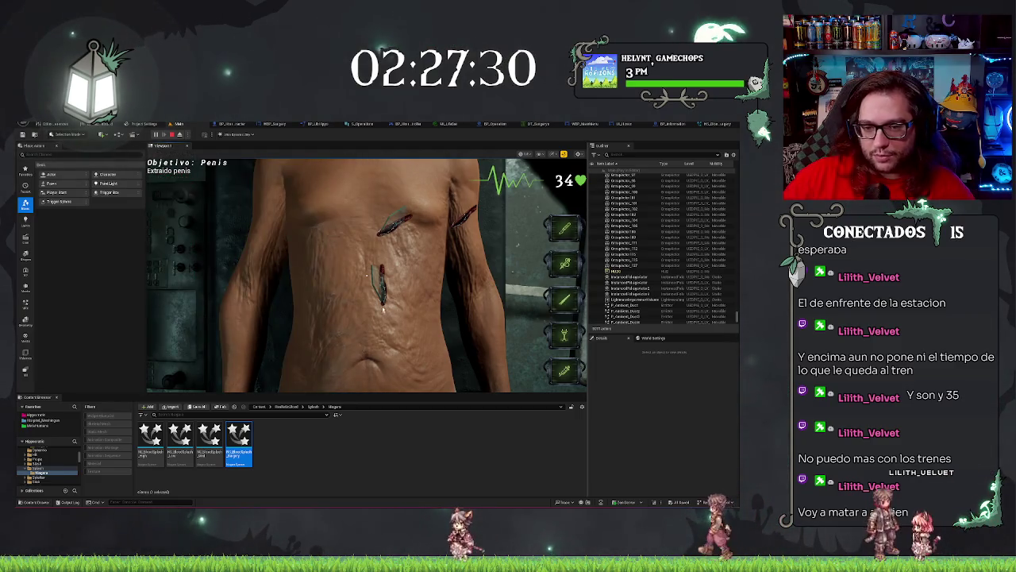
Cut an incision in the patient's lower torso, end the play test, and return to the BP_Operation graph
click(382, 288)
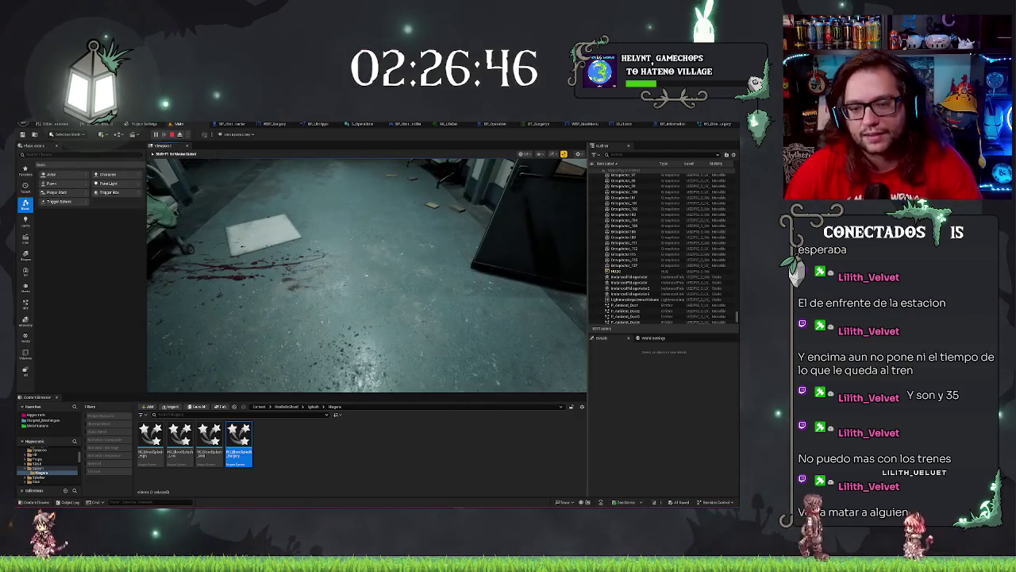
key(Escape)
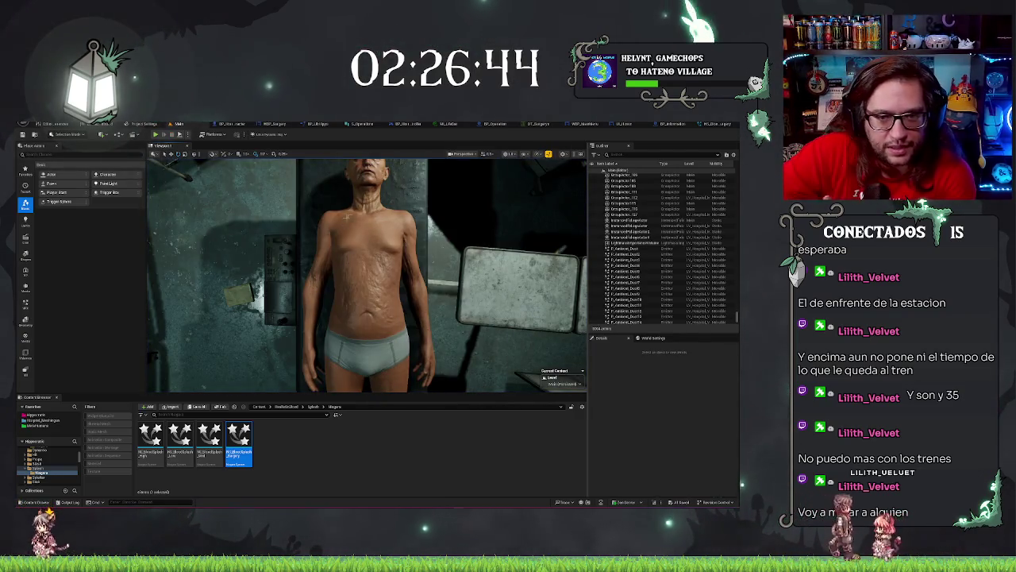
click(476, 123)
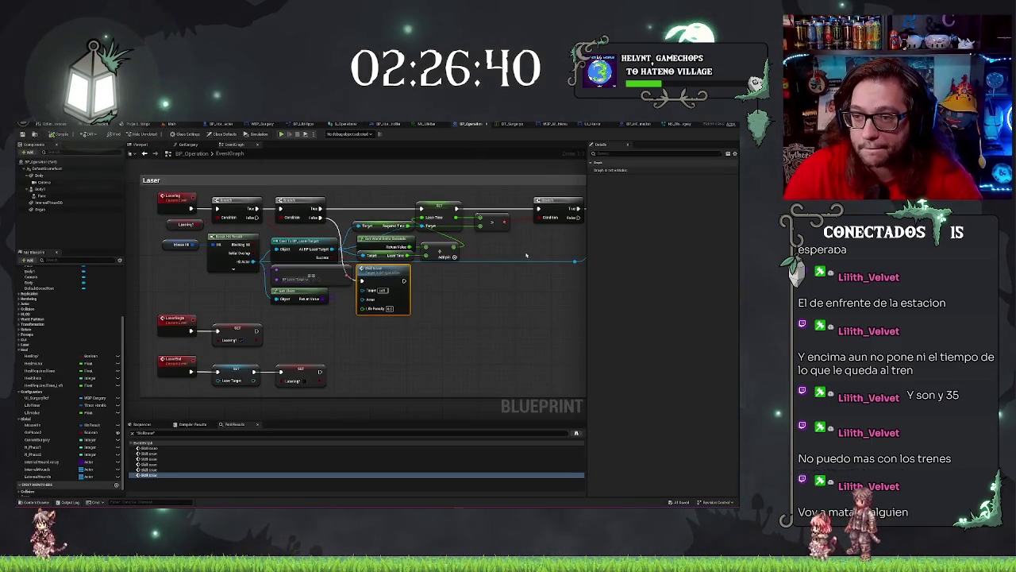
Replay the level from the Main tab, cut the torso until health drops, then return to BP_Operation
click(170, 124)
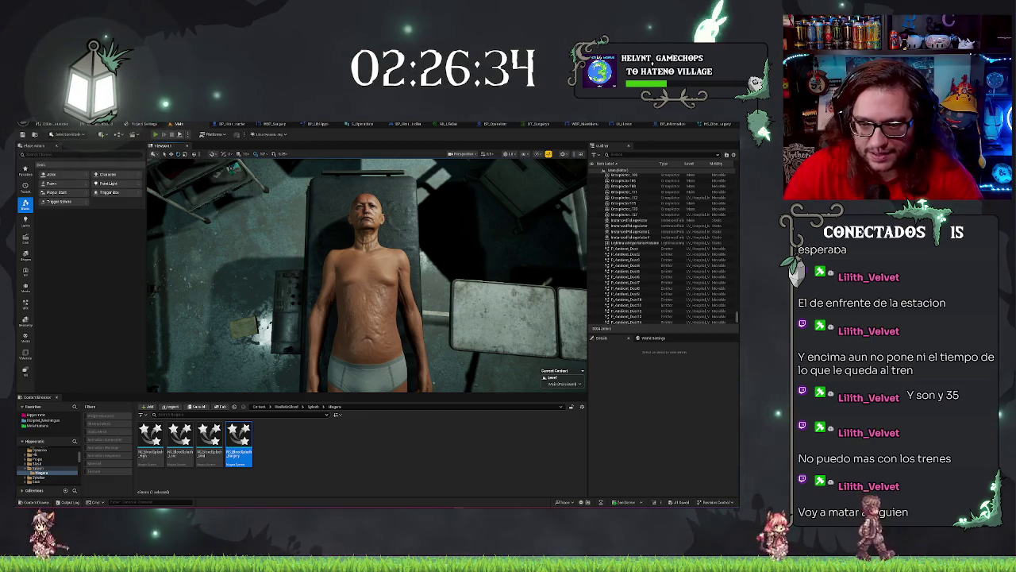
key(alt+p)
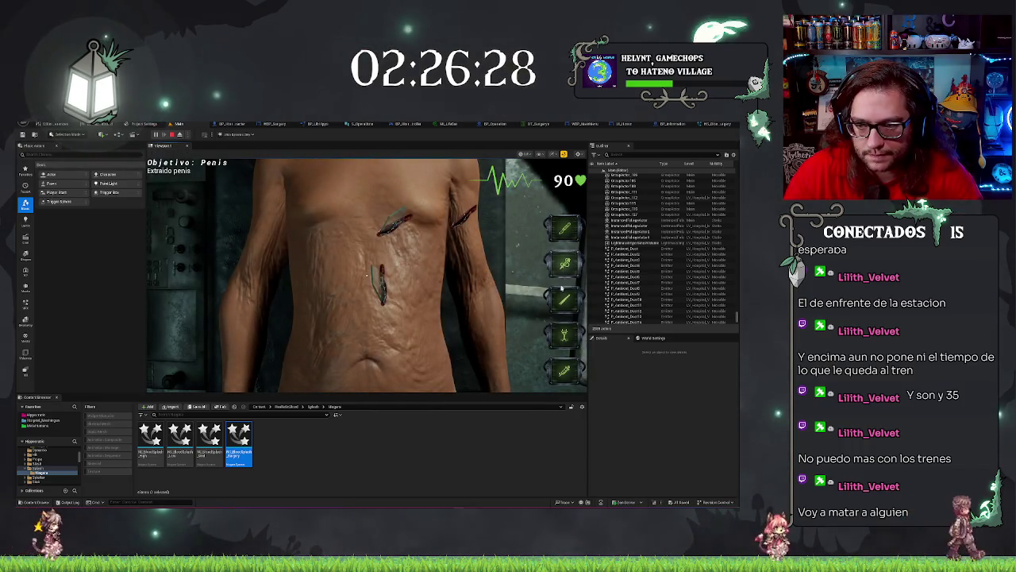
click(425, 332)
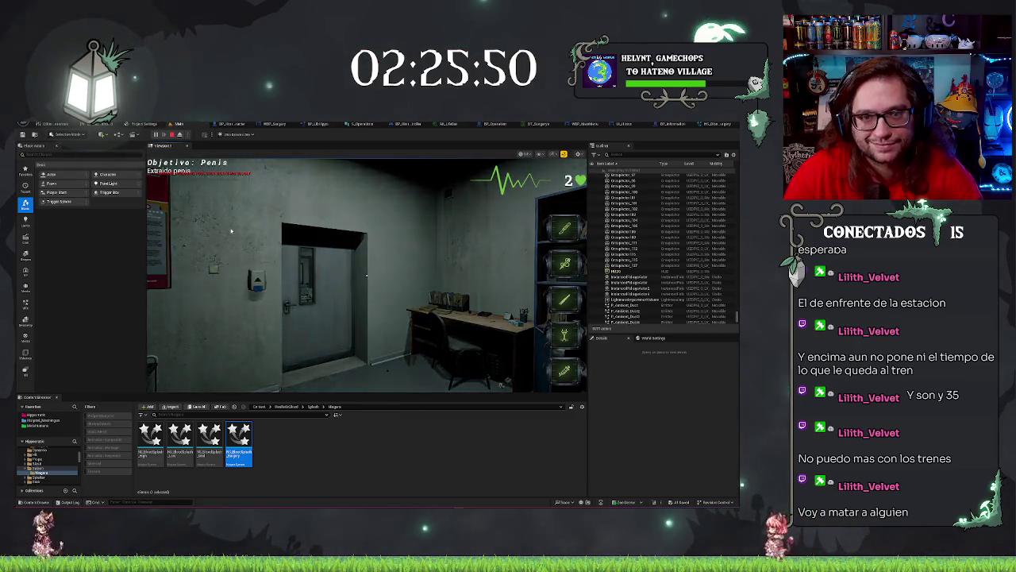
key(Escape)
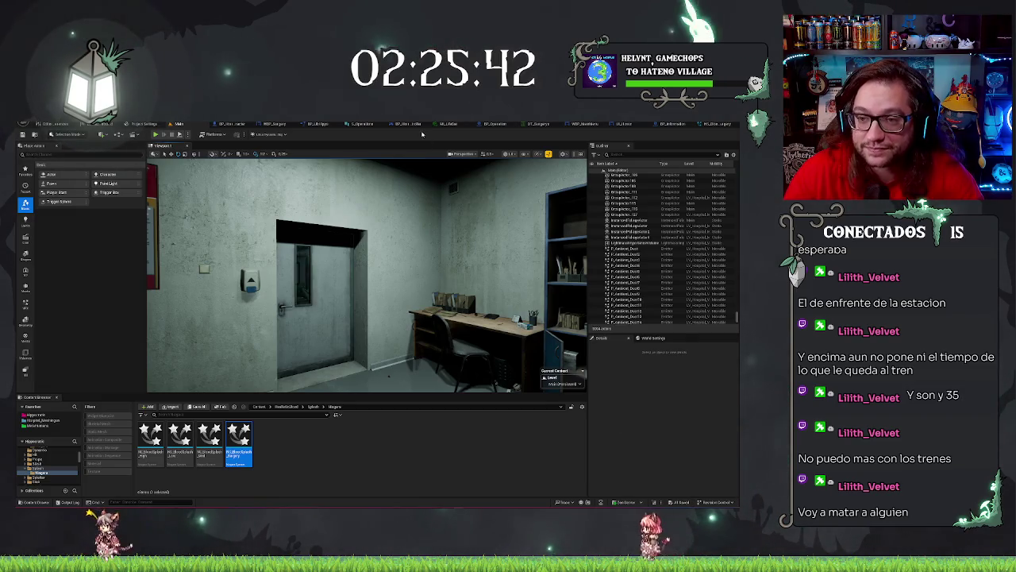
click(491, 124)
Drag out a LifeTimer getter and attach a Clear and Invalidate Timer by Handle node via the 'inval' search
scroll(487, 275, down, 8)
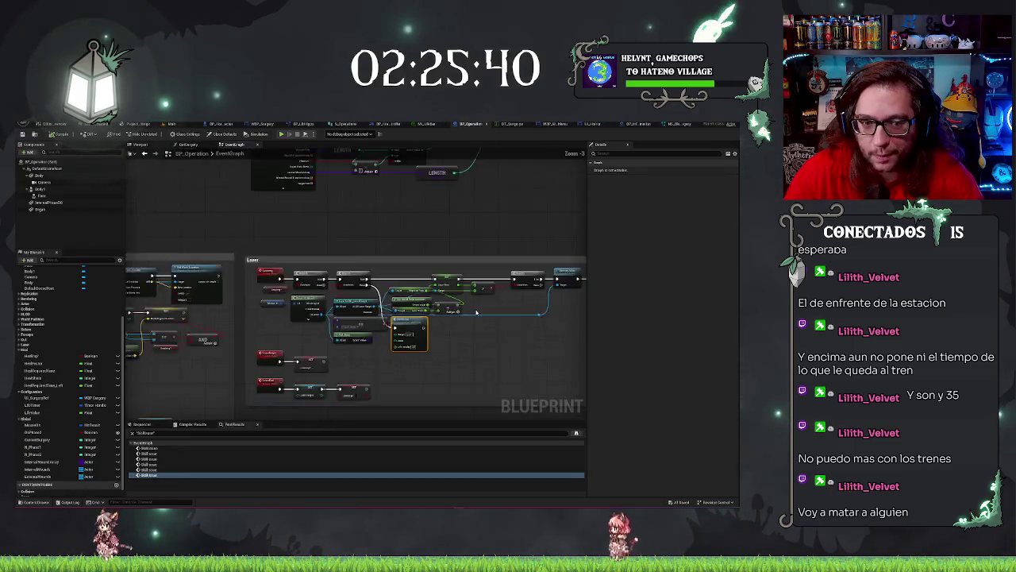
scroll(413, 217, up, 5)
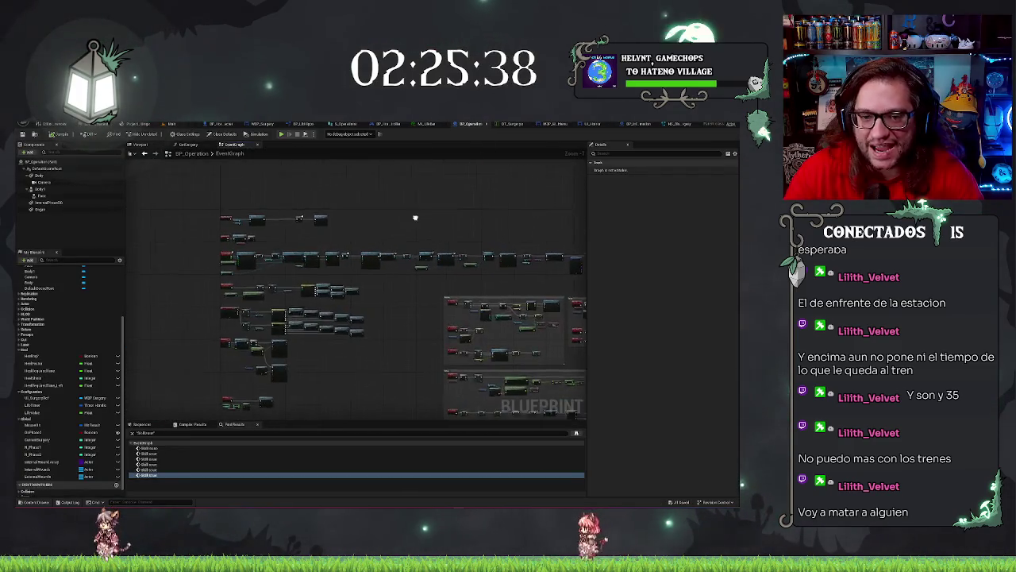
scroll(359, 244, down, 2)
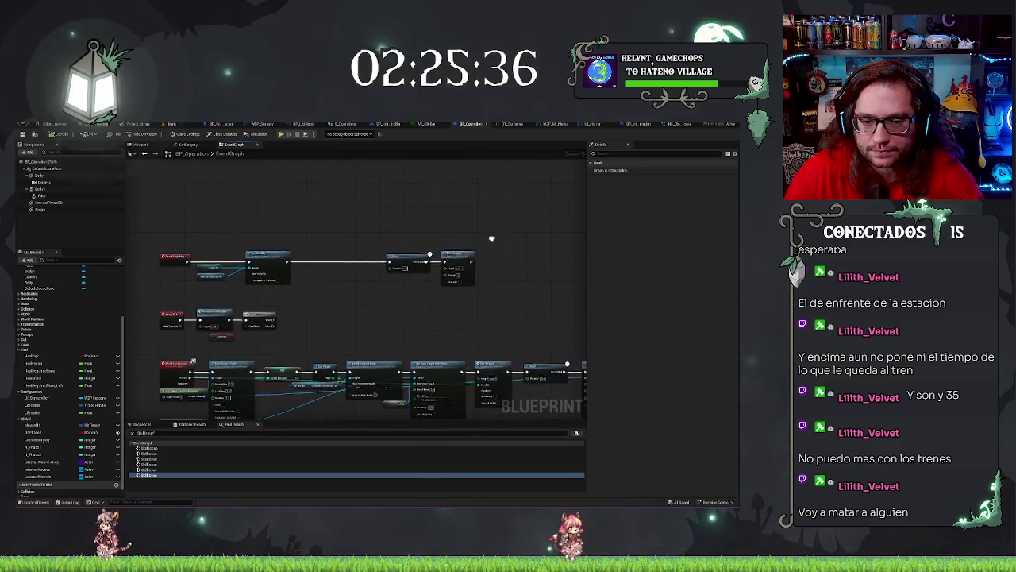
scroll(415, 318, up, 2)
scroll(478, 410, down, 4)
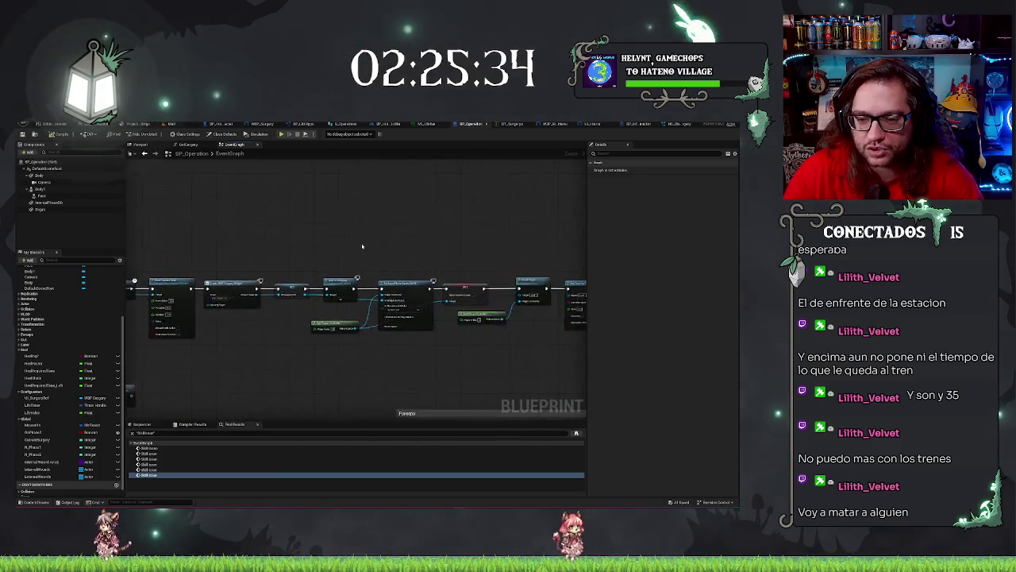
drag(484, 395, 486, 310)
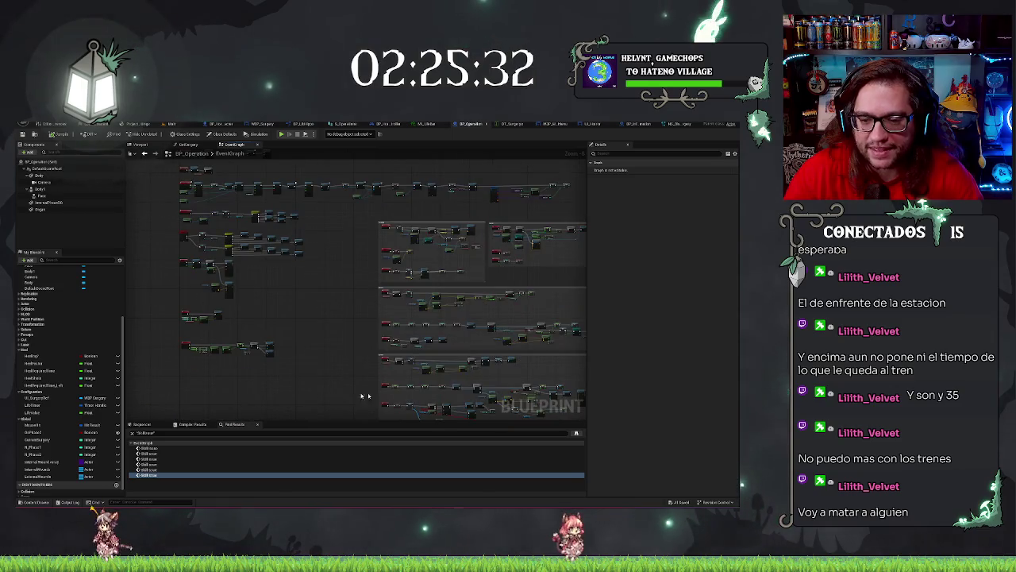
scroll(365, 396, up, 5)
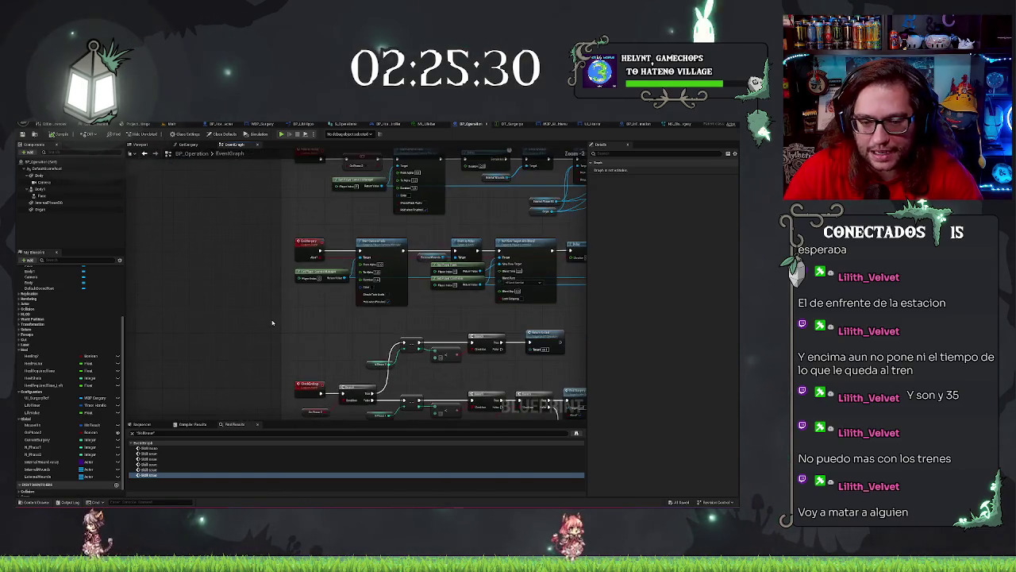
drag(290, 312, 279, 363)
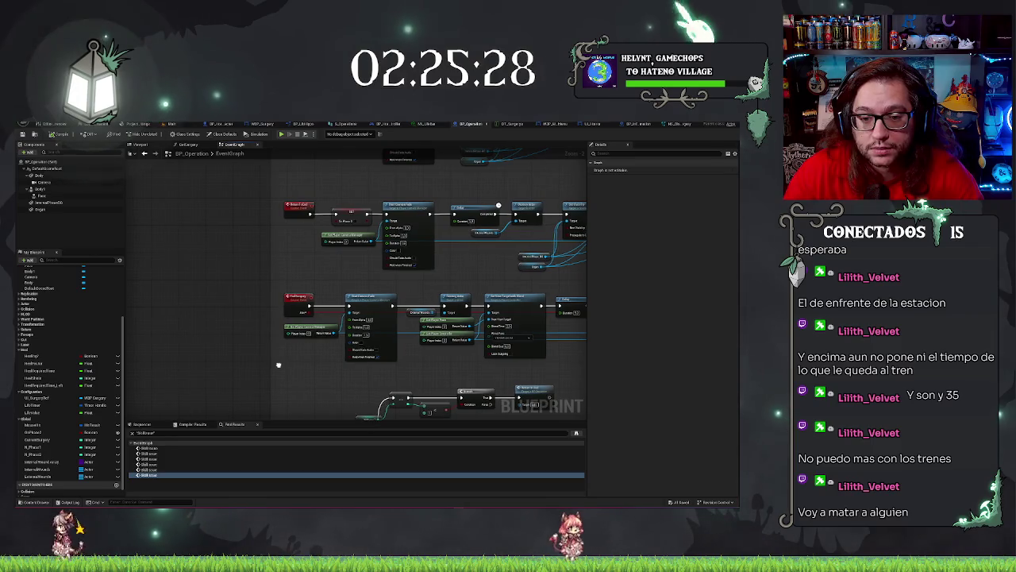
scroll(277, 365, up, 2)
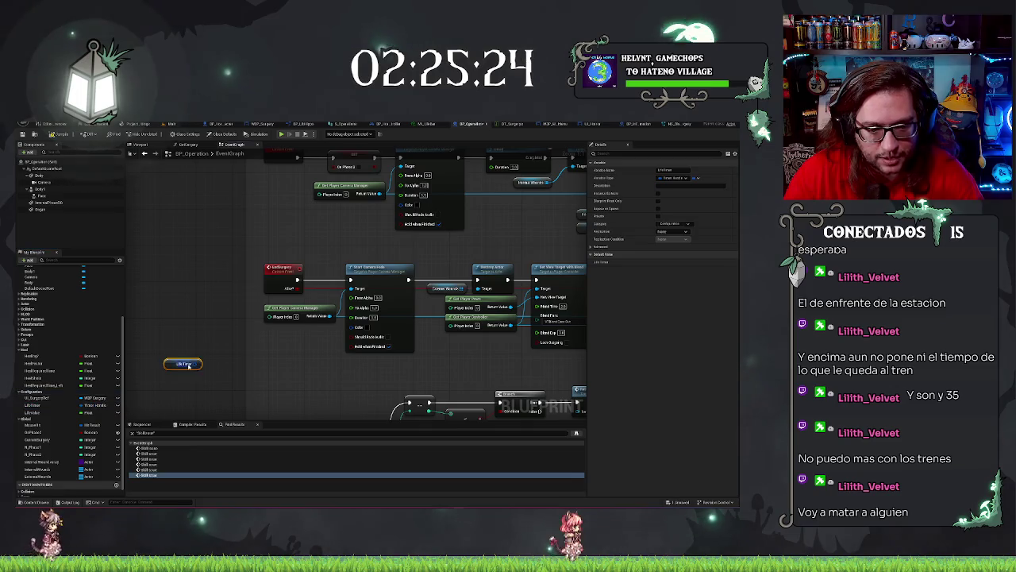
drag(31, 406, 222, 350)
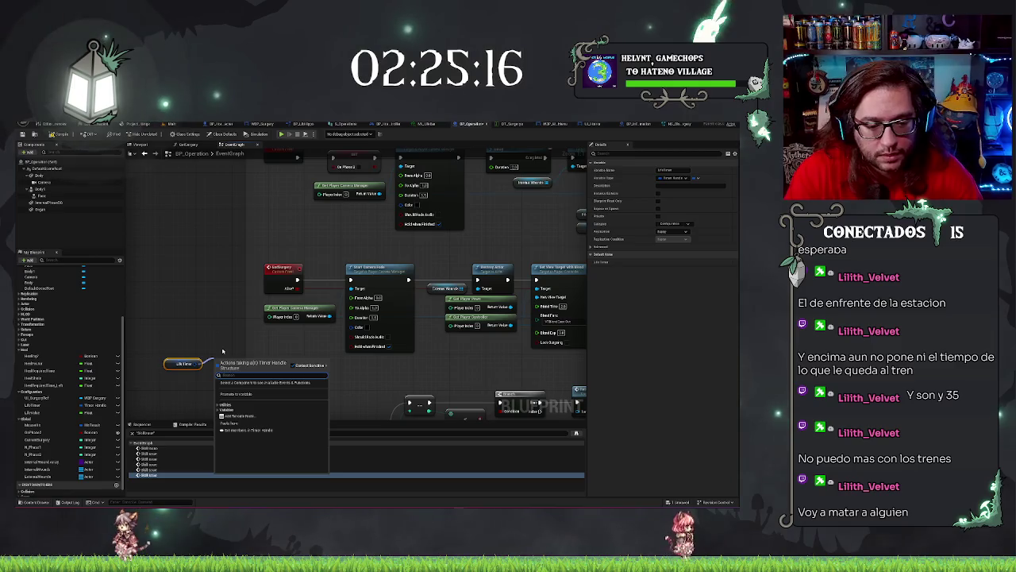
text(inval)
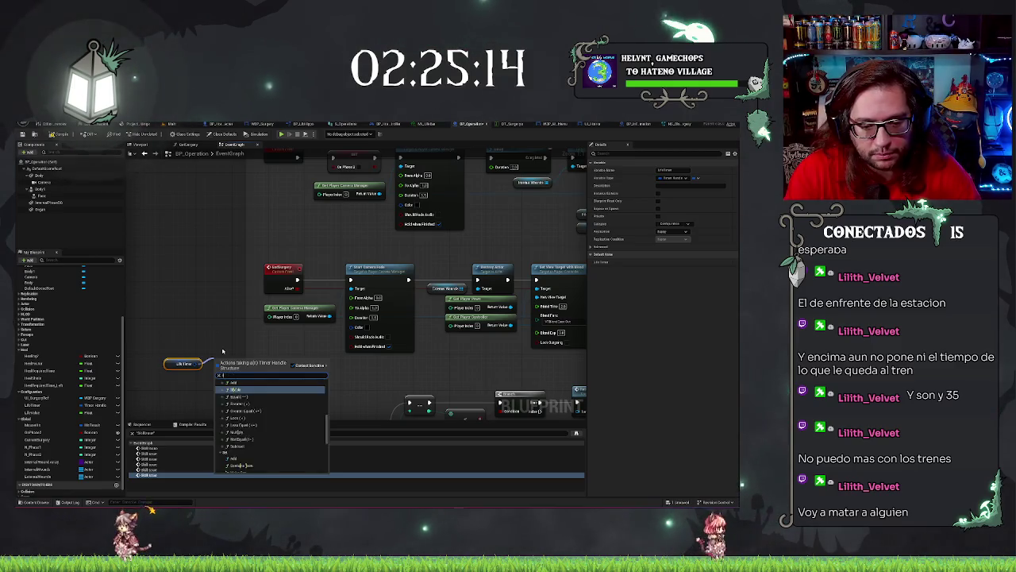
key(Up)
key(Return)
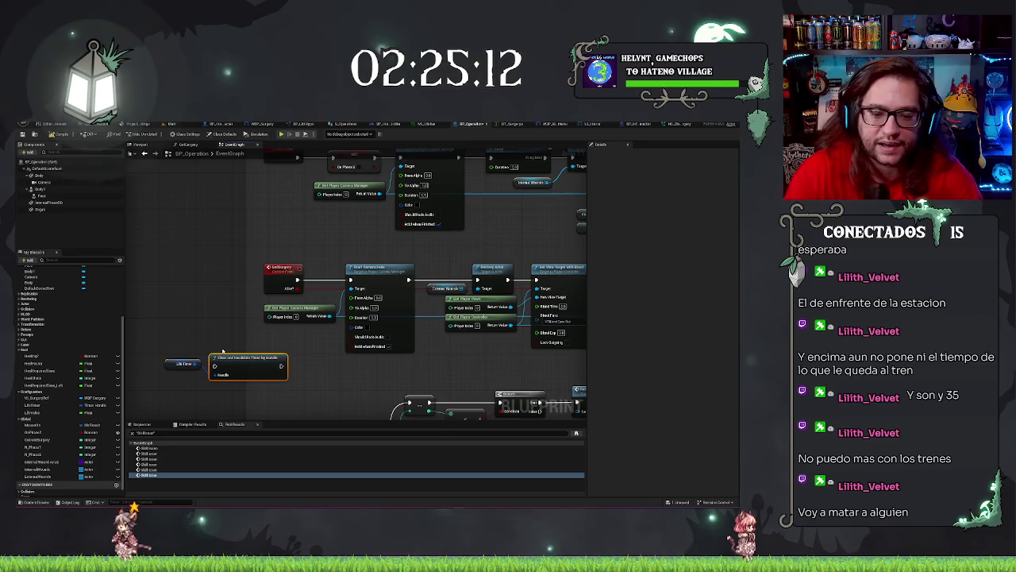
scroll(352, 364, down, 6)
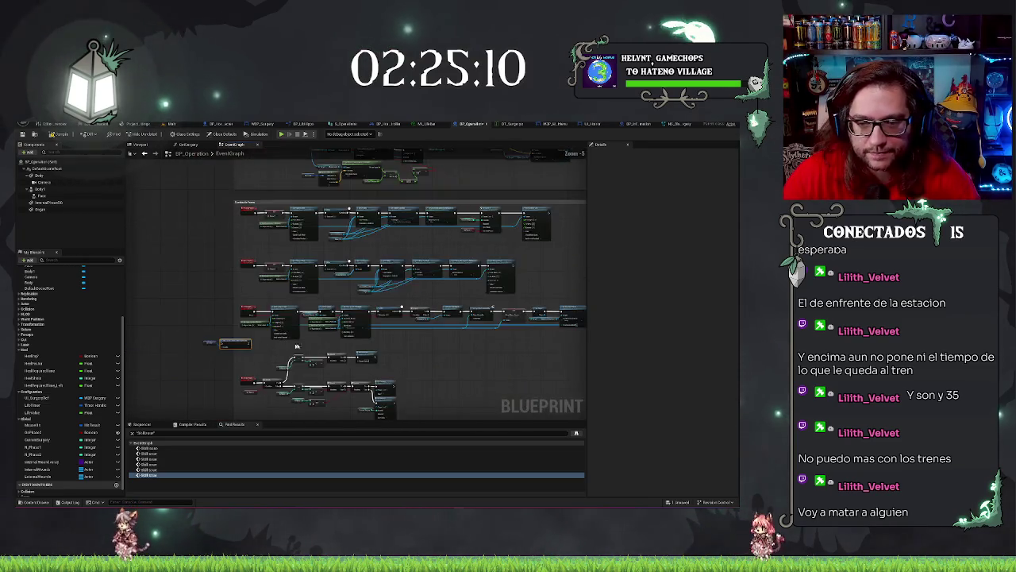
Nudge the Show Mouse Cursor node slightly right, then undo the move
scroll(401, 343, up, 3)
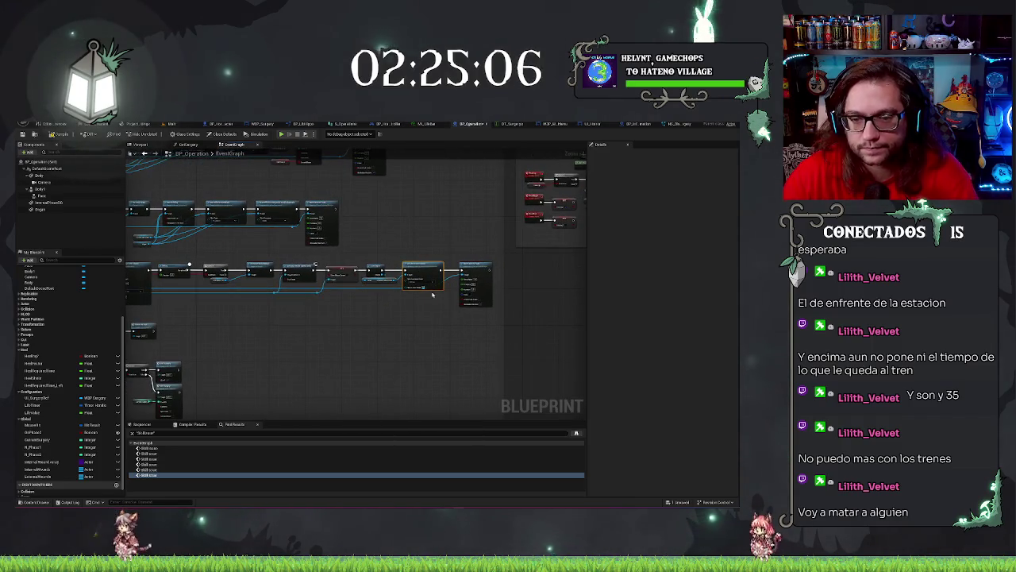
scroll(429, 339, up, 3)
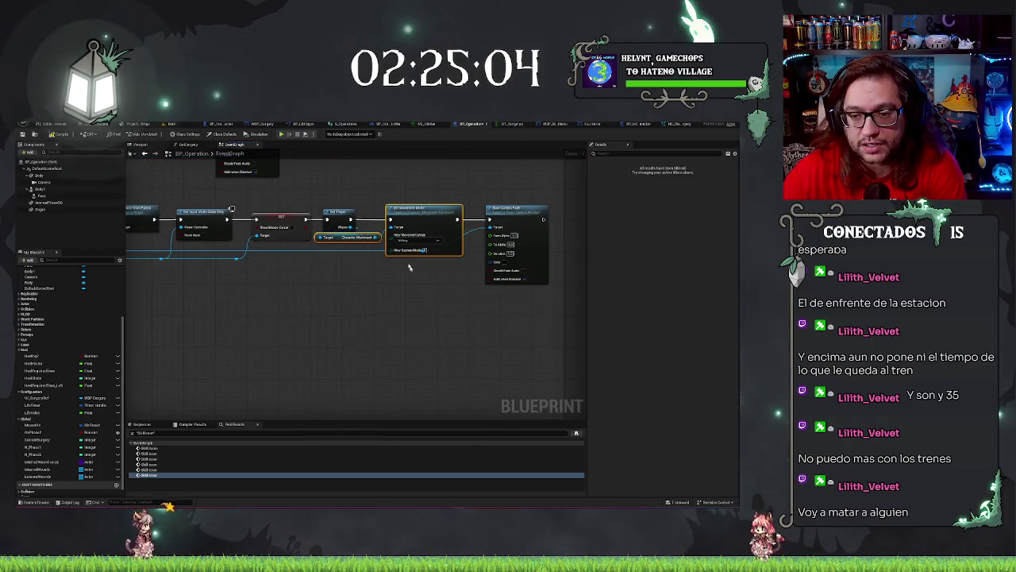
drag(331, 297, 400, 331)
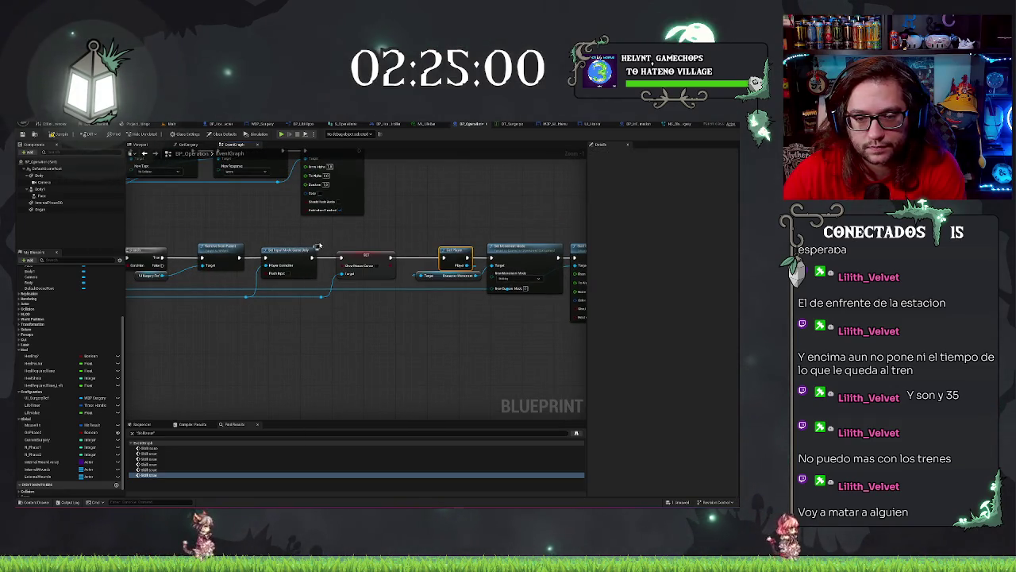
click(322, 296)
shift+click(367, 266)
drag(367, 266, 385, 266)
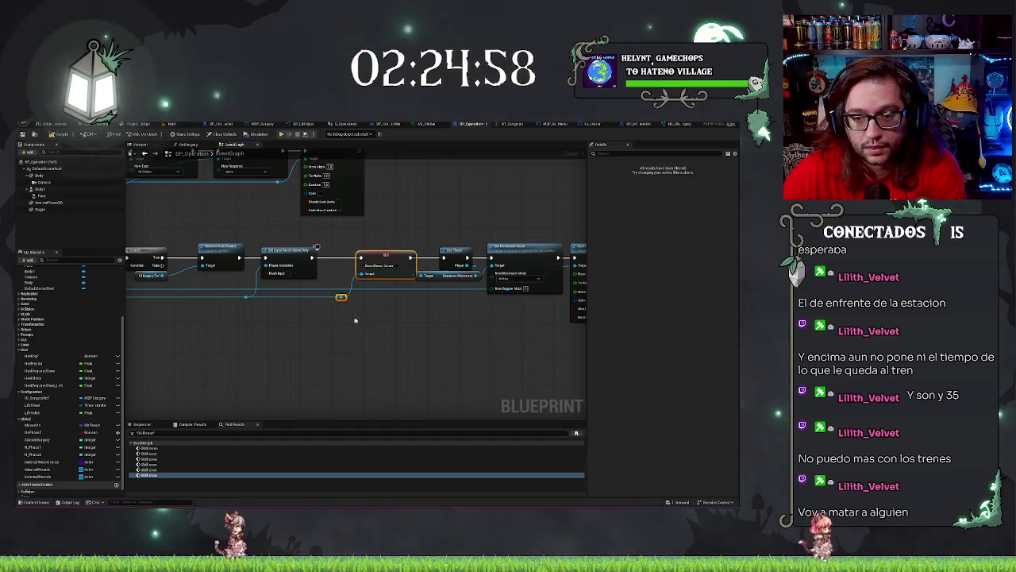
key(ctrl+z)
key(ctrl+z)
key(ctrl+z)
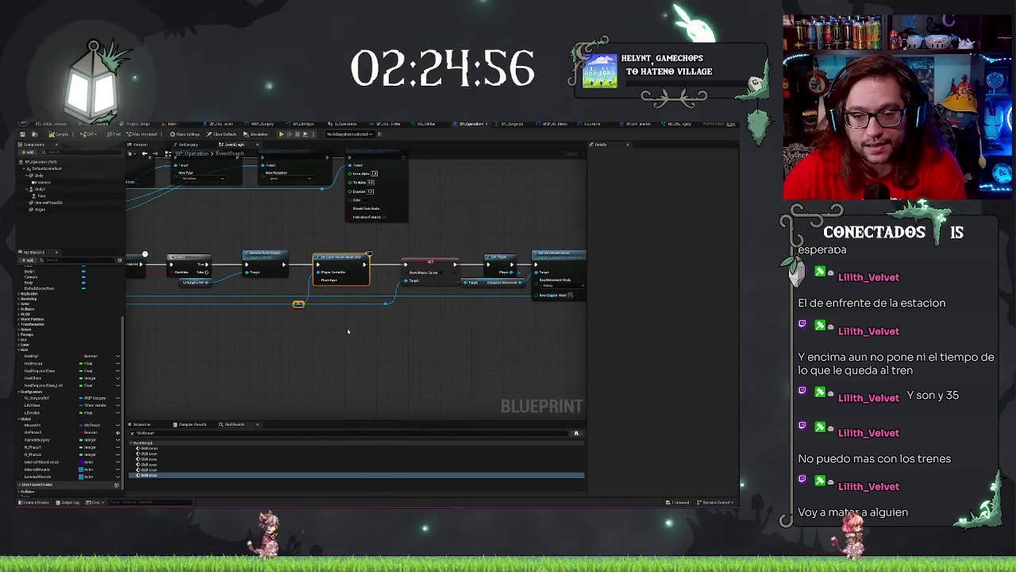
Undo the recent graph edits back through the camera fade node move
drag(204, 251, 316, 278)
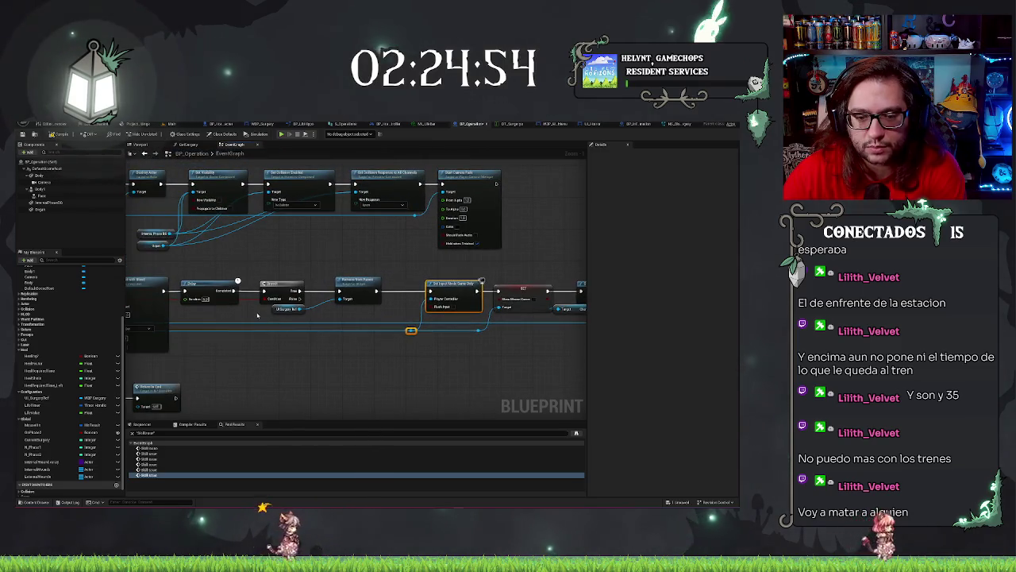
click(295, 308)
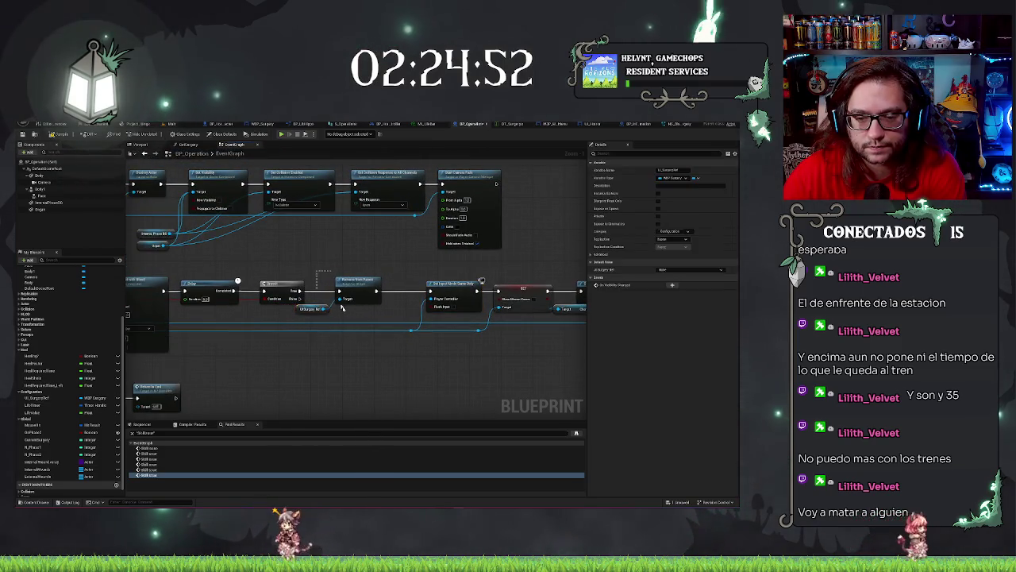
key(ctrl+z)
key(ctrl+z)
key(ctrl+z)
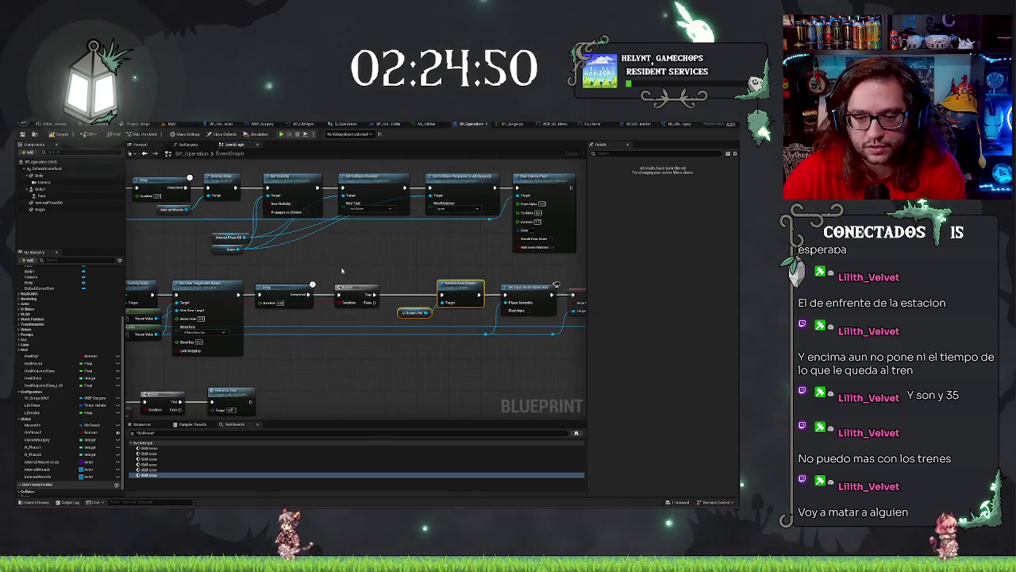
key(ctrl+z)
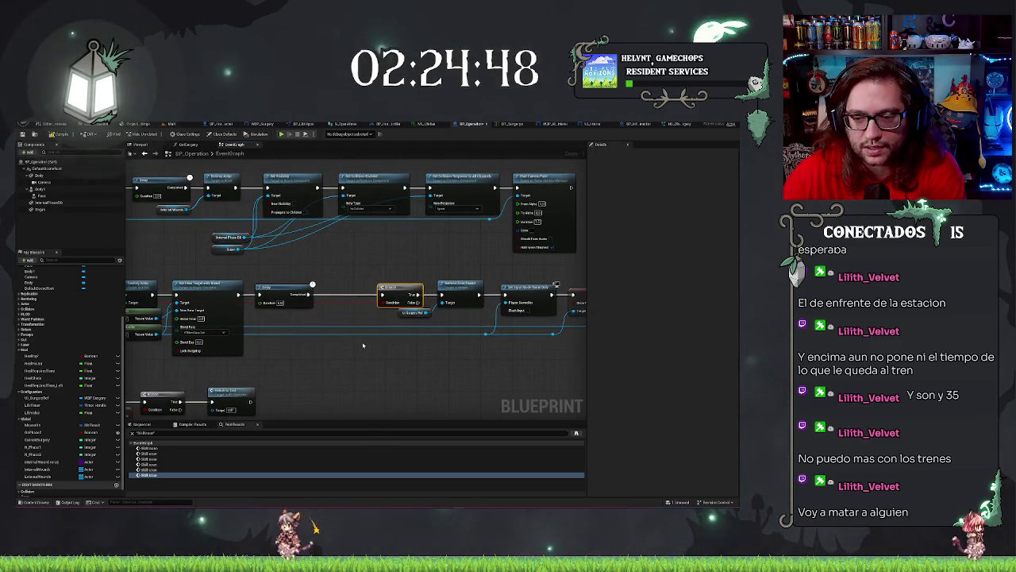
drag(363, 344, 415, 349)
key(ctrl+z)
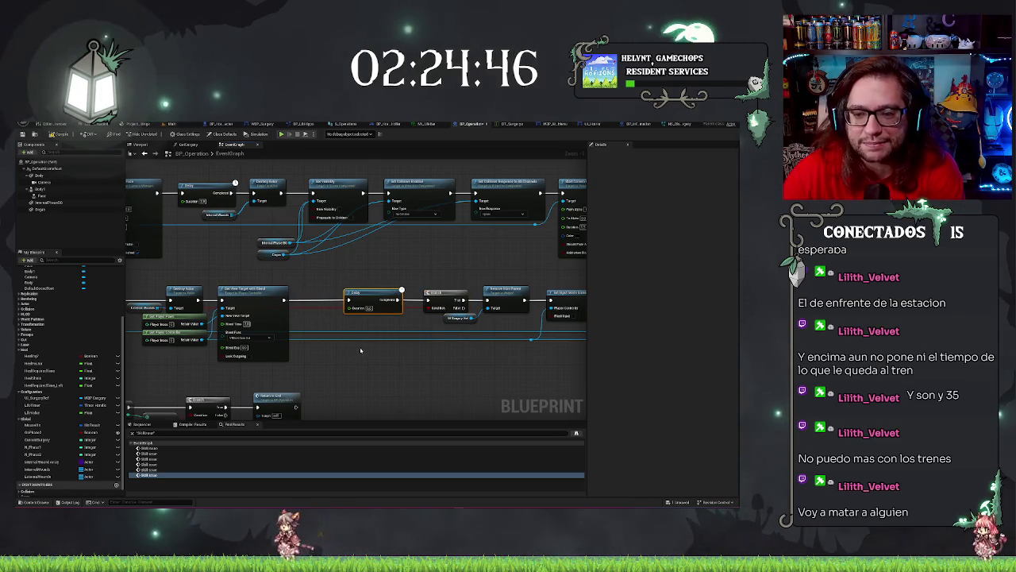
key(ctrl+z)
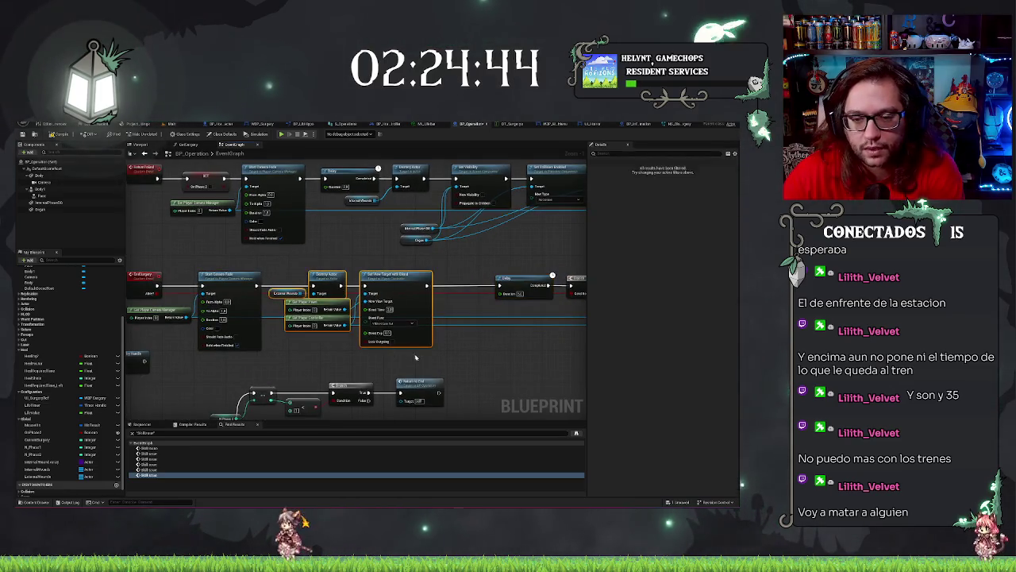
key(ctrl+z)
key(ctrl+z)
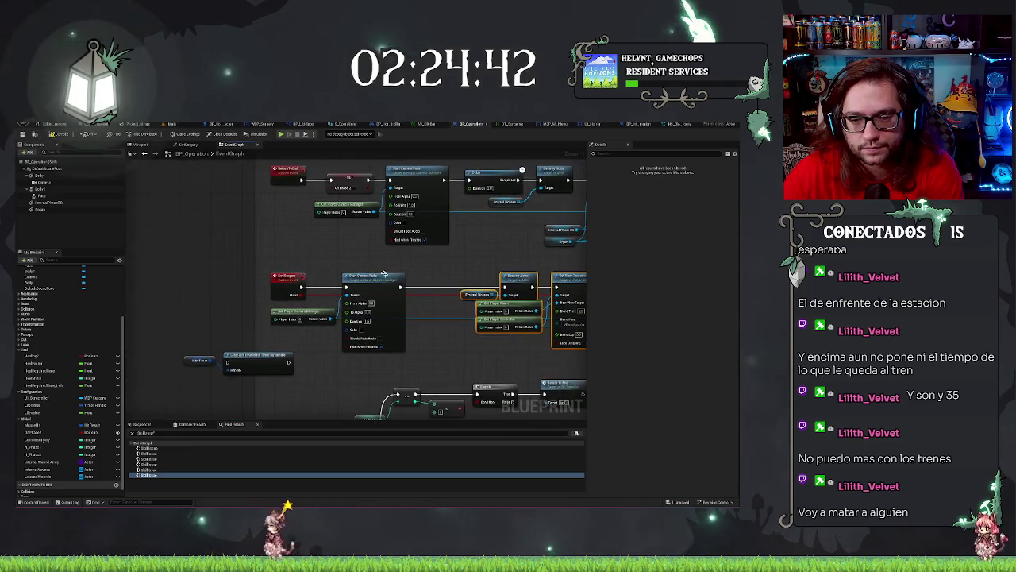
key(ctrl+z)
key(ctrl+z)
key(ctrl+z)
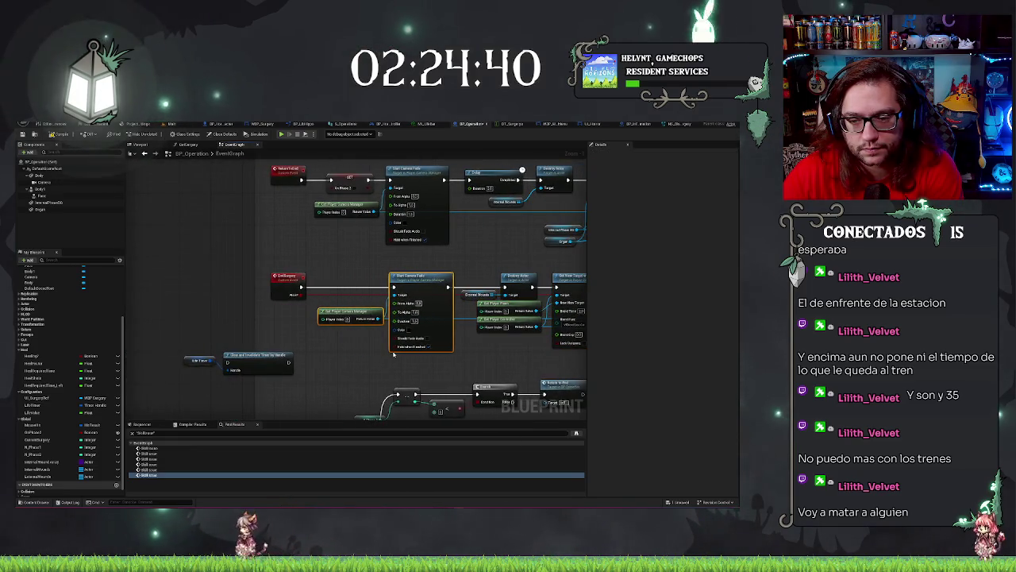
Move the Clear and Invalidate Timer by Handle node and Life Timer beside EndSurgery, compile, and play-test
drag(186, 345, 296, 382)
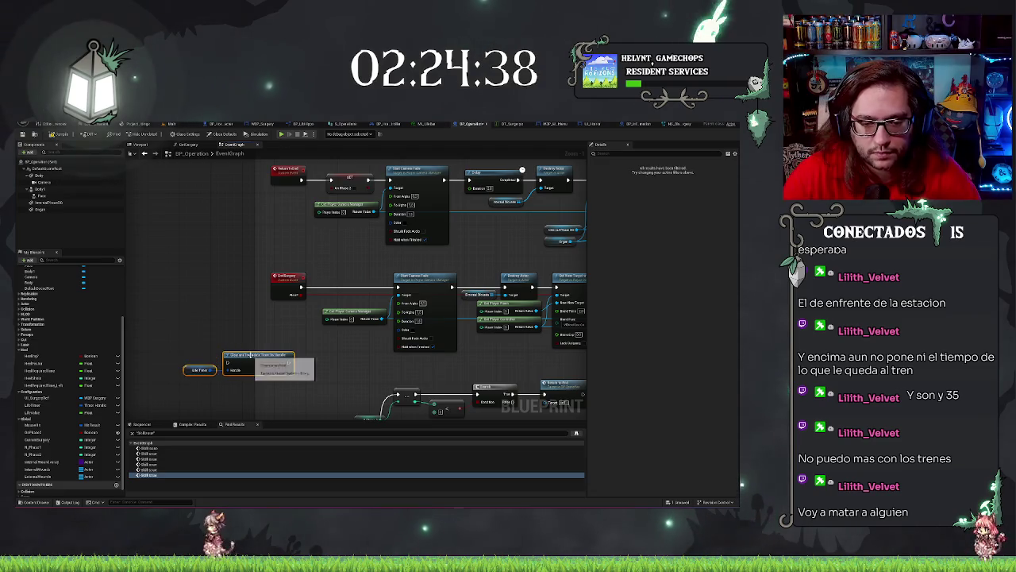
mouse_move(250, 355)
mouse_down()
mouse_move(328, 339)
mouse_move(344, 279)
mouse_up()
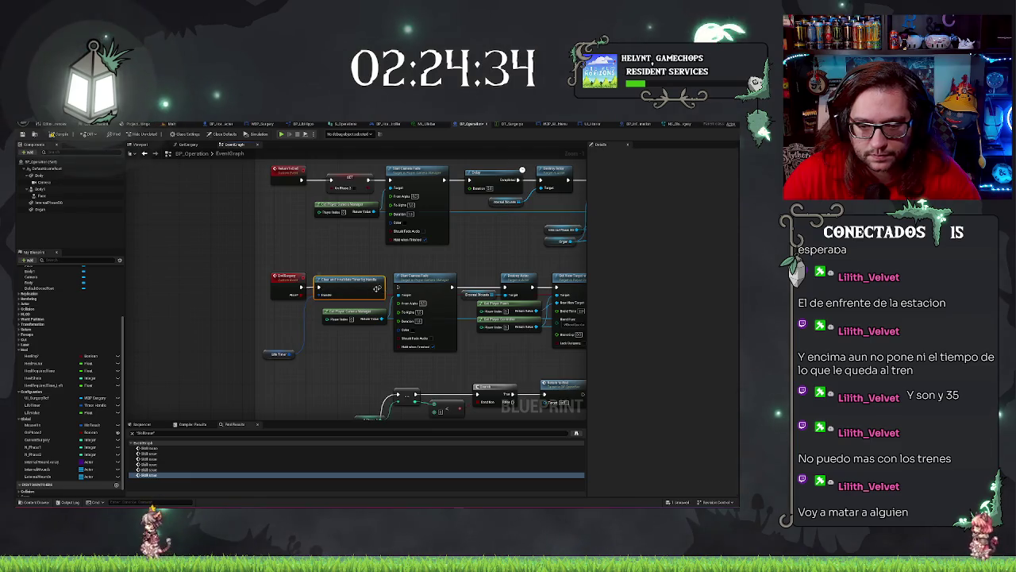
drag(268, 353, 278, 312)
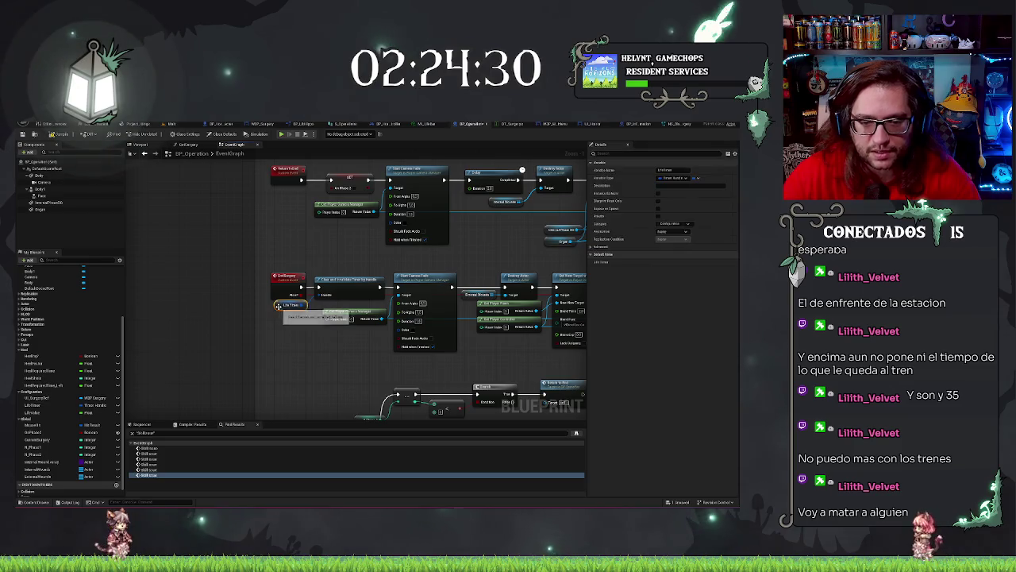
click(254, 333)
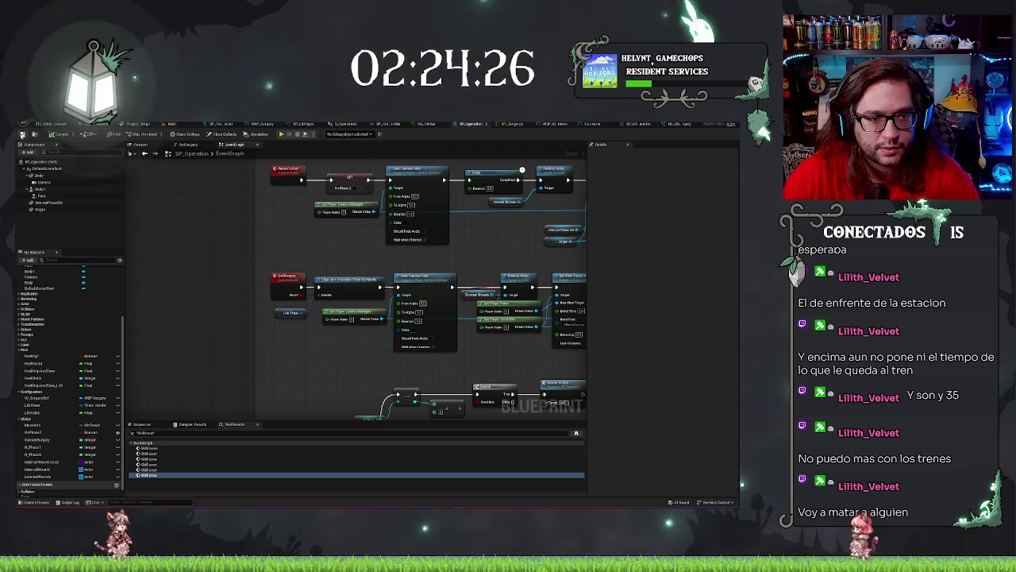
click(282, 133)
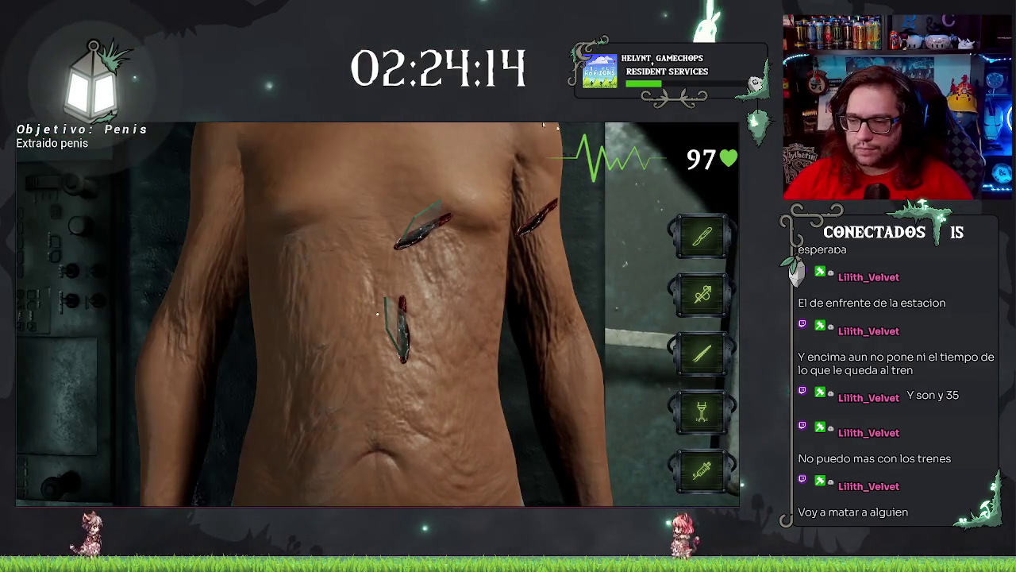
Cut the patient's torso during the play test until health reaches 0
click(540, 350)
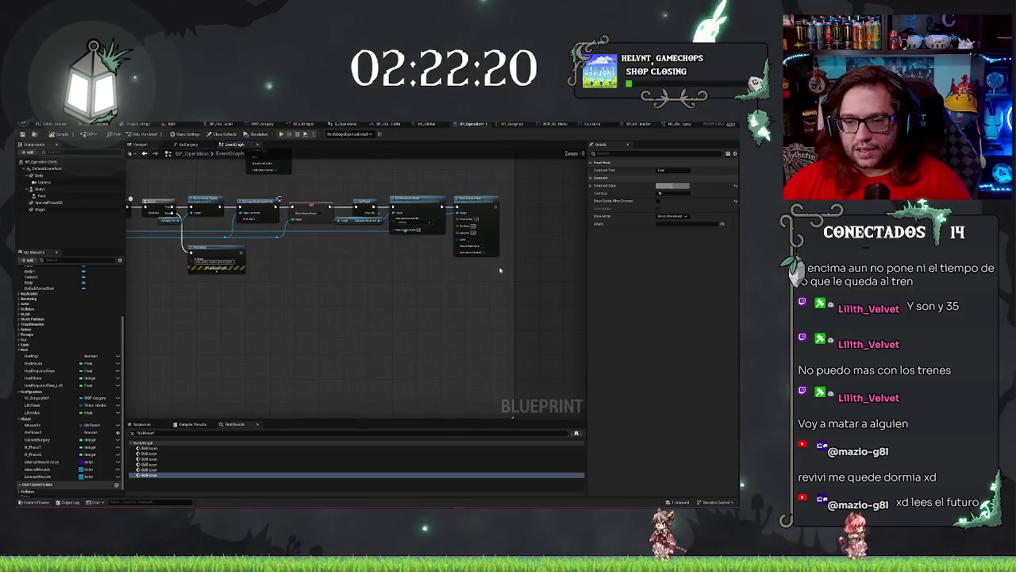
Nudge the EndSurgery and Clear and Invalidate Timer by Handle row a little to the right
scroll(514, 262, down, 2)
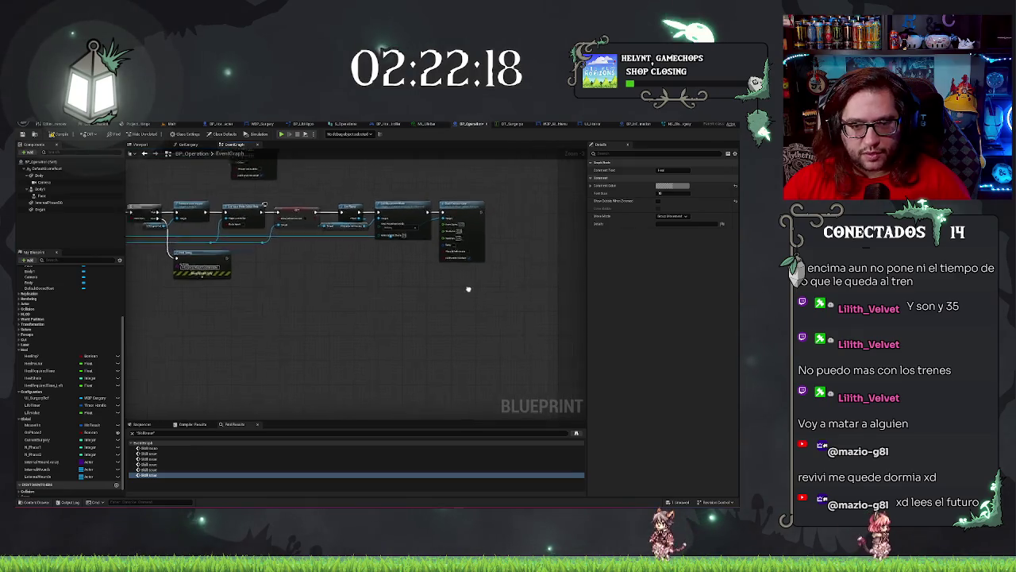
drag(159, 306, 278, 306)
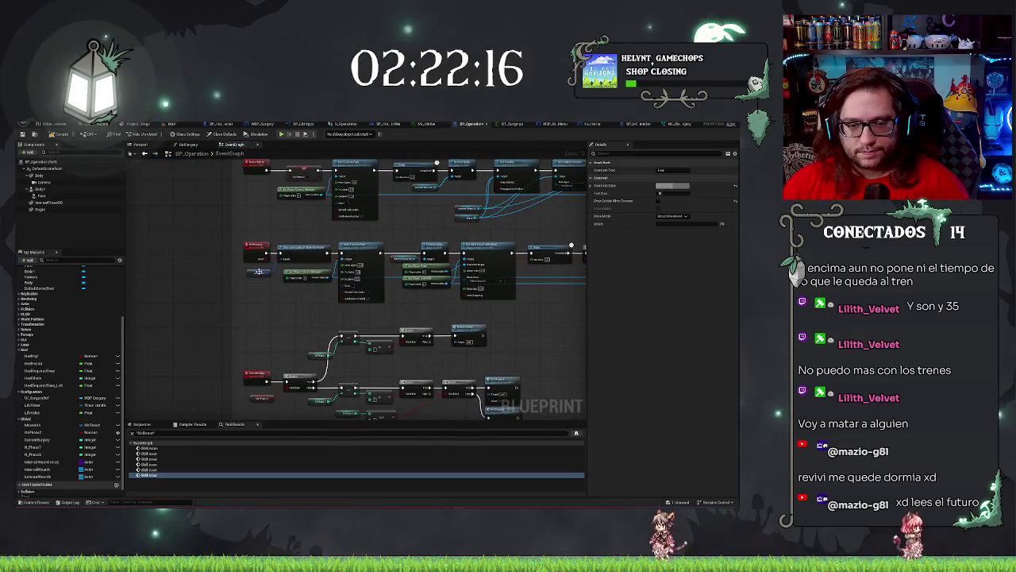
mouse_move(241, 270)
mouse_down()
mouse_move(266, 286)
mouse_move(602, 309)
mouse_up()
scroll(524, 318, up, 3)
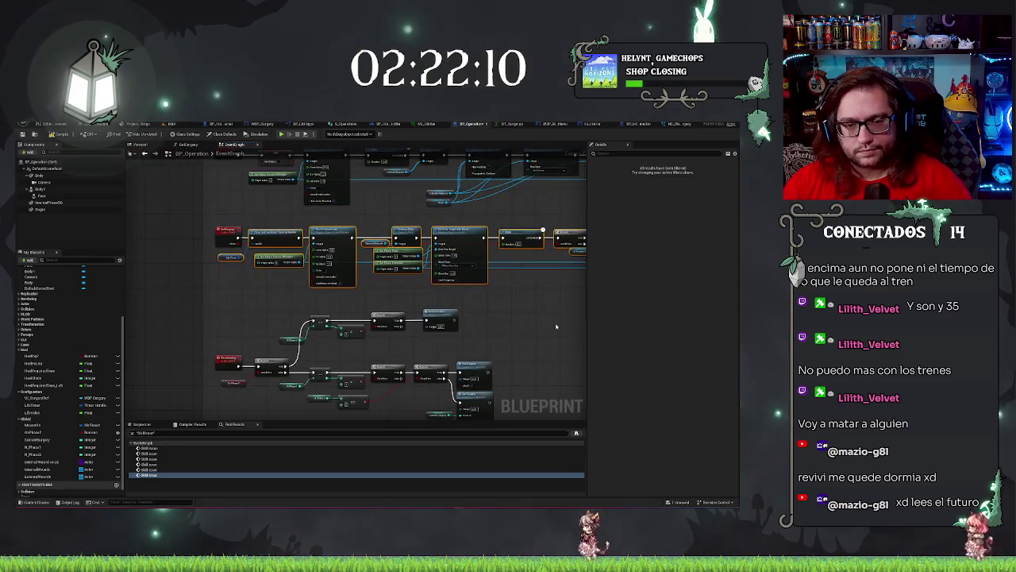
drag(335, 254, 368, 255)
scroll(269, 288, up, 2)
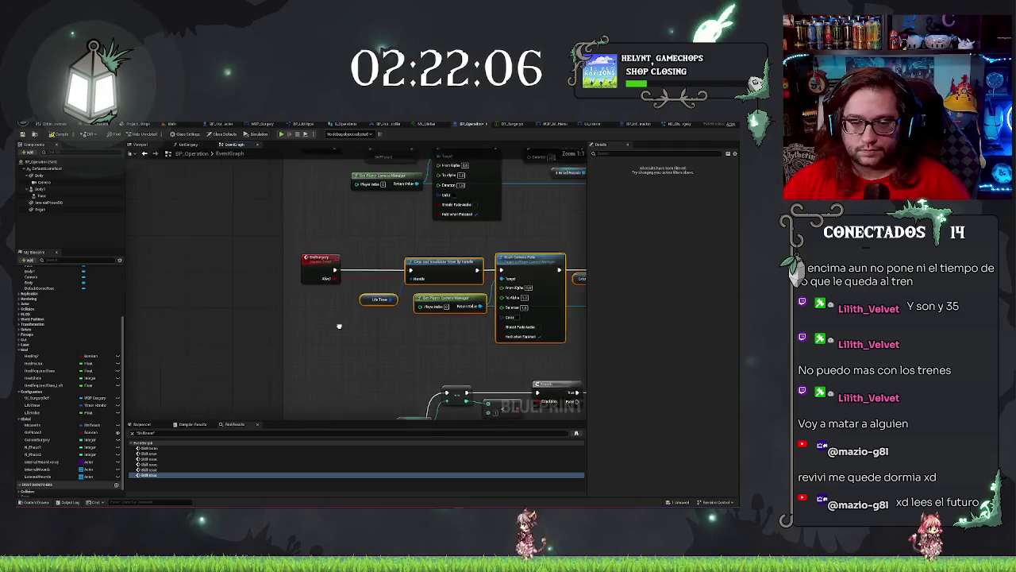
Add a new Boolean variable to the Global category
right_click(24, 420)
click(56, 438)
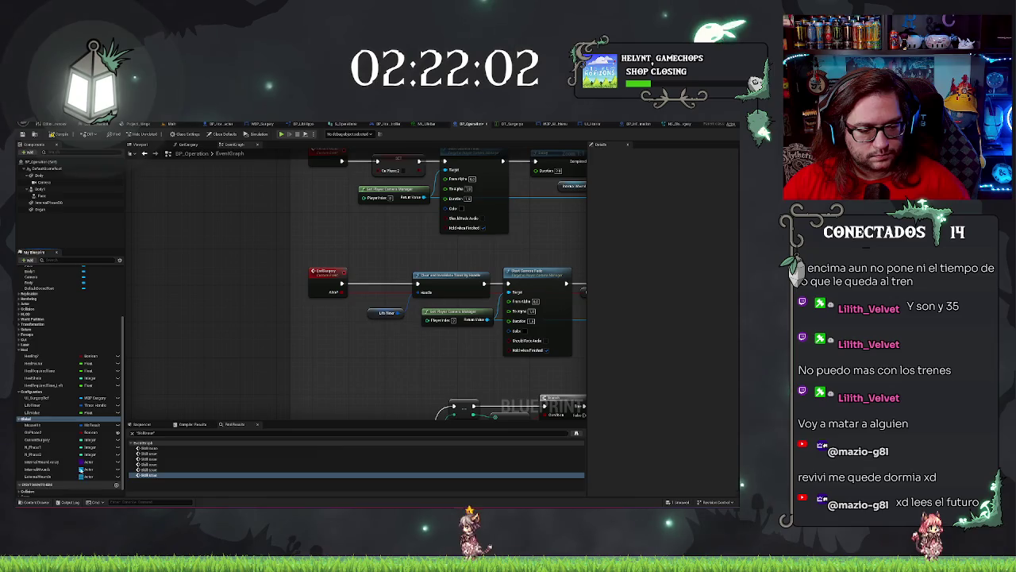
click(85, 484)
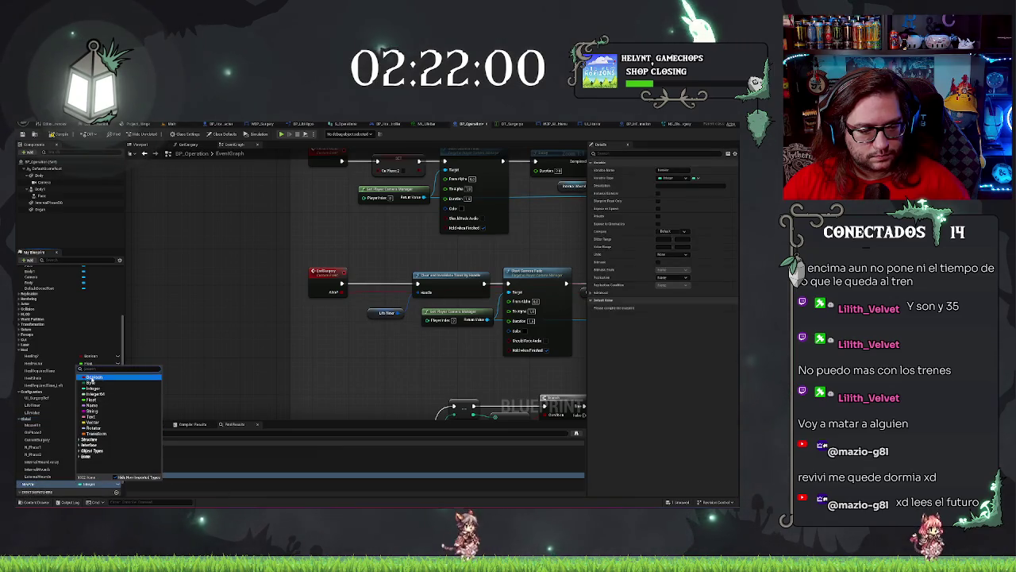
click(91, 377)
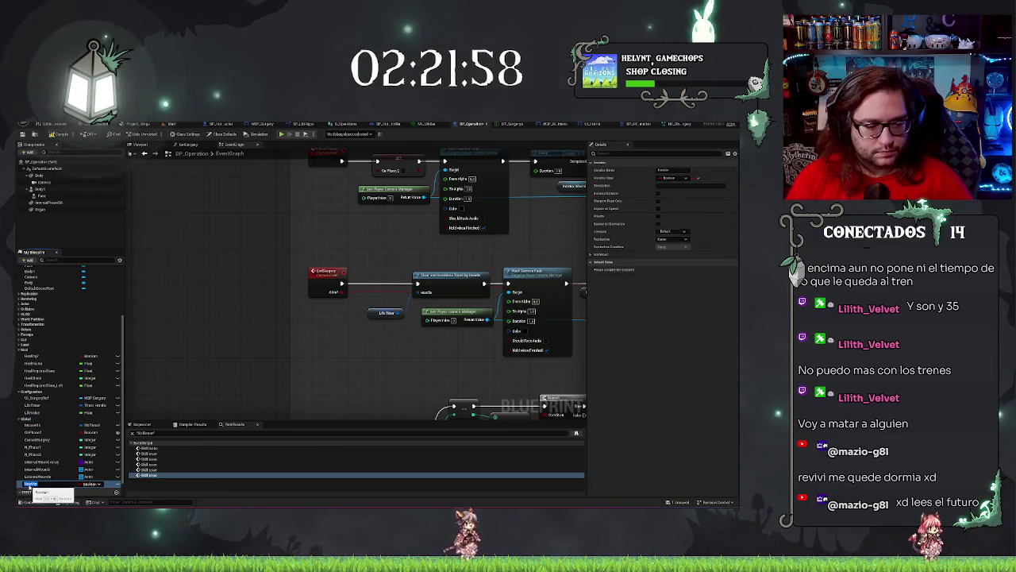
Place a SET node for the Boolean right after EndSurgery and wire its execution output onward
click(32, 483)
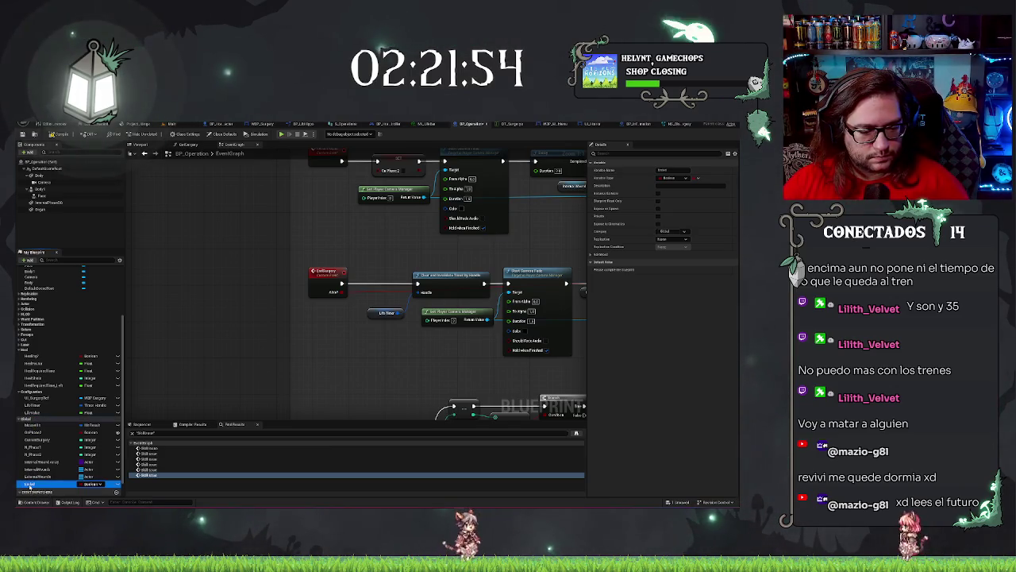
drag(30, 485, 375, 283)
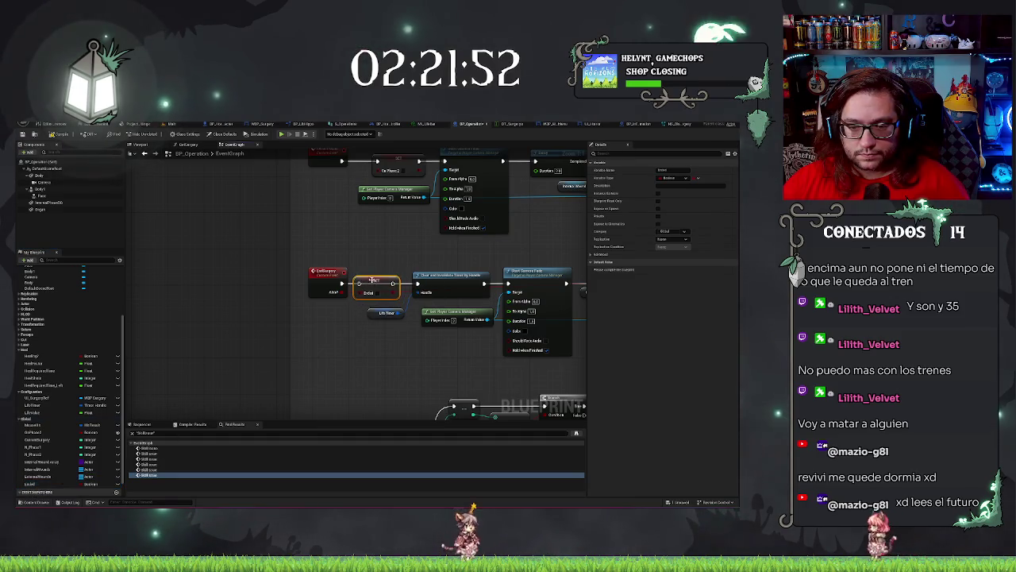
drag(393, 283, 417, 285)
scroll(365, 265, down, 8)
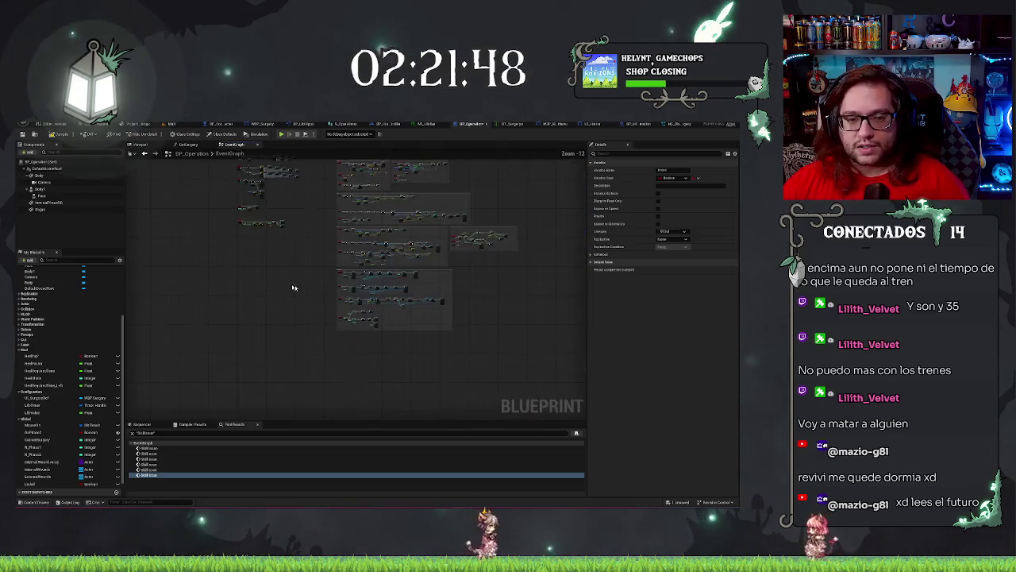
Drop a getter for the new Boolean beside the timeline's output nodes
scroll(325, 243, up, 9)
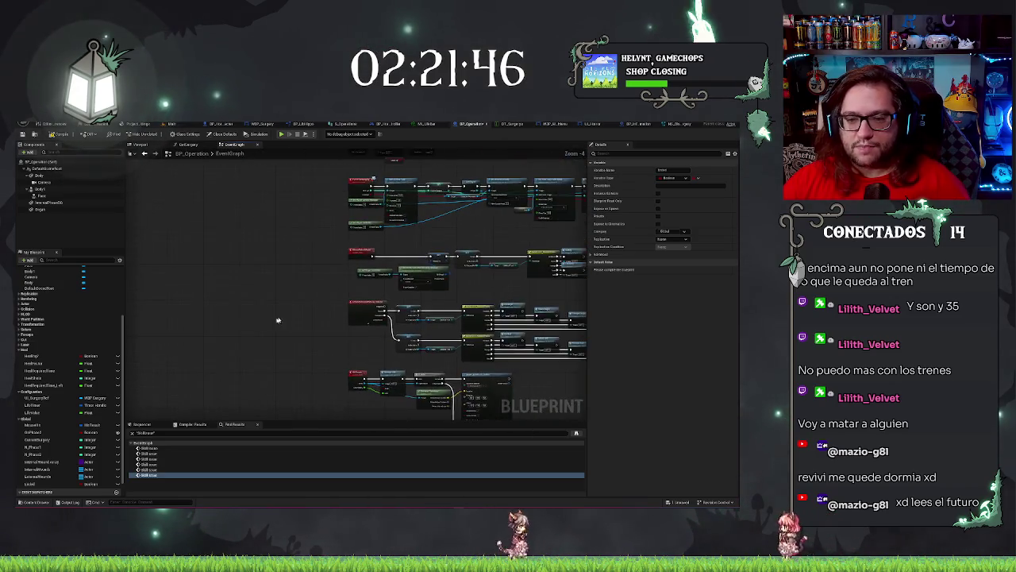
drag(289, 337, 161, 321)
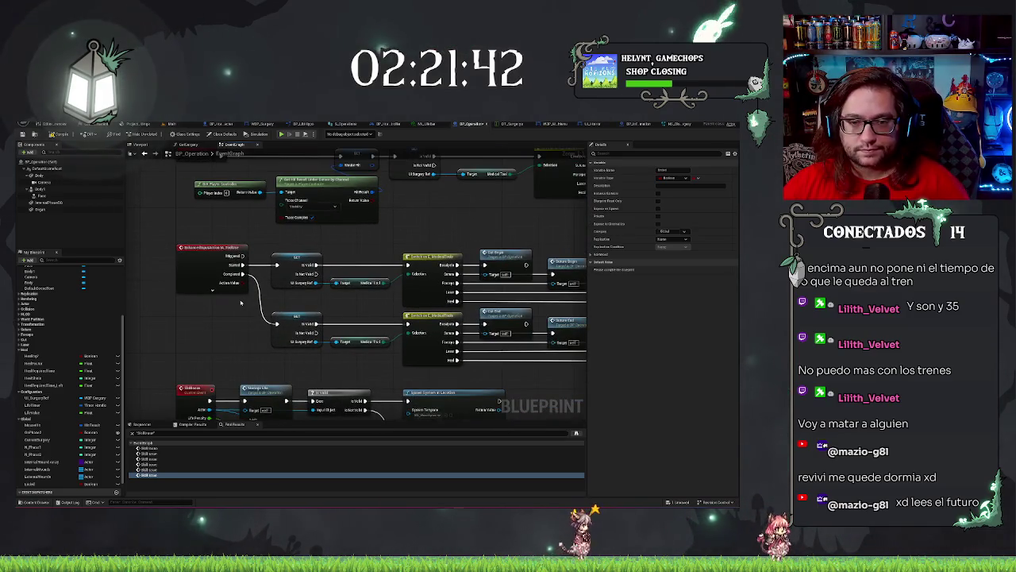
drag(240, 301, 310, 353)
drag(312, 260, 283, 245)
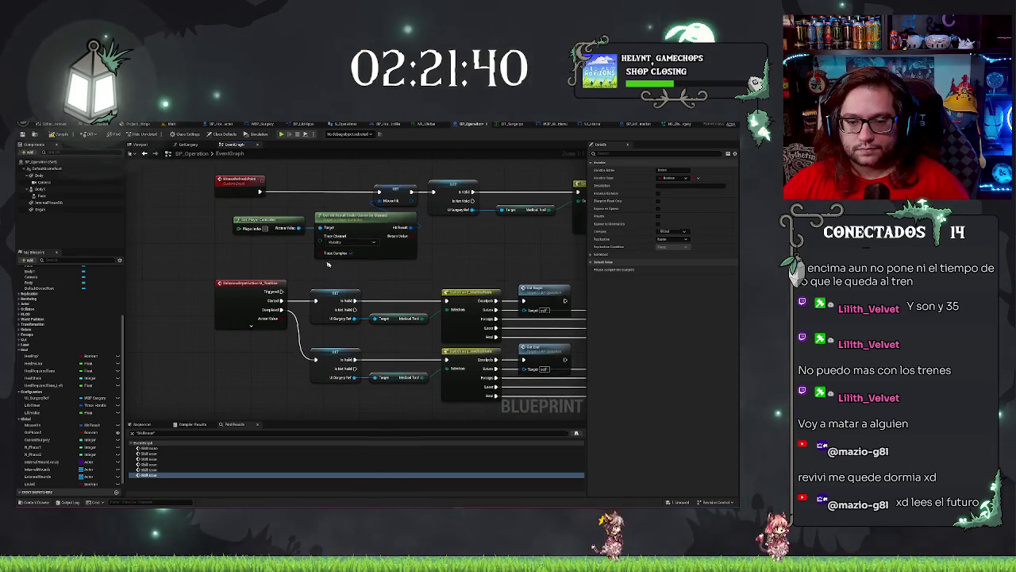
drag(246, 358, 318, 320)
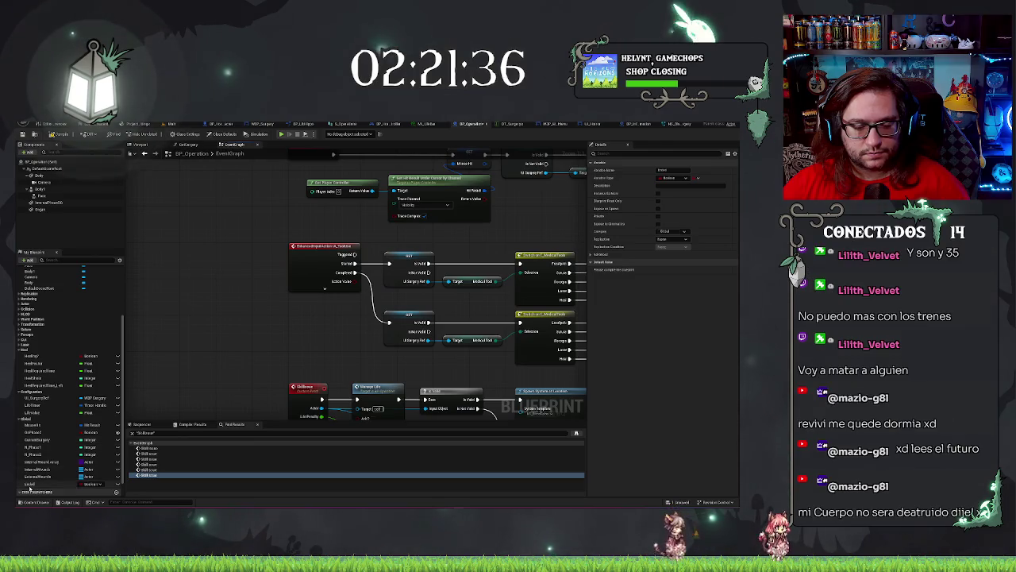
mouse_move(300, 337)
mouse_down()
mouse_move(336, 336)
mouse_move(301, 322)
mouse_move(206, 319)
mouse_up()
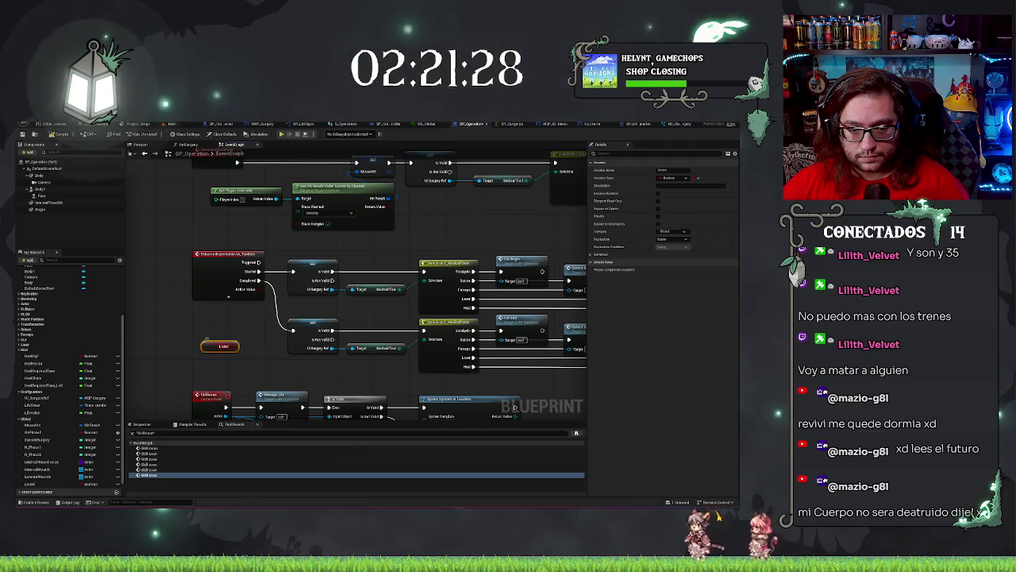
Insert a Branch after the timeline's Completed output and add a NOT node from the Boolean getter
click(242, 332)
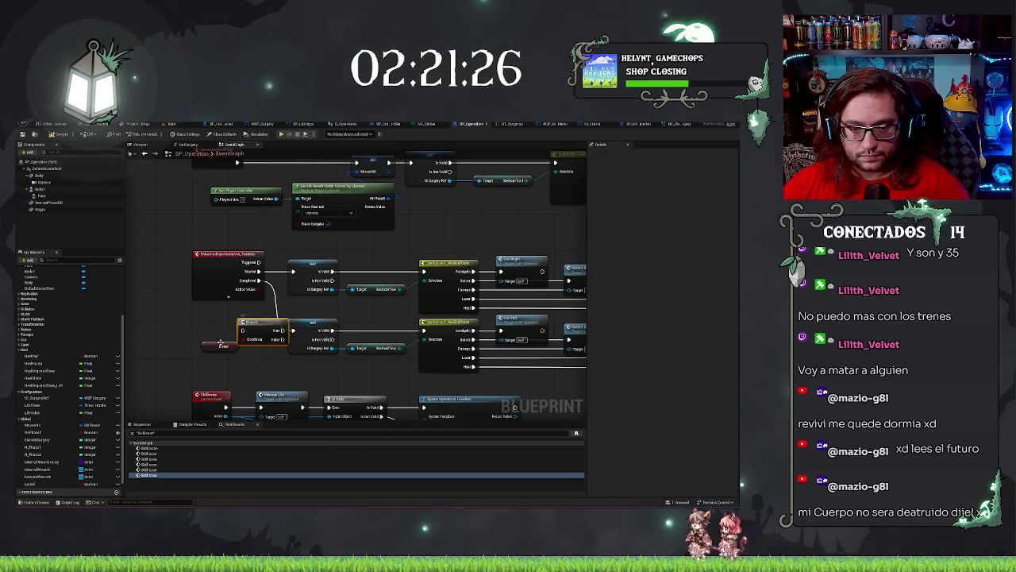
mouse_move(220, 343)
mouse_down()
mouse_move(216, 334)
mouse_move(260, 324)
mouse_move(373, 263)
mouse_up()
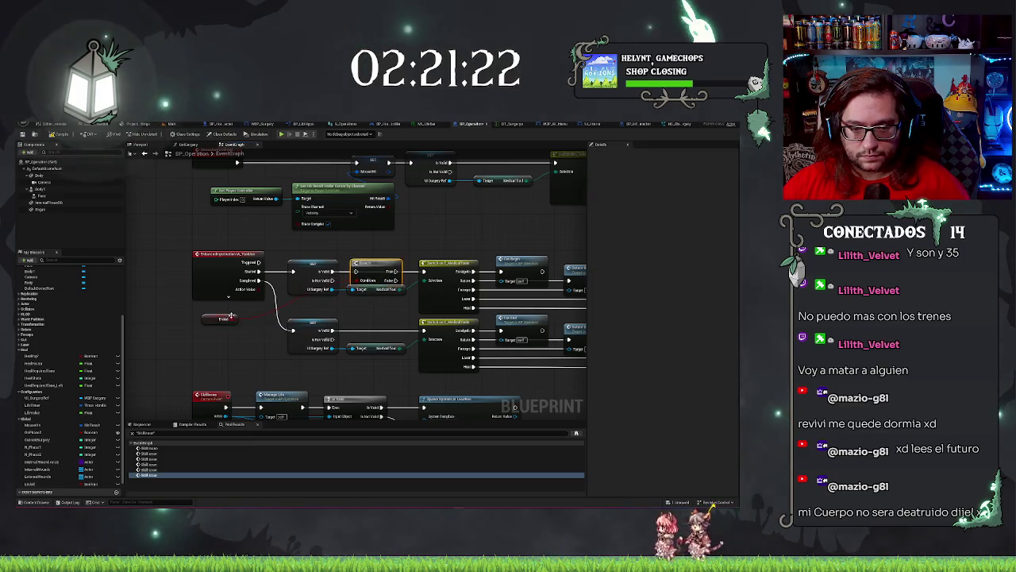
drag(231, 320, 258, 320)
drag(325, 312, 325, 313)
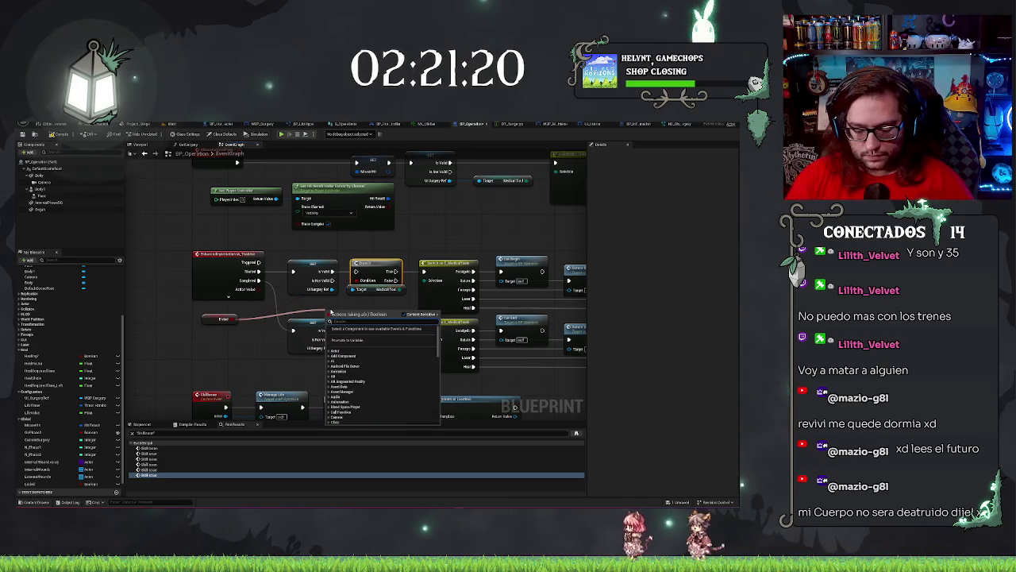
text(not)
key(Return)
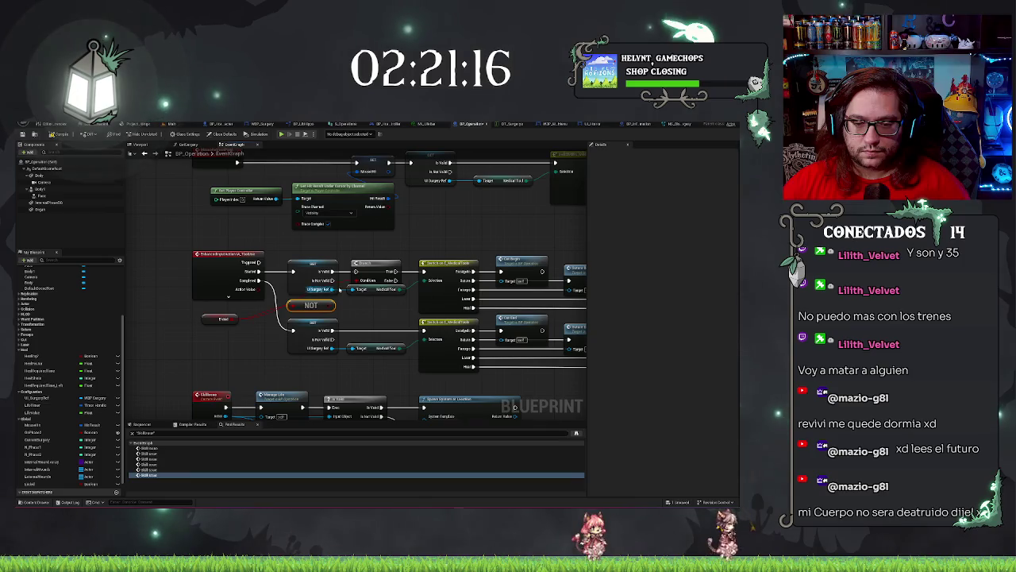
Wire the NOT output into the Branch Condition pins and reposition the Boolean and NOT nodes
drag(330, 304, 348, 290)
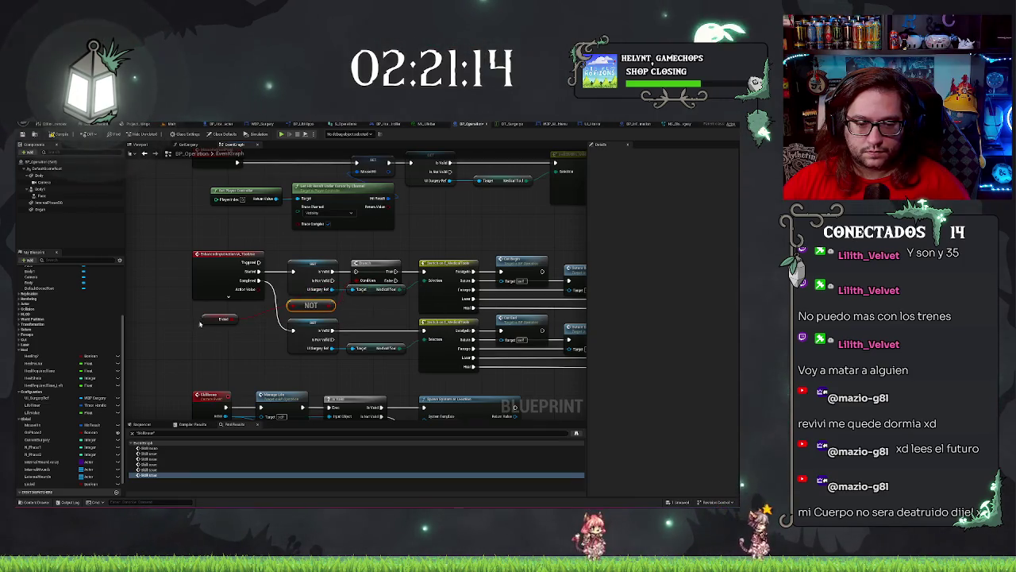
click(223, 319)
click(300, 302)
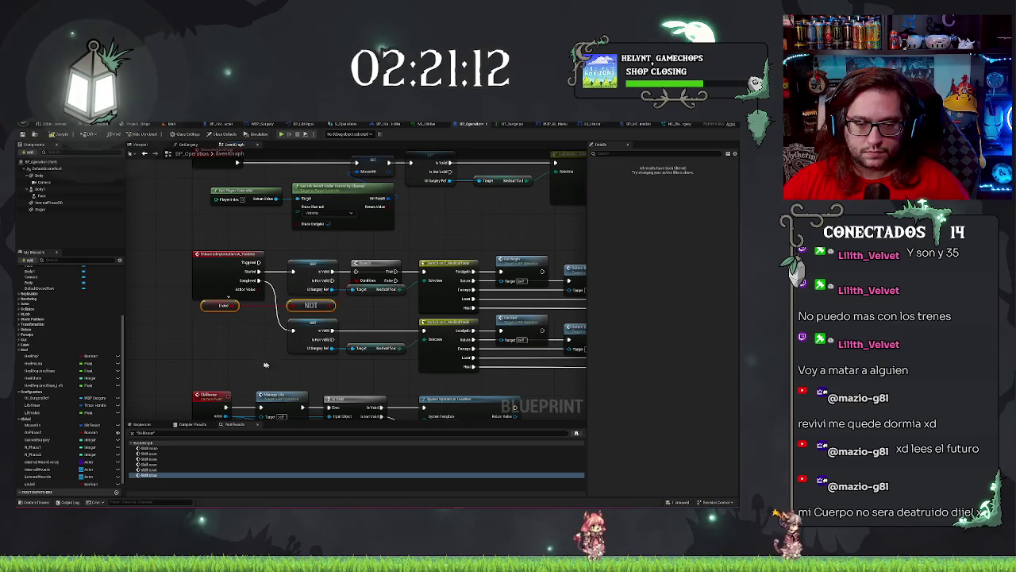
drag(232, 346, 216, 306)
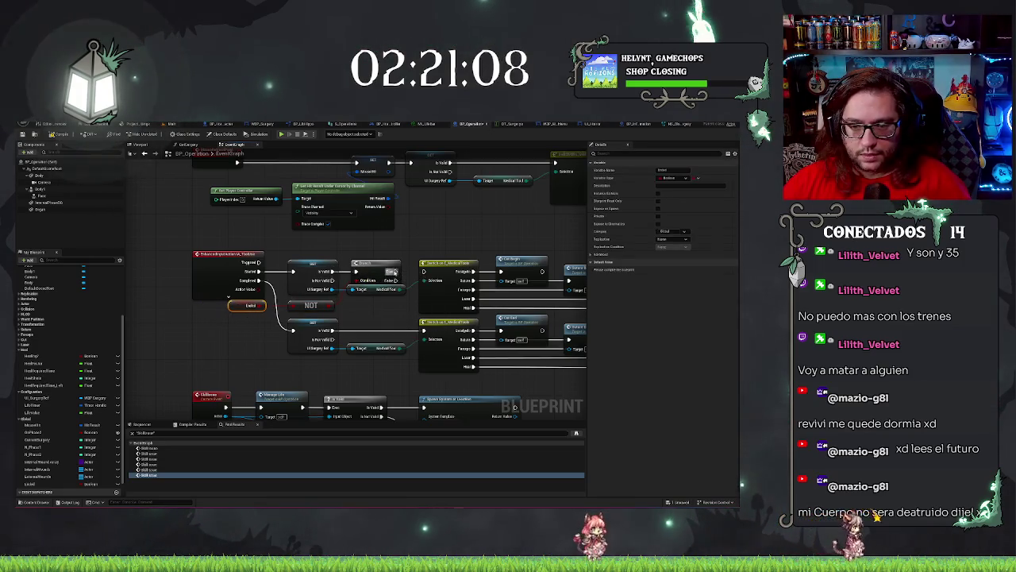
mouse_move(392, 271)
mouse_down()
mouse_move(331, 308)
mouse_move(379, 297)
mouse_move(382, 323)
mouse_up()
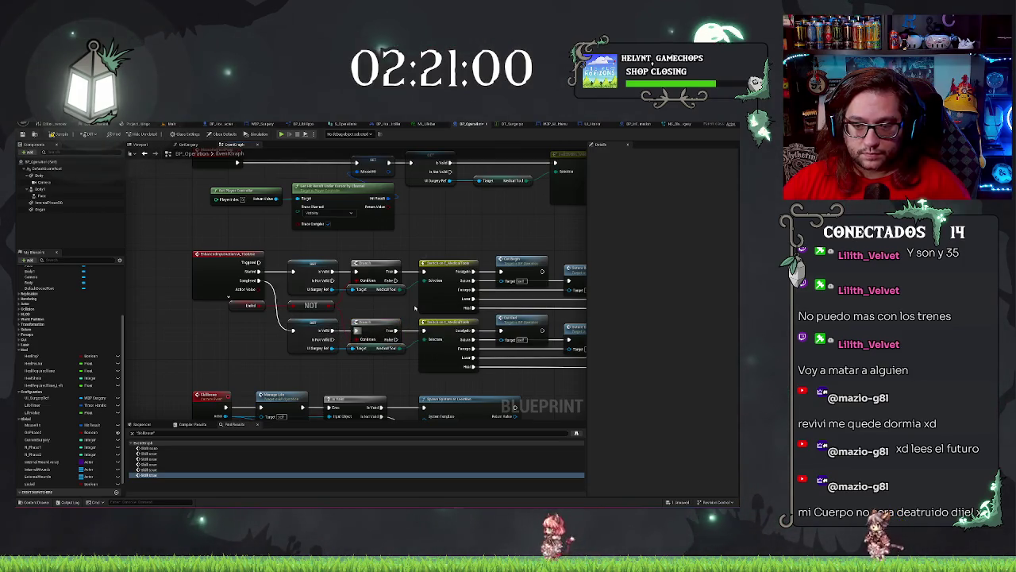
scroll(429, 235, down, 2)
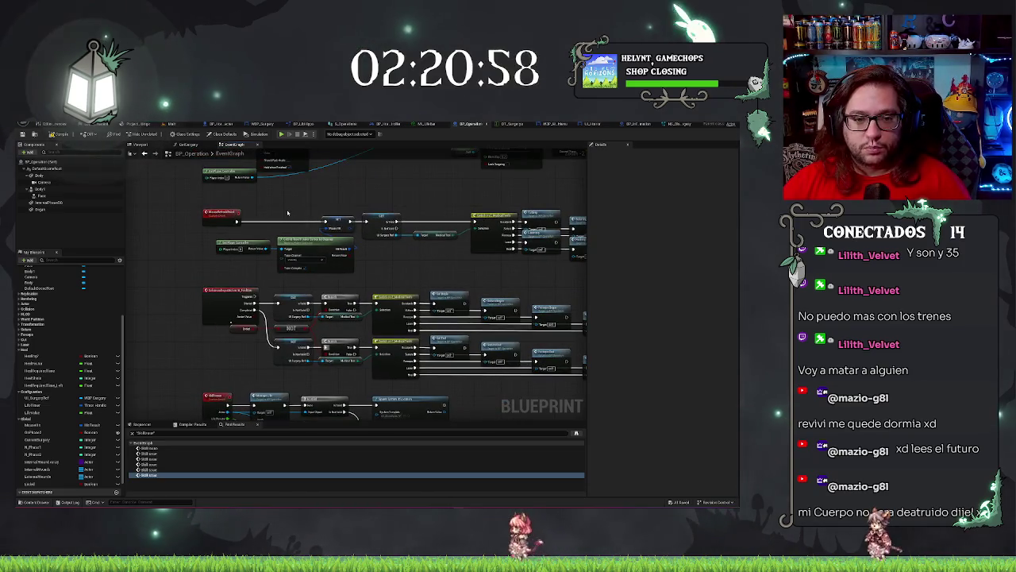
Pan the graph up from the Boolean and NOT nodes to the Event Tick section
drag(227, 338, 267, 338)
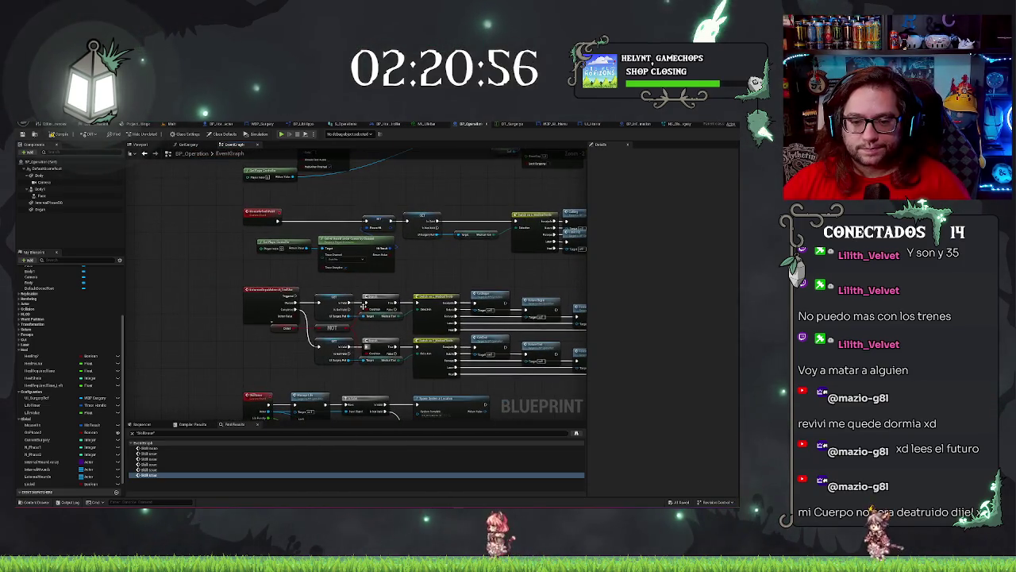
click(286, 328)
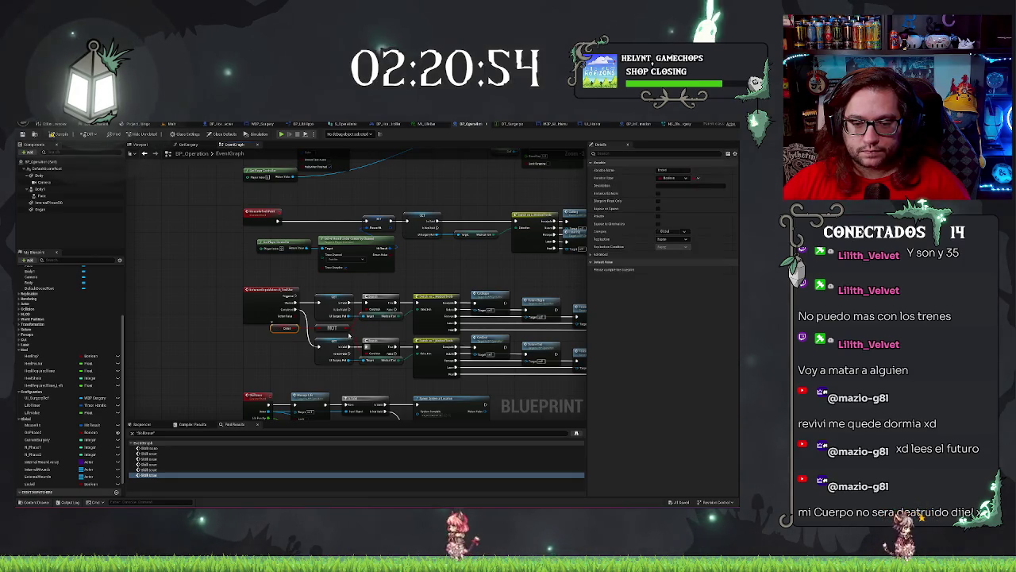
click(349, 337)
drag(314, 283, 339, 314)
drag(269, 199, 261, 338)
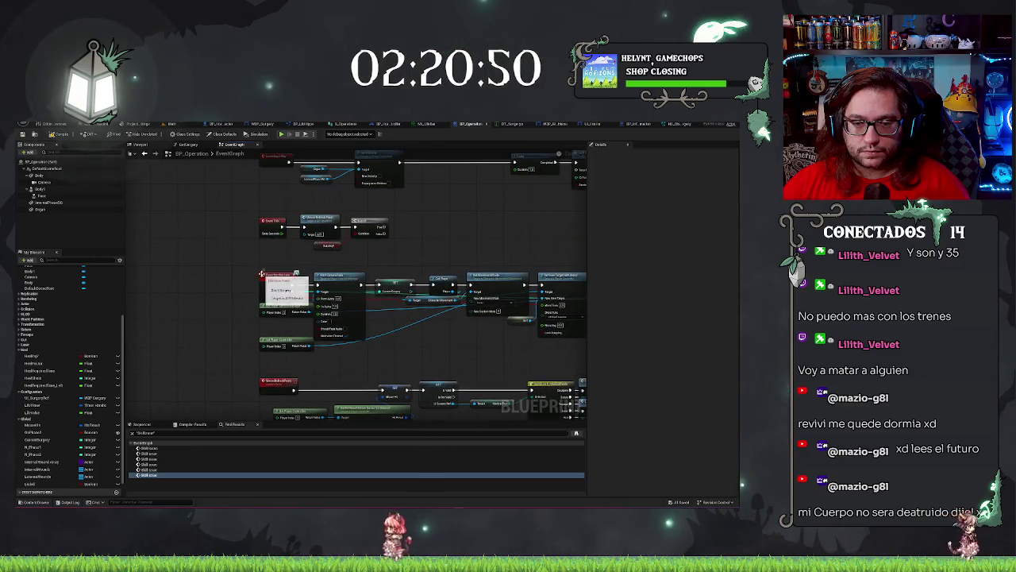
scroll(261, 274, up, 1)
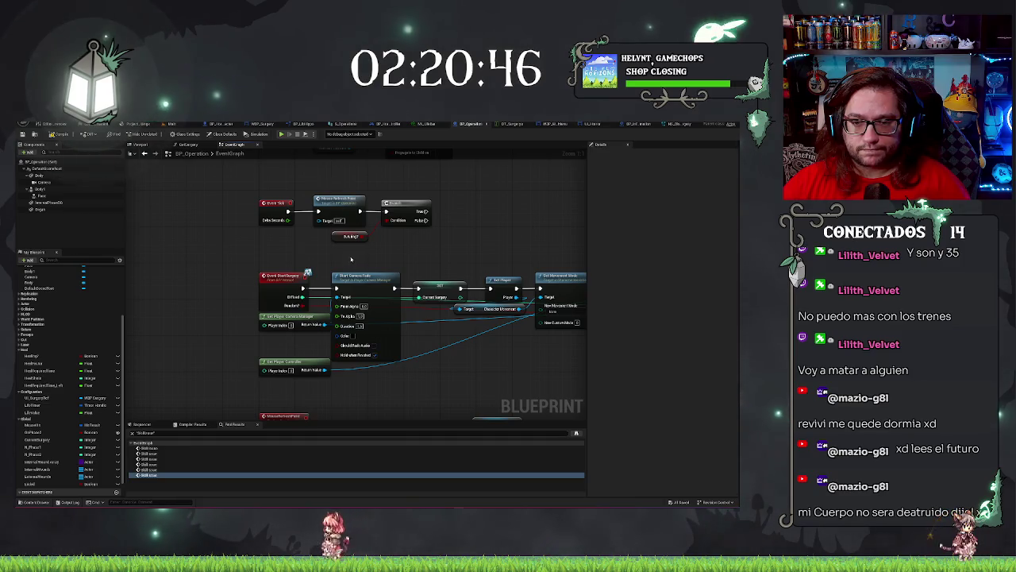
Delete the IsAlive? check and its Branch from after Event Tick
click(328, 242)
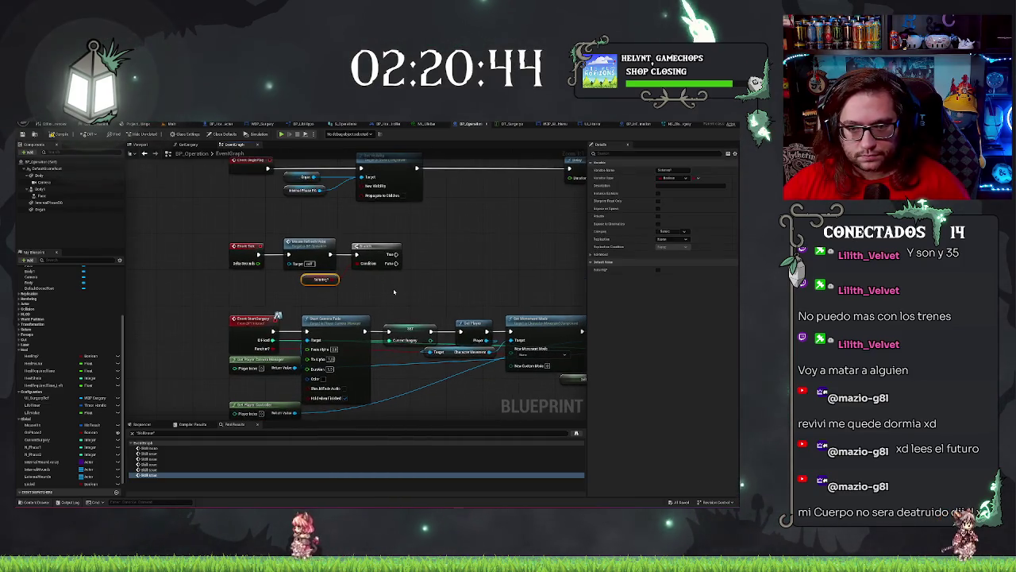
click(377, 246)
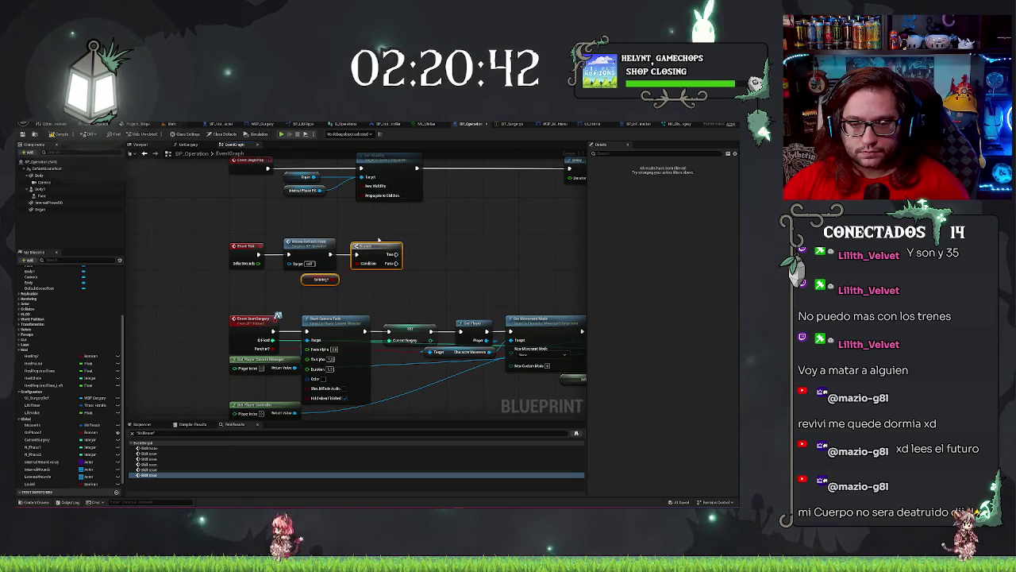
key(Delete)
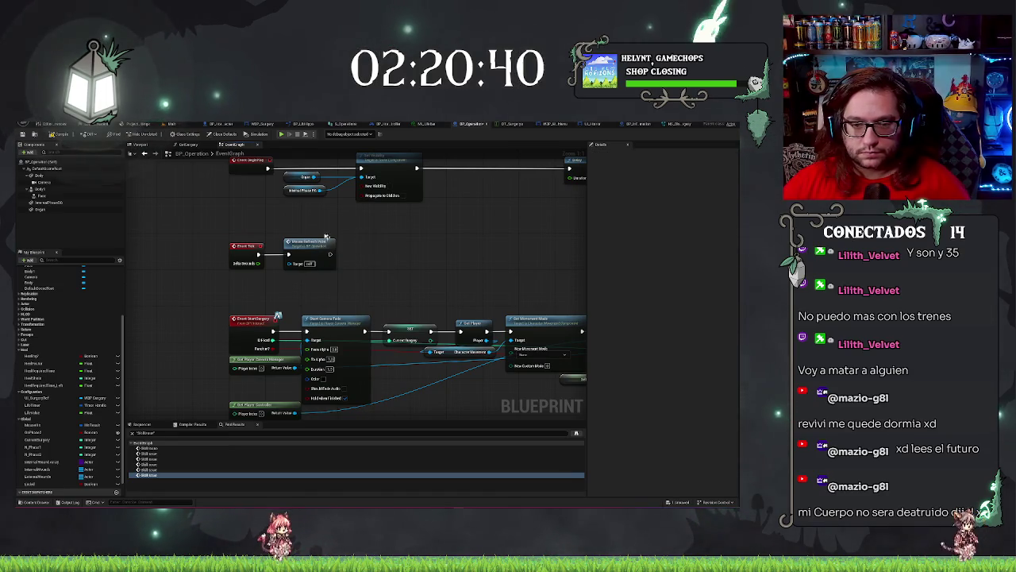
Move the call node right and place the copied Branch, with NOT and Boolean nodes tucked below, after Event Tick
click(332, 259)
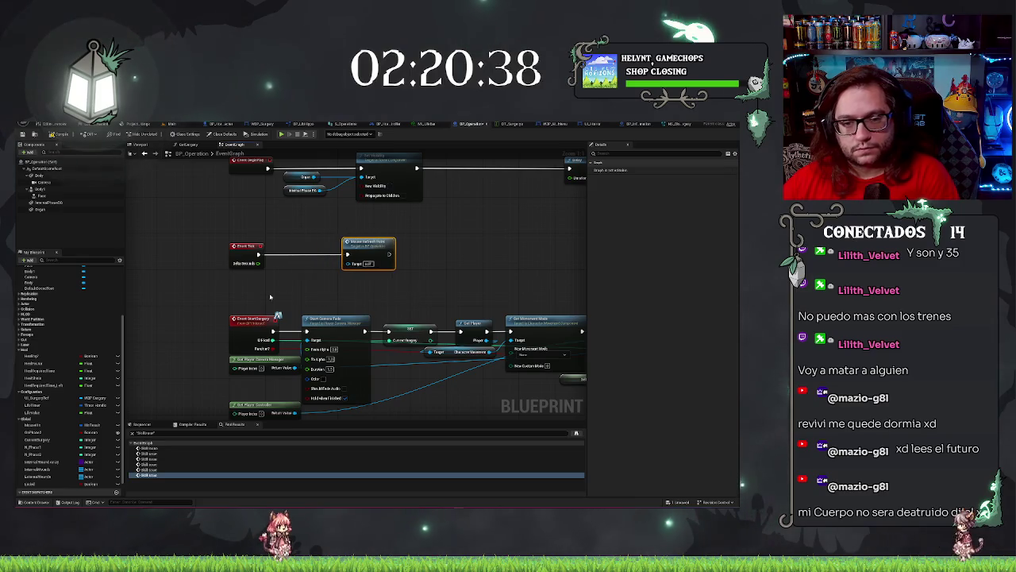
click(233, 294)
key(ctrl+z)
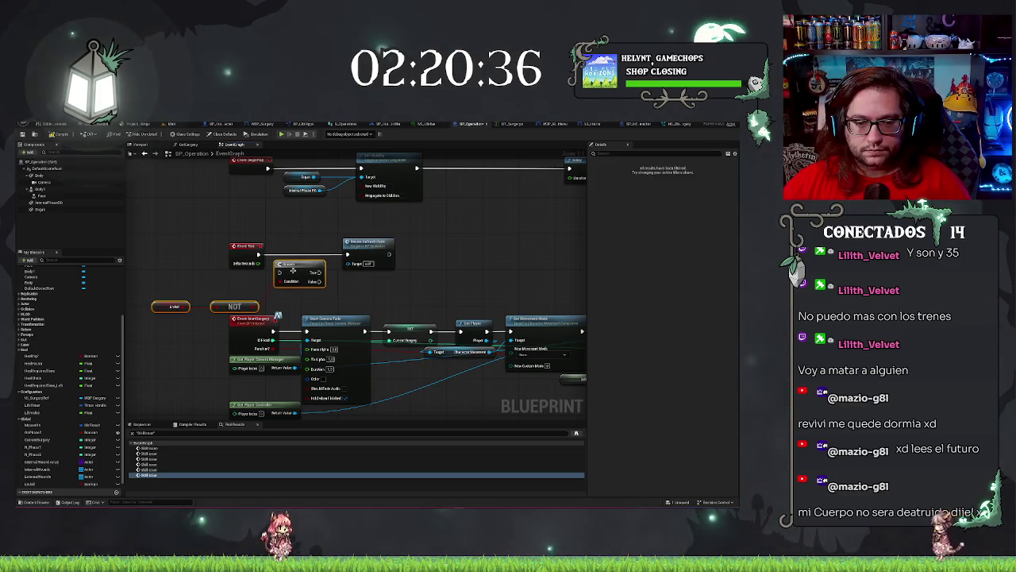
mouse_move(293, 270)
mouse_down()
mouse_move(297, 253)
mouse_move(284, 254)
mouse_up()
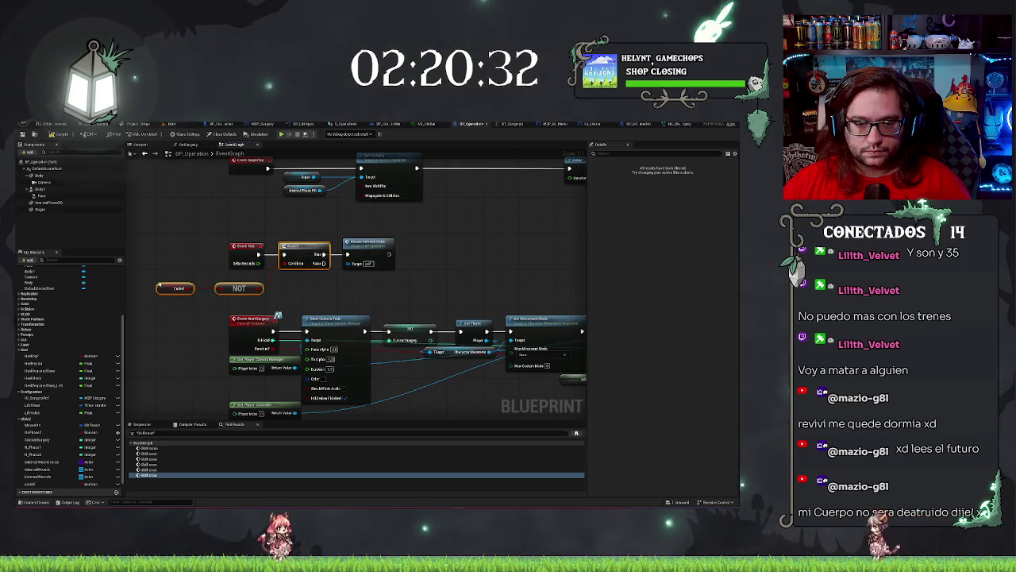
drag(239, 290, 305, 276)
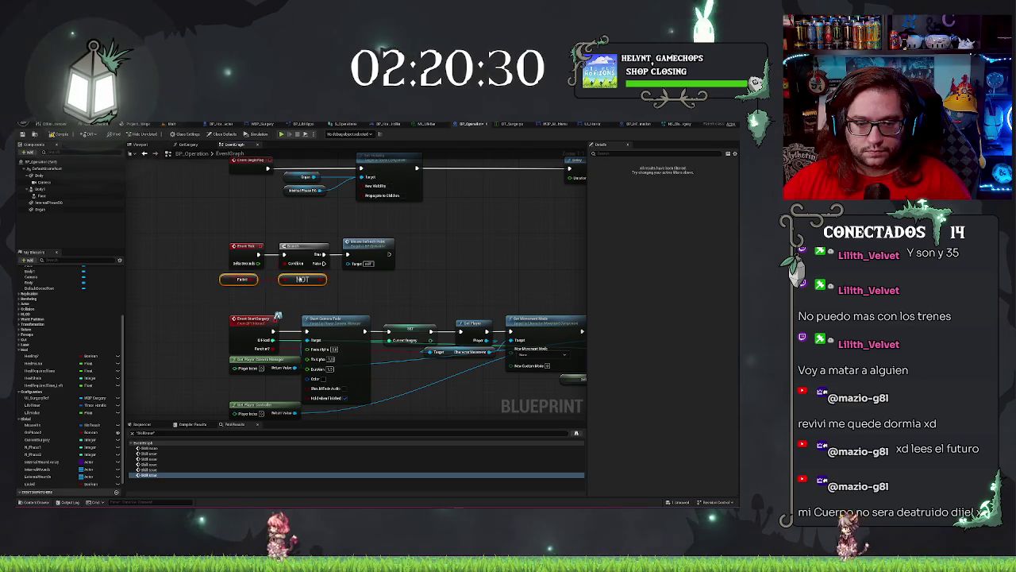
click(242, 275)
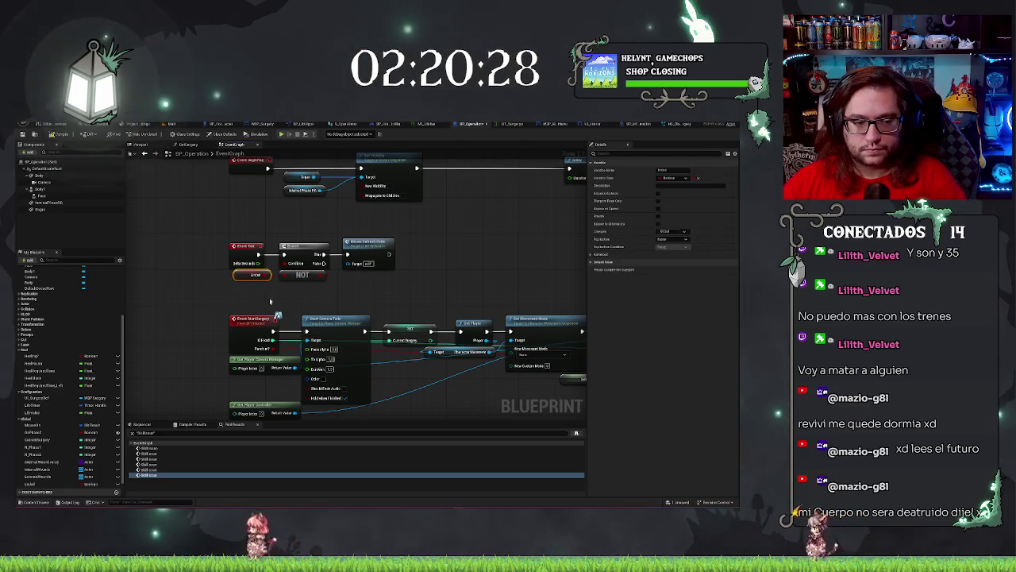
click(269, 294)
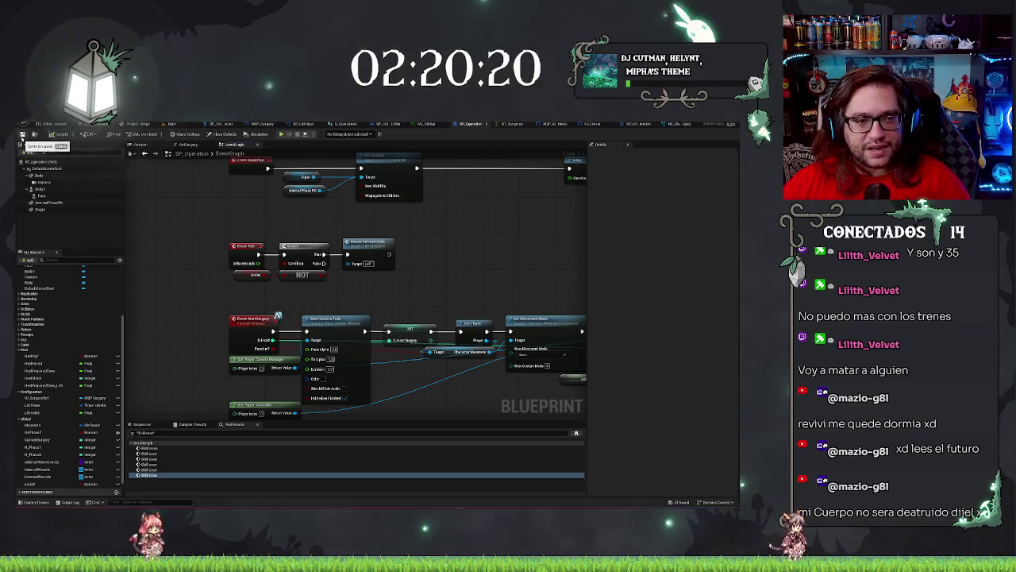
Pan the Event Graph and inspect the Locked Boolean variable's properties
scroll(471, 234, down, 2)
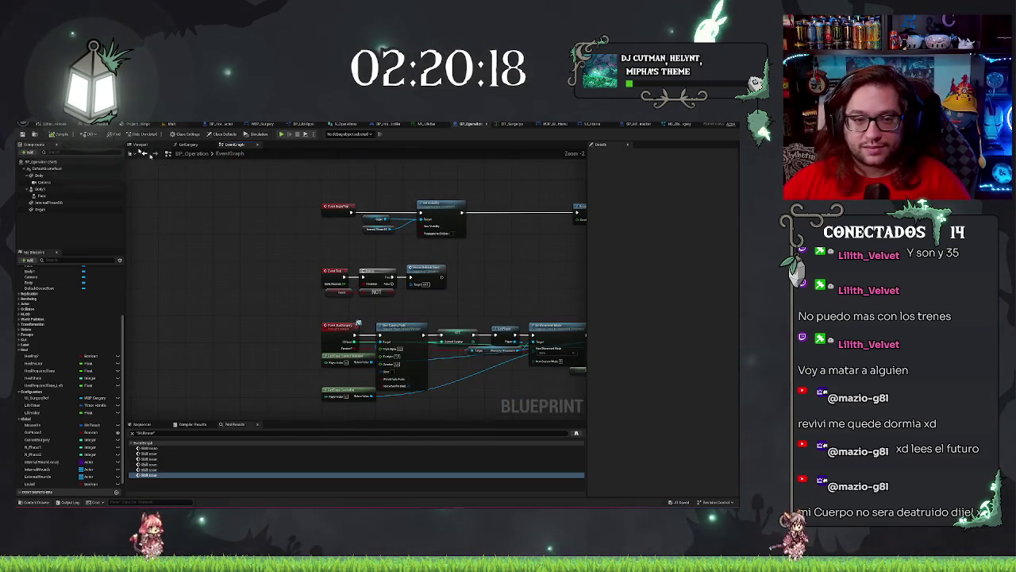
scroll(313, 329, down, 1)
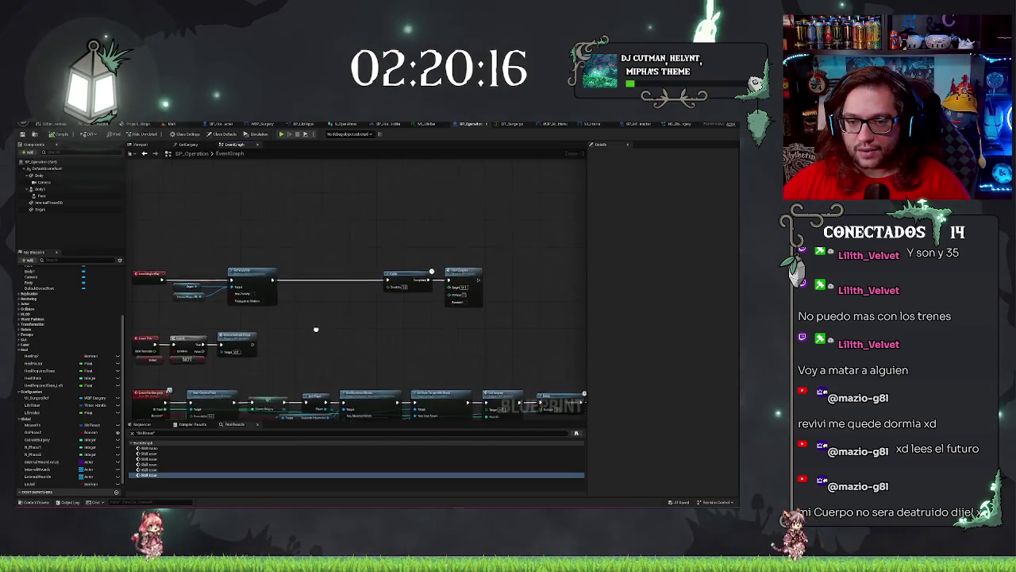
scroll(373, 247, up, 2)
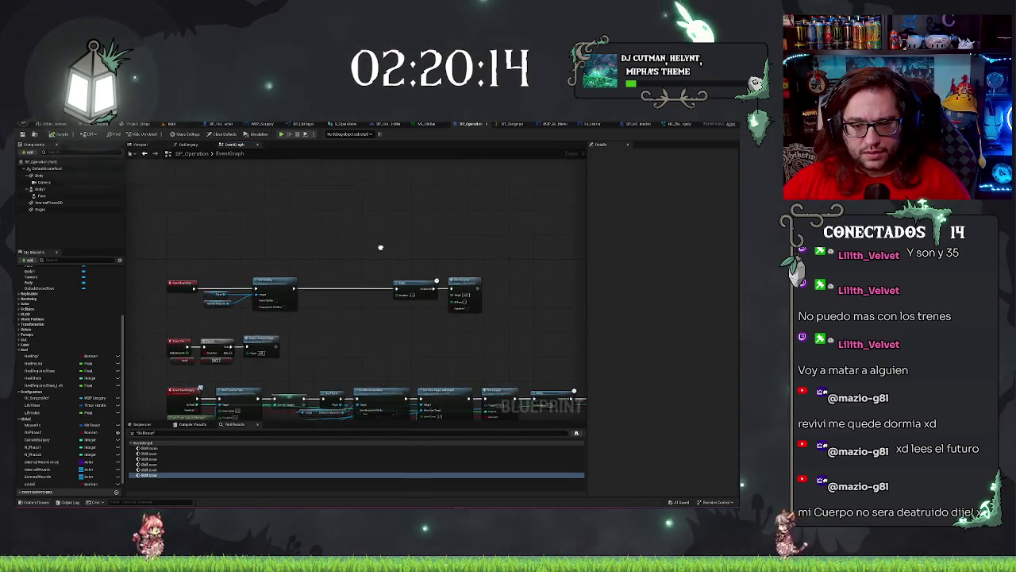
drag(326, 246, 293, 216)
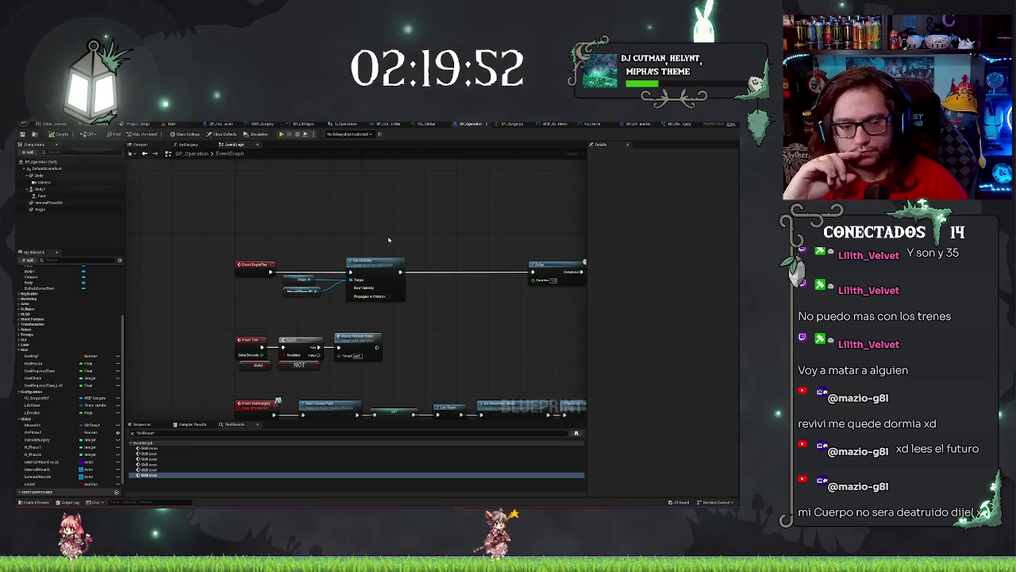
scroll(85, 395, down, 1)
click(32, 470)
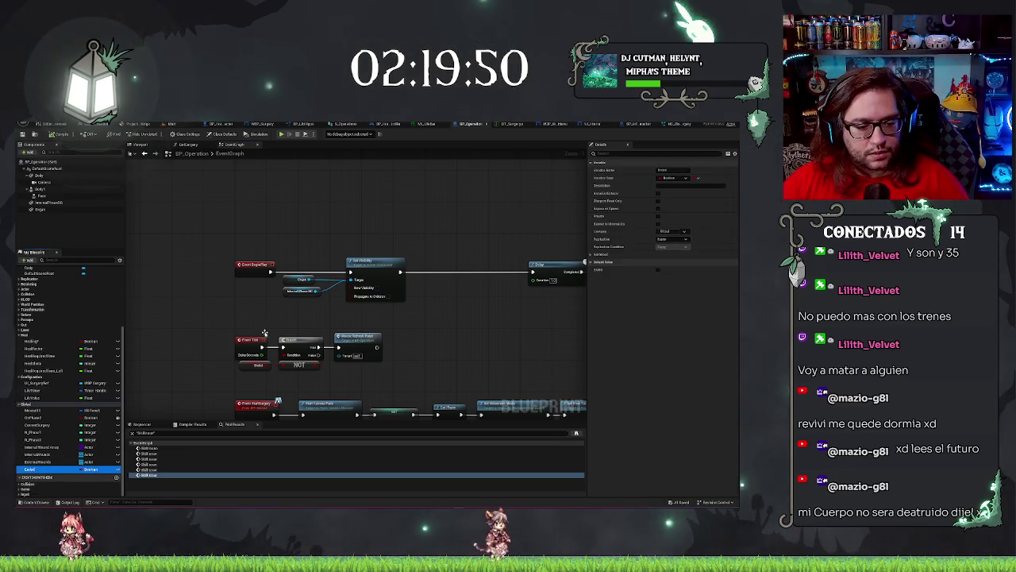
drag(289, 329, 162, 329)
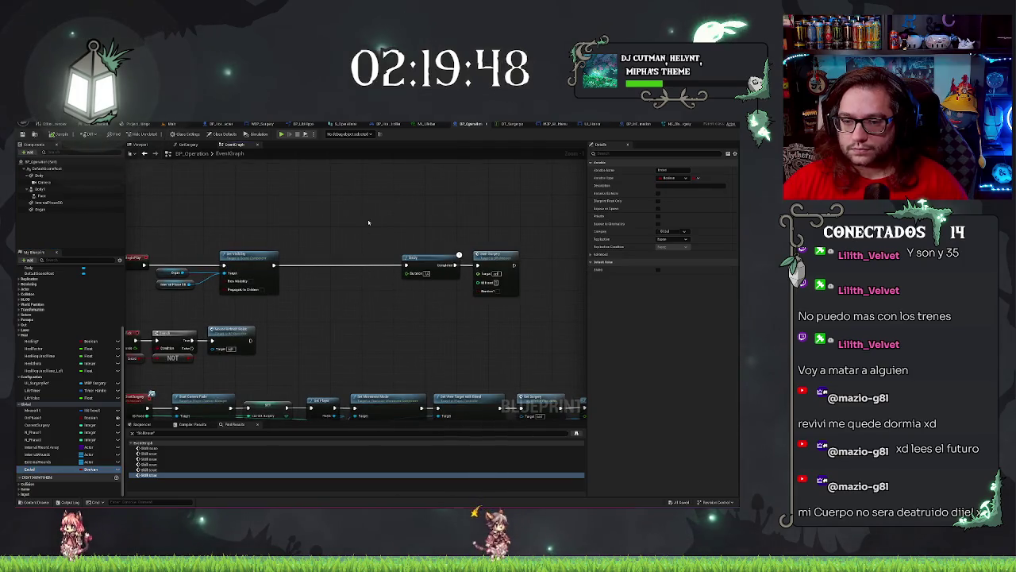
Deselect the variable and switch to the Main level, pulling the camera back to see the room
click(459, 255)
drag(239, 210, 378, 193)
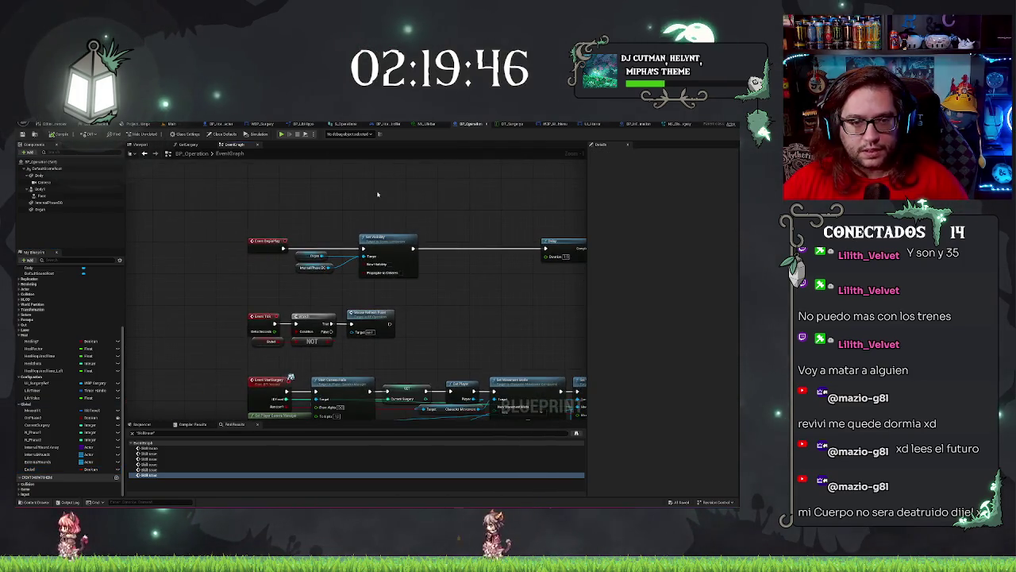
click(179, 123)
drag(365, 278, 357, 302)
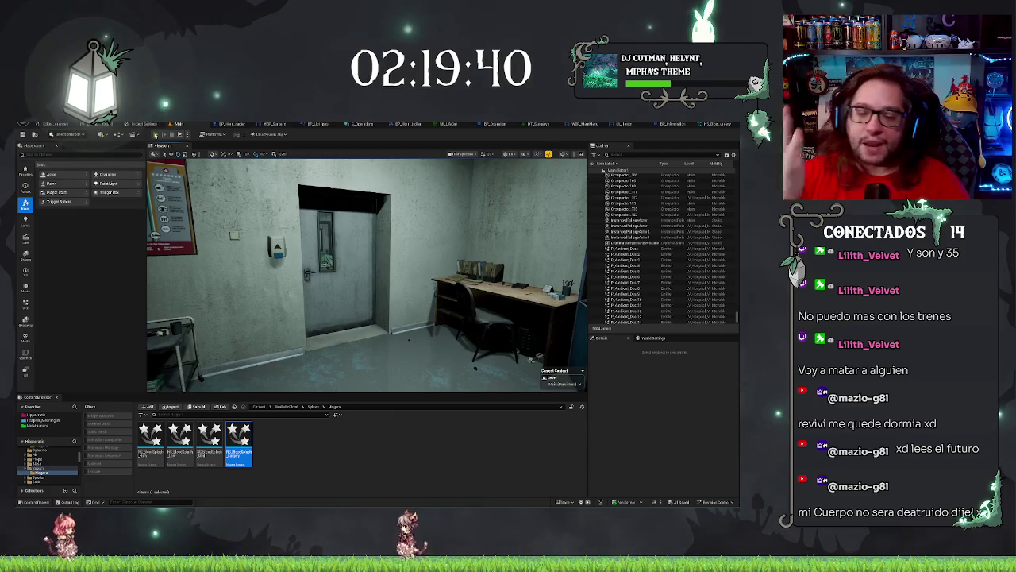
click(156, 135)
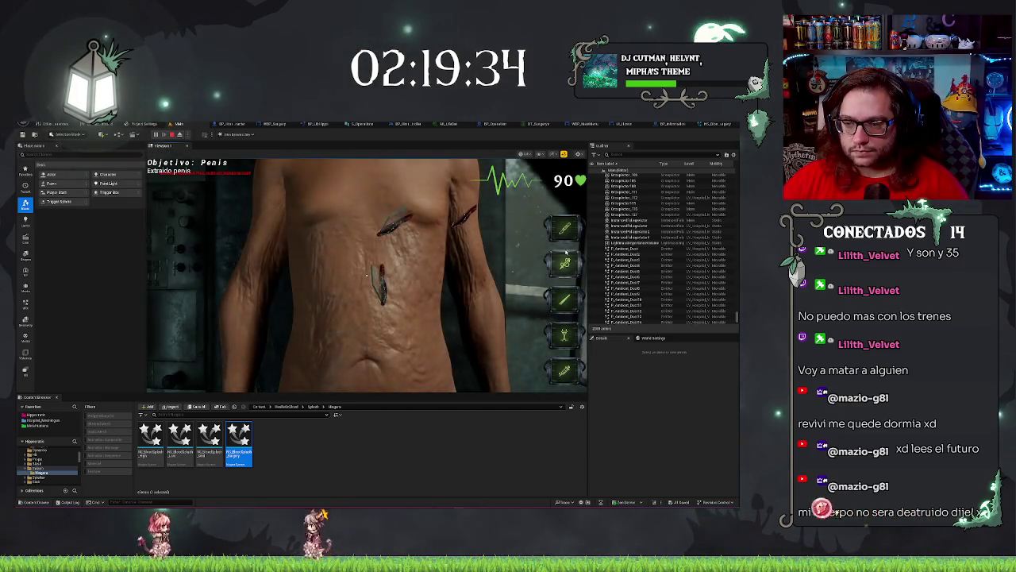
click(349, 239)
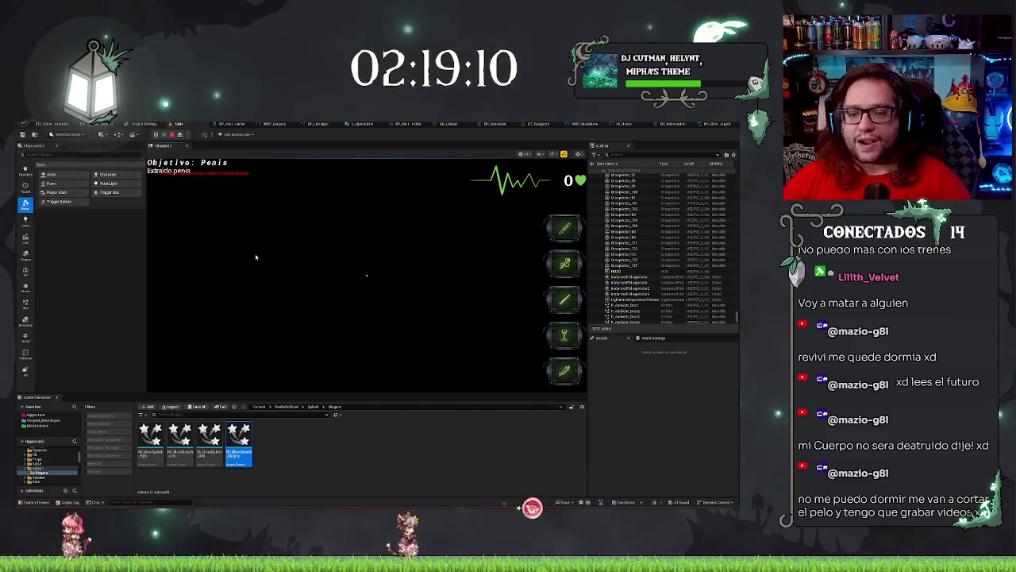
key(Escape)
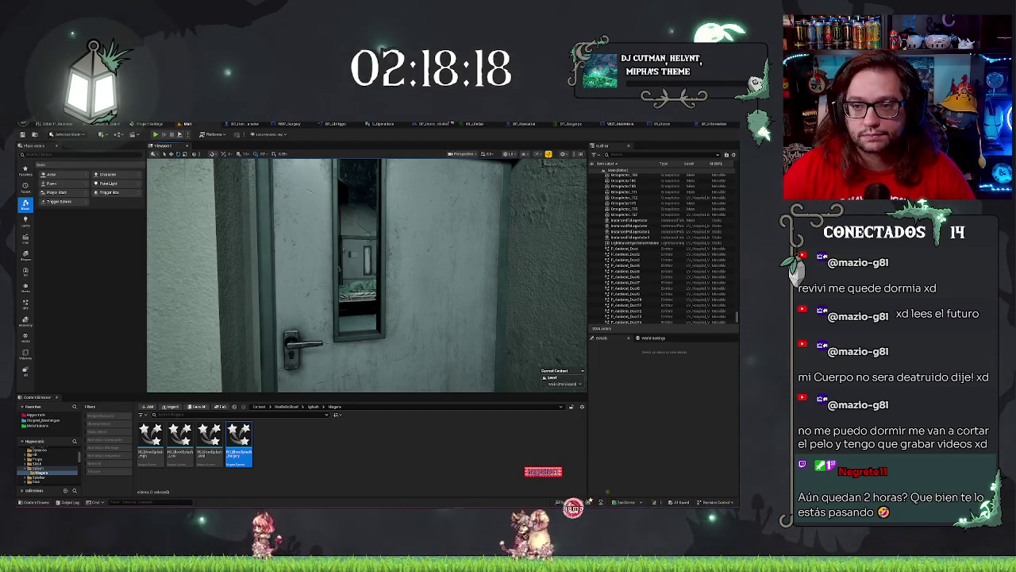
click(496, 124)
Nudge the Manage Life node slightly upward in the Event Graph
scroll(397, 225, down, 8)
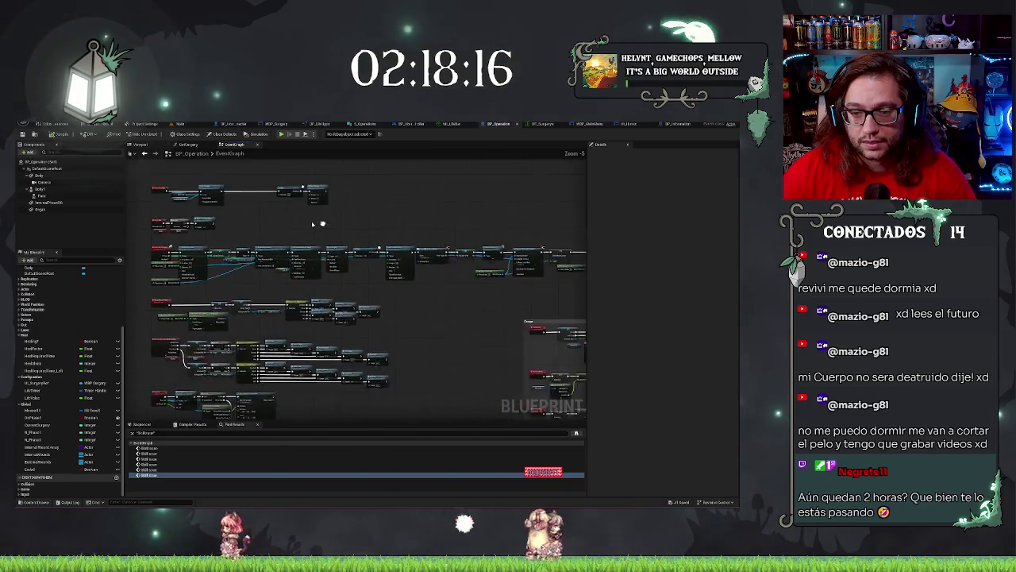
scroll(312, 257, up, 6)
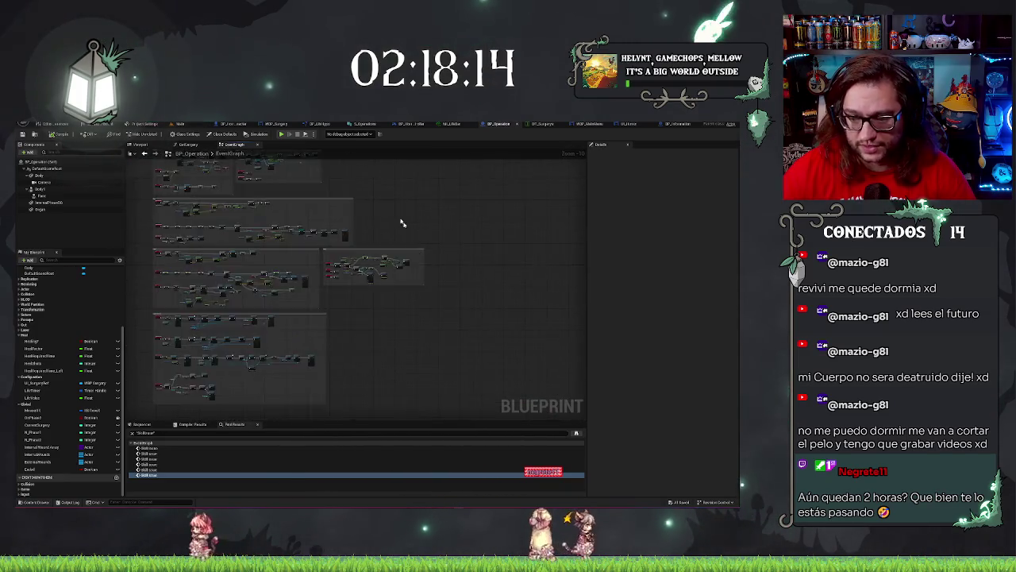
scroll(445, 318, up, 1)
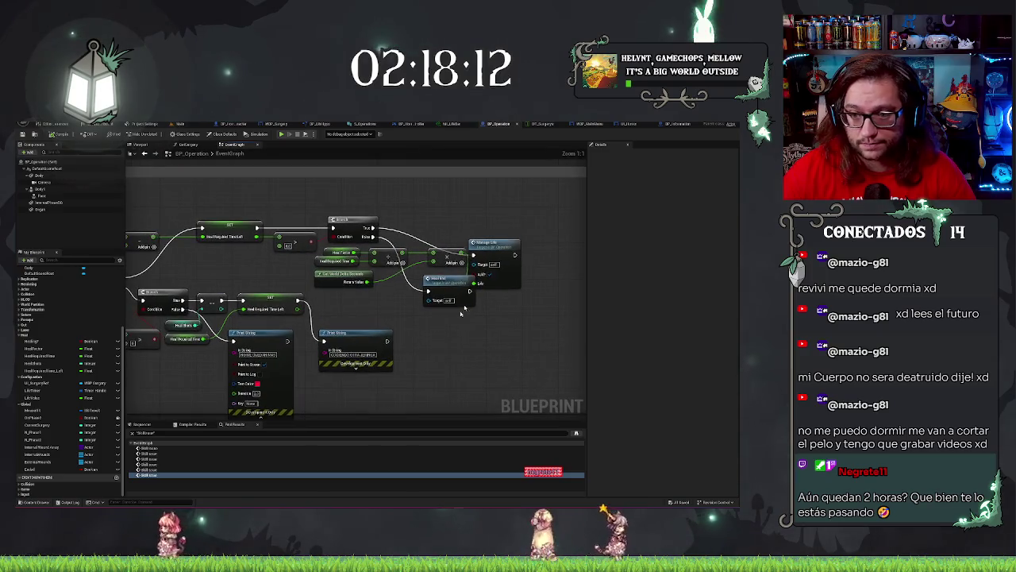
drag(498, 243, 501, 220)
Wire the Print String node's exec output into the following node chain
scroll(502, 328, down, 2)
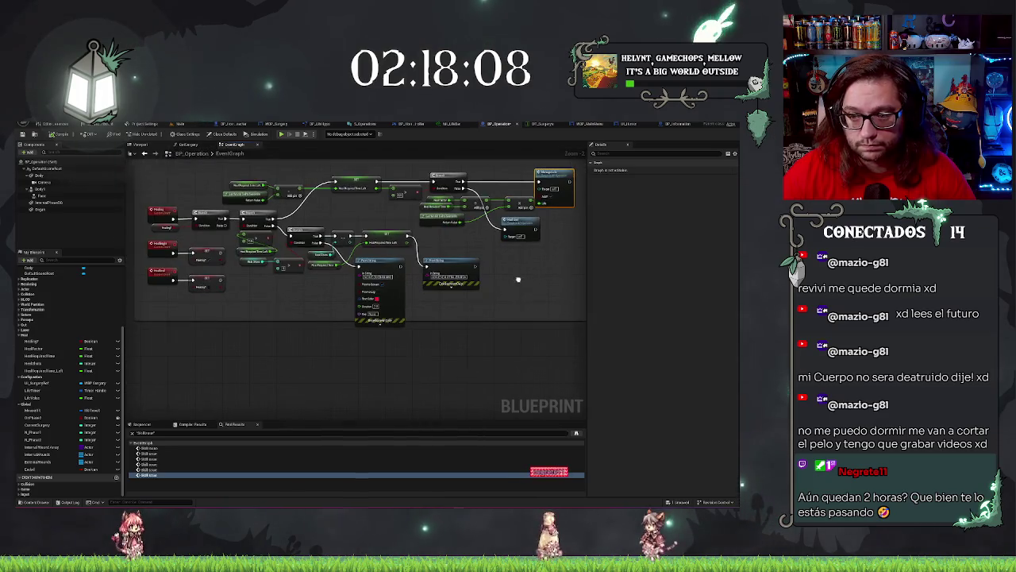
scroll(506, 318, down, 3)
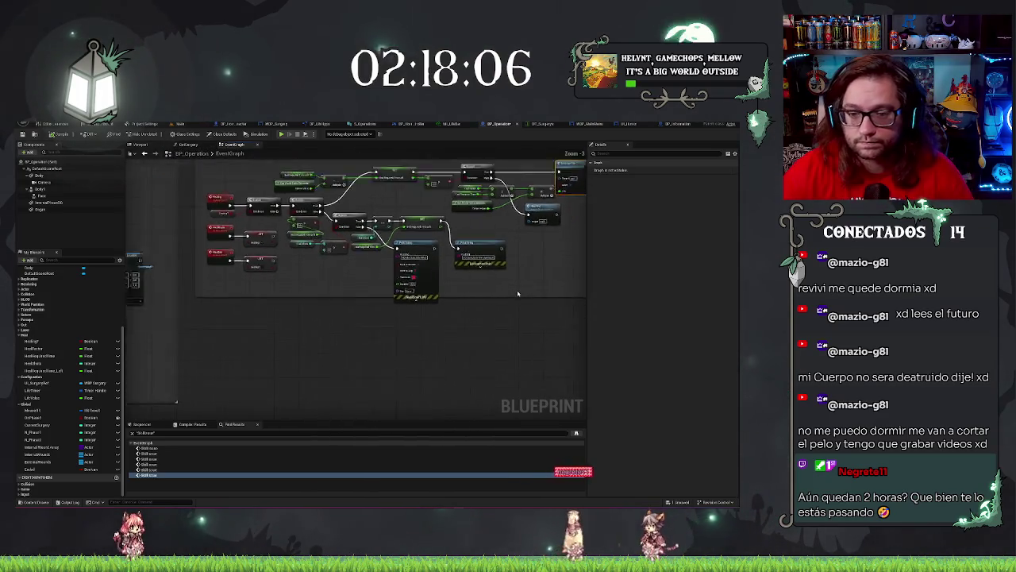
scroll(448, 308, up, 2)
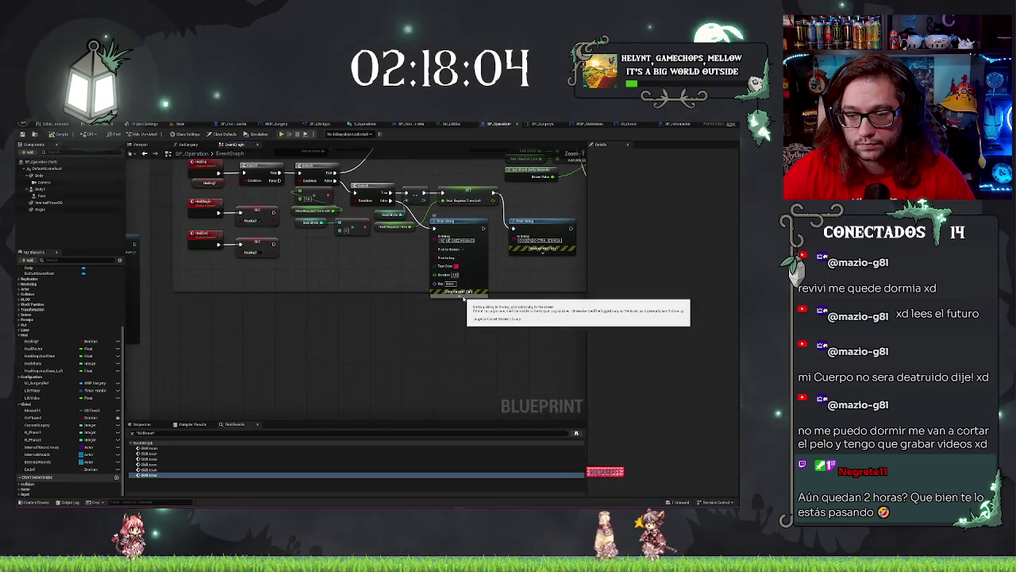
scroll(397, 339, down, 3)
scroll(469, 302, up, 4)
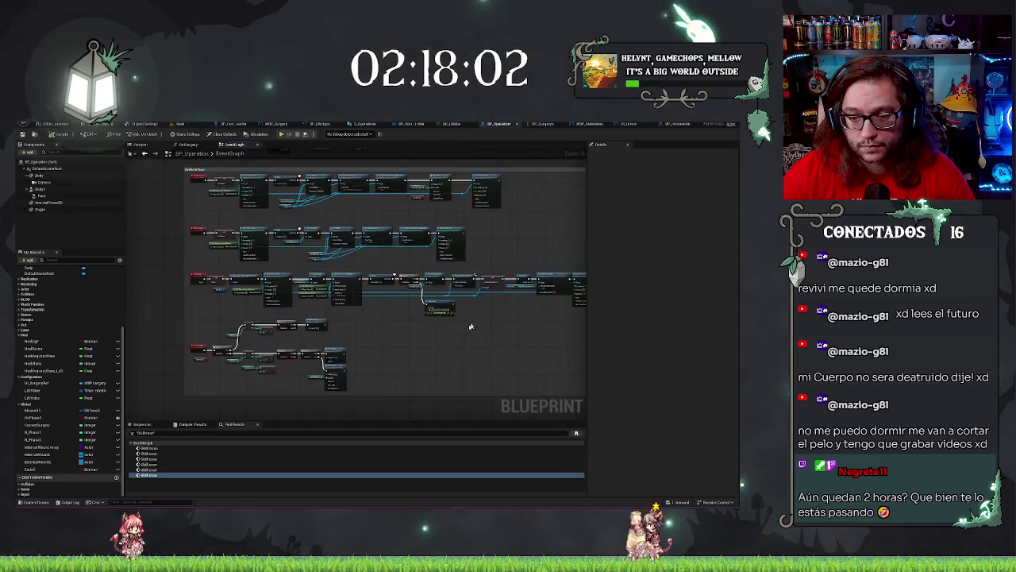
mouse_move(386, 339)
mouse_down()
mouse_move(381, 350)
mouse_move(246, 353)
mouse_move(200, 367)
mouse_up()
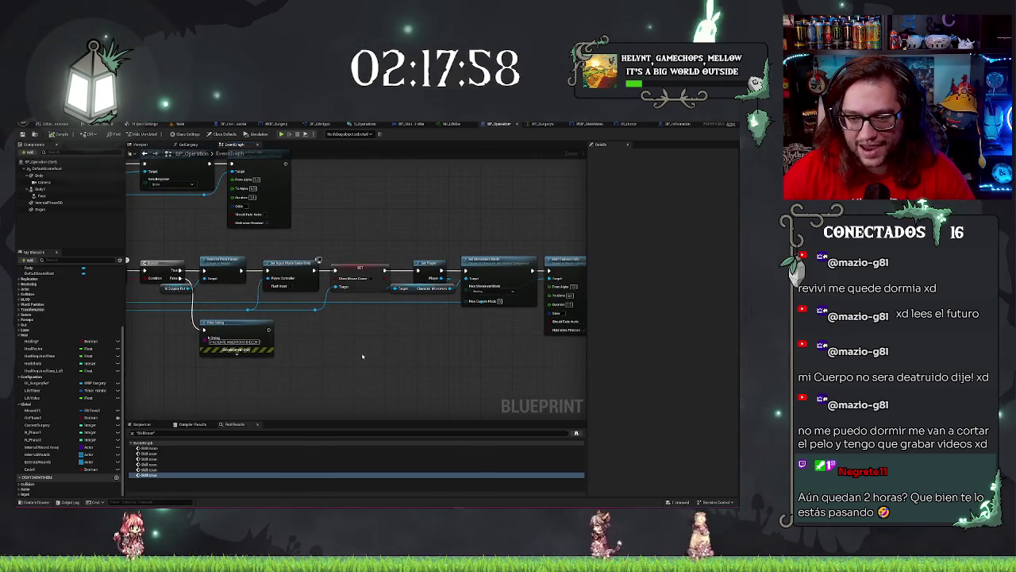
drag(337, 338, 419, 334)
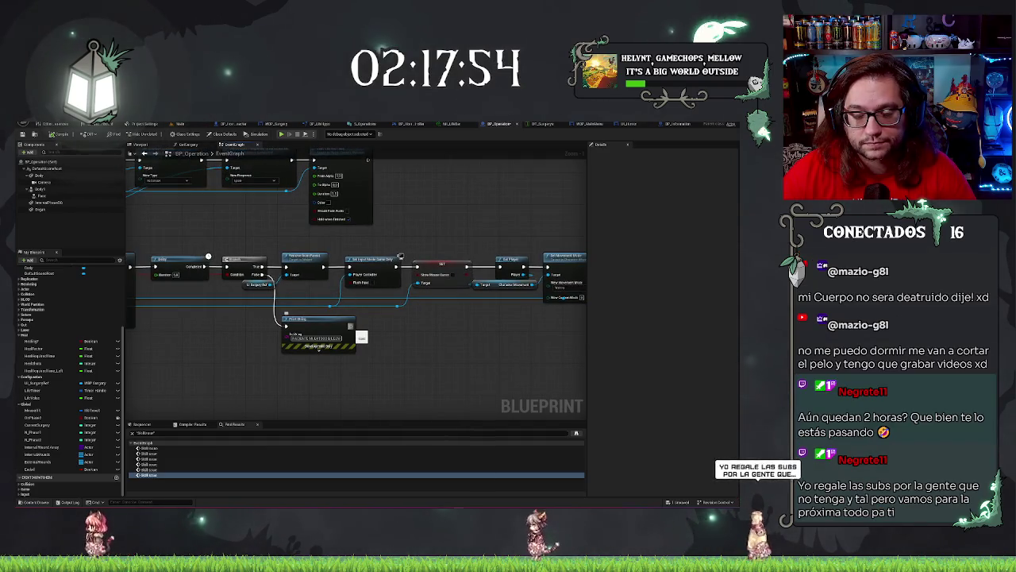
drag(352, 326, 285, 268)
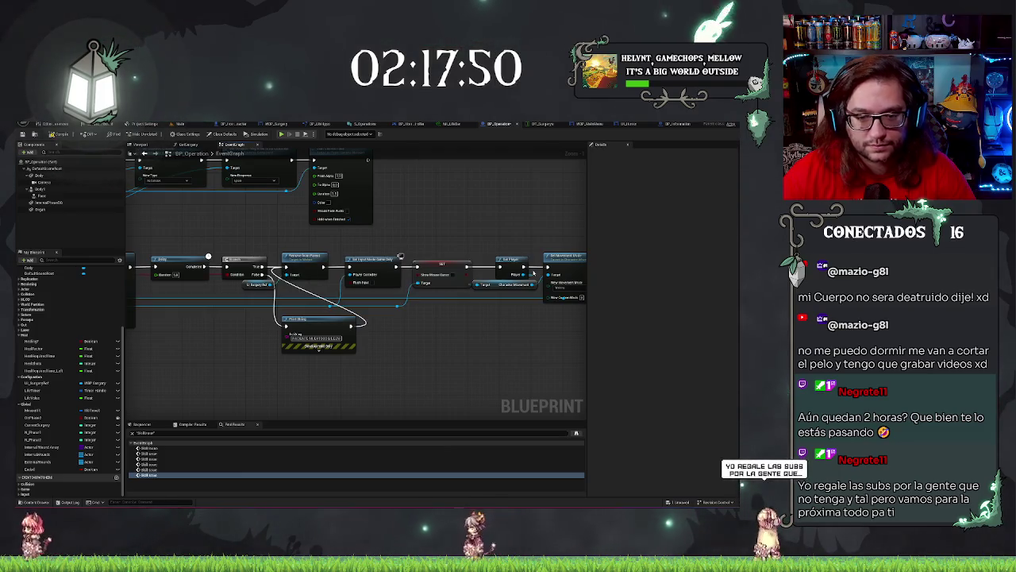
scroll(356, 246, down, 2)
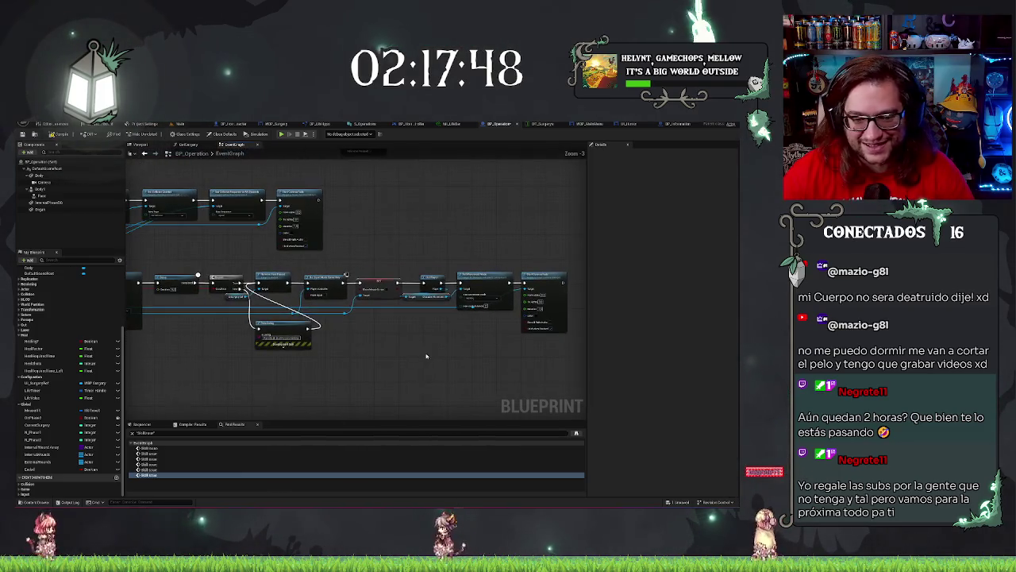